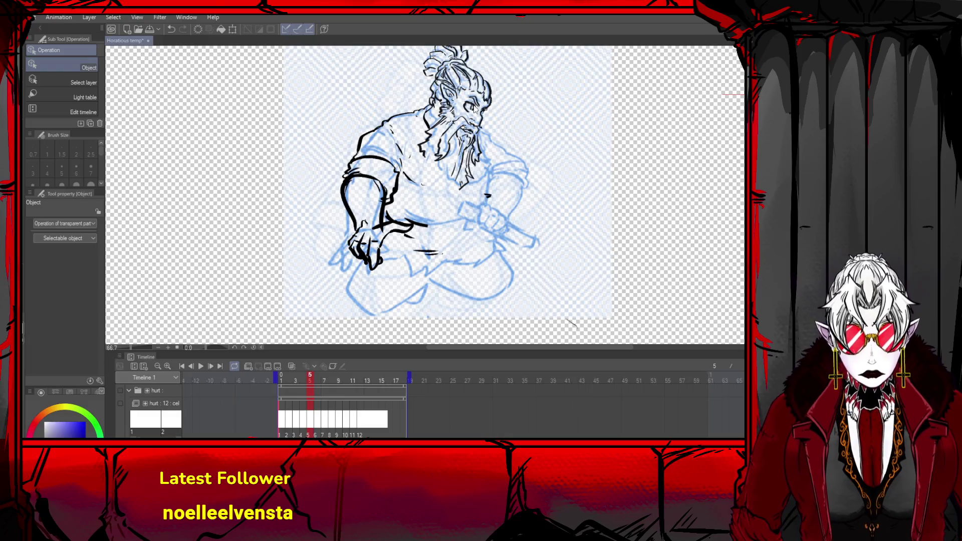
- Rotate the head's ink lines to about -2.8° with Free Transform
{"action": "key", "text": "ctrl+t"}
{"action": "left_click_drag", "start_coordinate": [526, 142], "coordinate": [528, 141]}
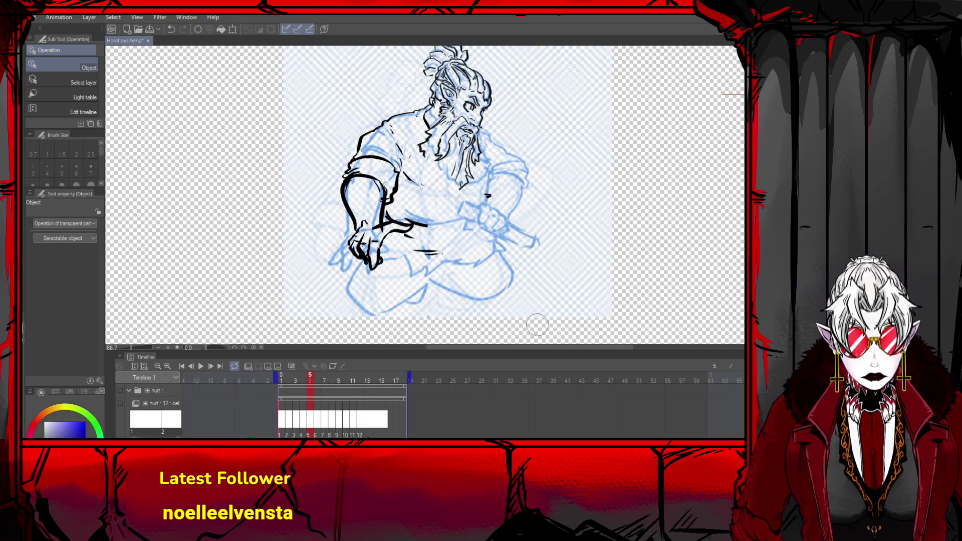
{"action": "left_click_drag", "start_coordinate": [569, 78], "coordinate": [551, 54]}
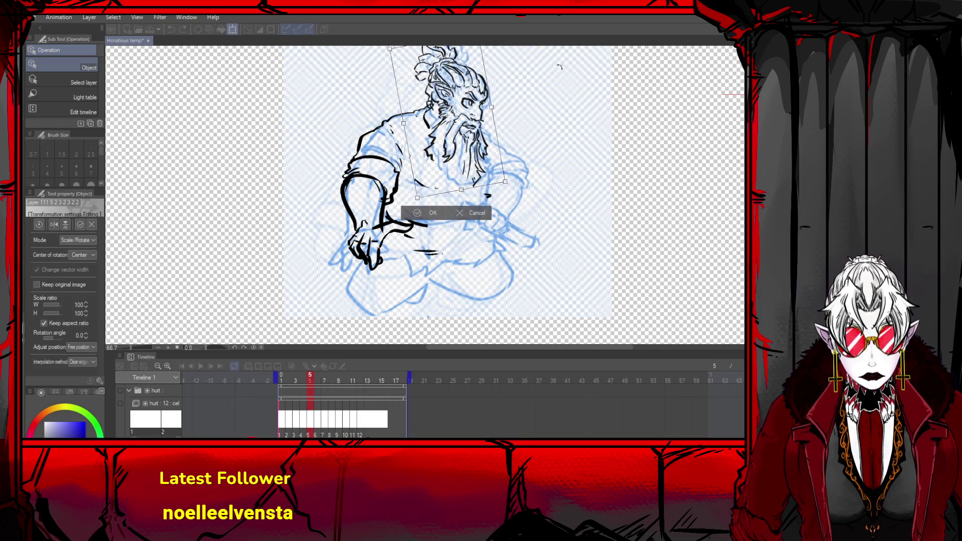
{"action": "mouse_move", "coordinate": [496, 121]}
{"action": "left_mouse_down"}
{"action": "mouse_move", "coordinate": [509, 104]}
{"action": "mouse_move", "coordinate": [485, 117]}
{"action": "left_mouse_up"}
{"action": "left_click_drag", "start_coordinate": [554, 83], "coordinate": [549, 107]}
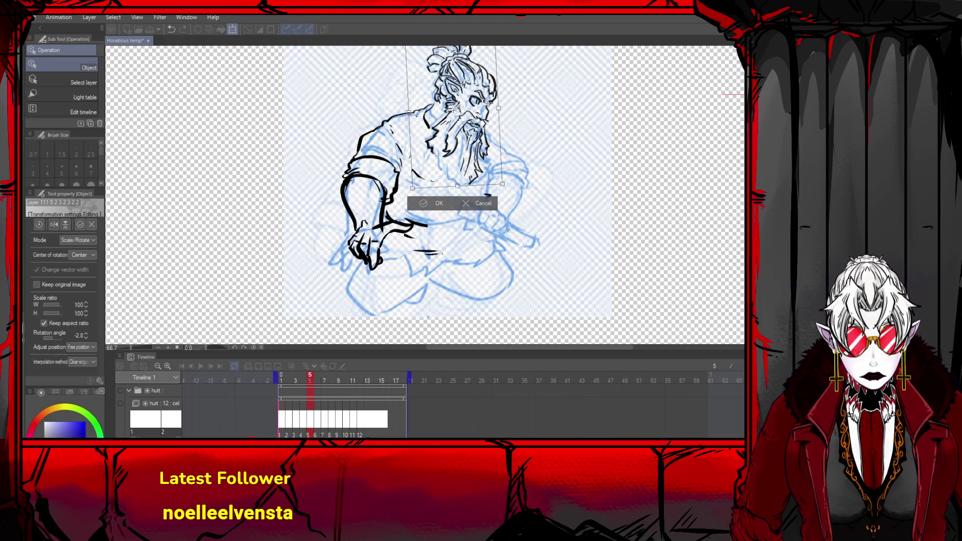
{"action": "left_click_drag", "start_coordinate": [487, 103], "coordinate": [484, 102]}
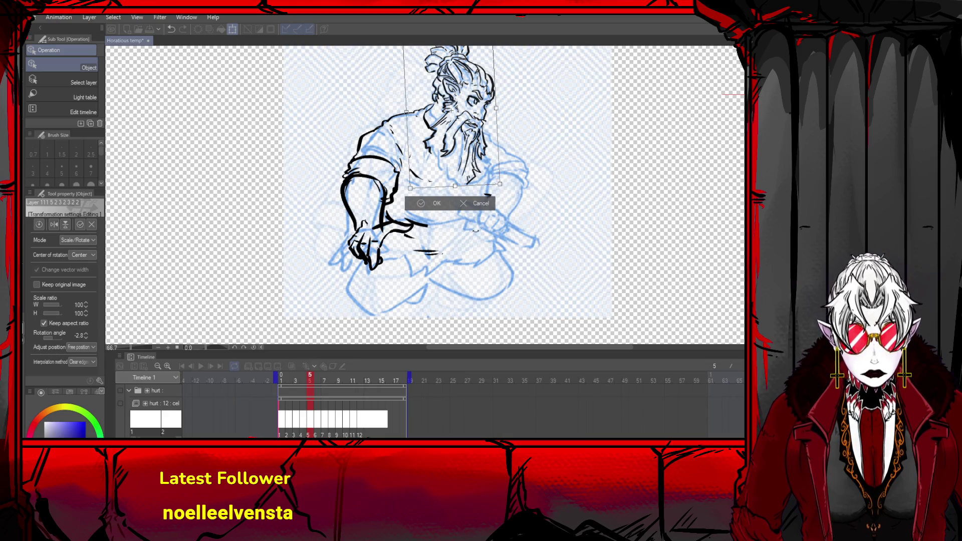
{"action": "left_click", "coordinate": [439, 202]}
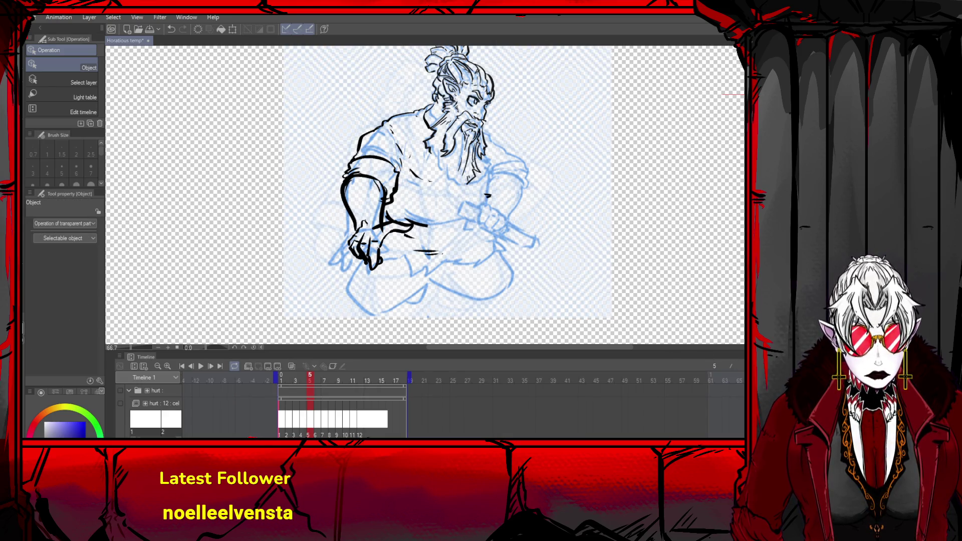
- Scale the whole lineart layer up to 102% to match the blue sketch
{"action": "key", "text": "ctrl+t"}
{"action": "scroll", "coordinate": [446, 317], "scroll_direction": "down", "scroll_amount": 1}
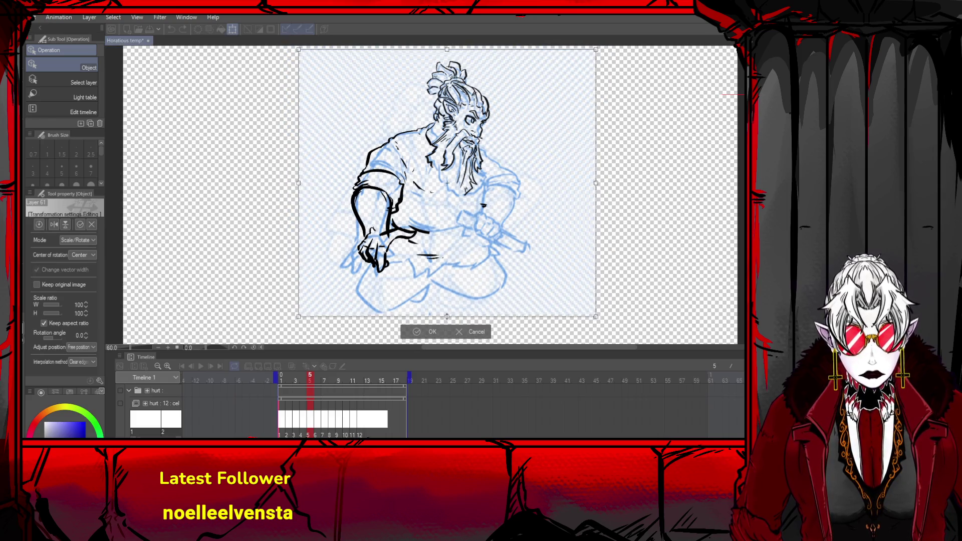
{"action": "left_click_drag", "start_coordinate": [446, 317], "coordinate": [463, 294]}
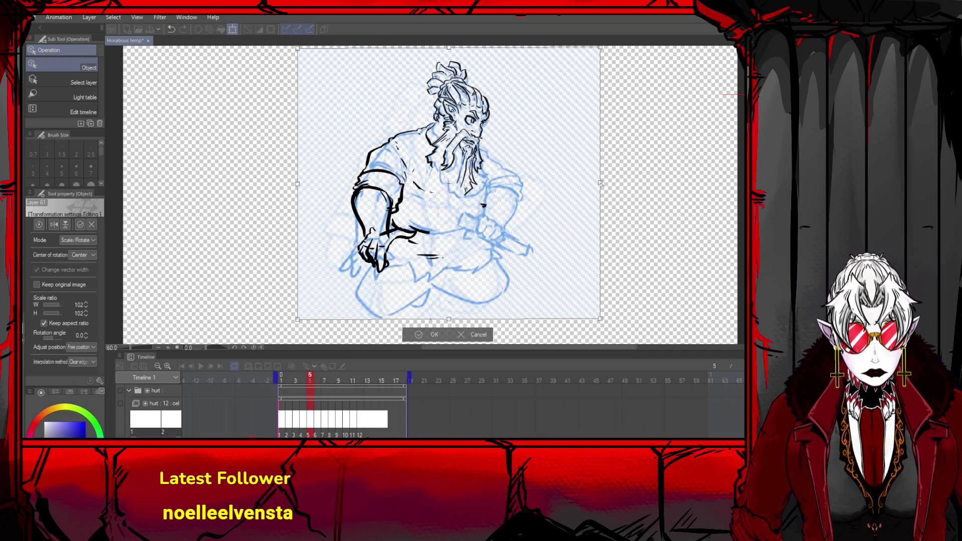
{"action": "left_click_drag", "start_coordinate": [600, 183], "coordinate": [598, 184]}
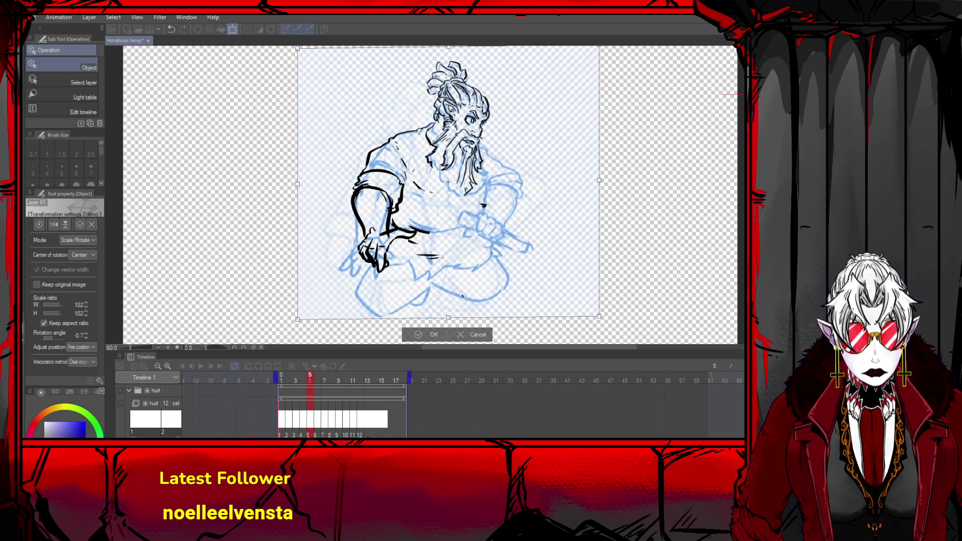
{"action": "left_click", "coordinate": [429, 337]}
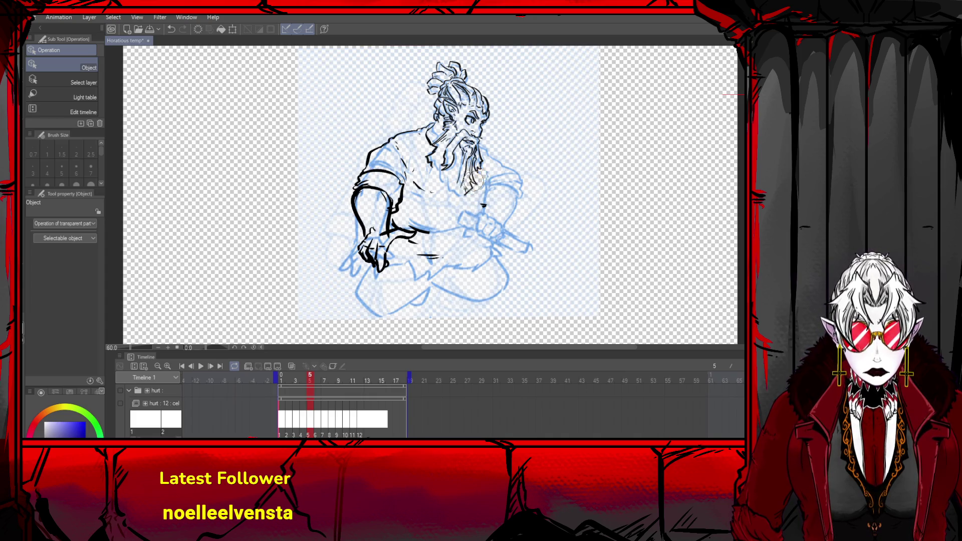
- Undo and redo strokes to keep the head and beard ink, add a beard stroke, pick DAMI Pen 2
{"action": "key", "text": "ctrl+z"}
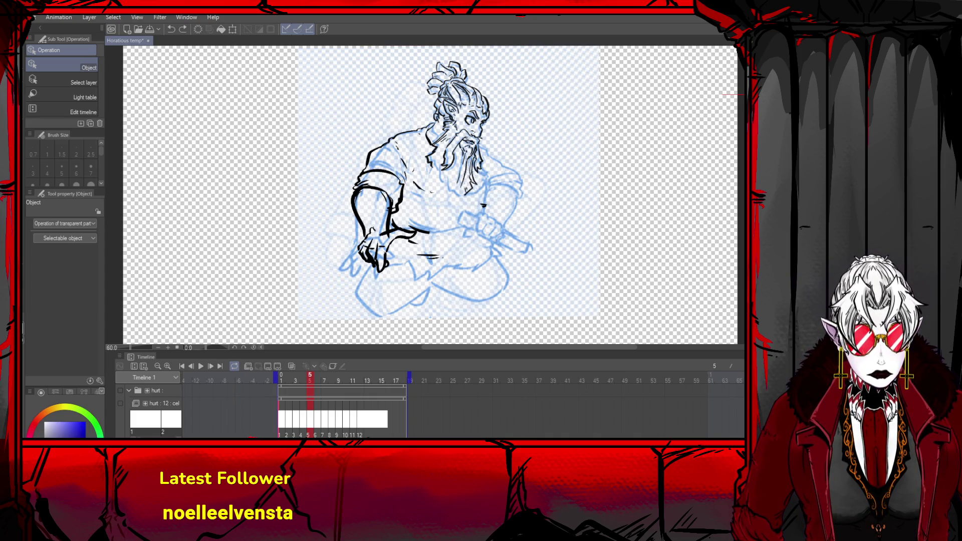
{"action": "key", "text": "ctrl+z"}
{"action": "key", "text": "ctrl+y"}
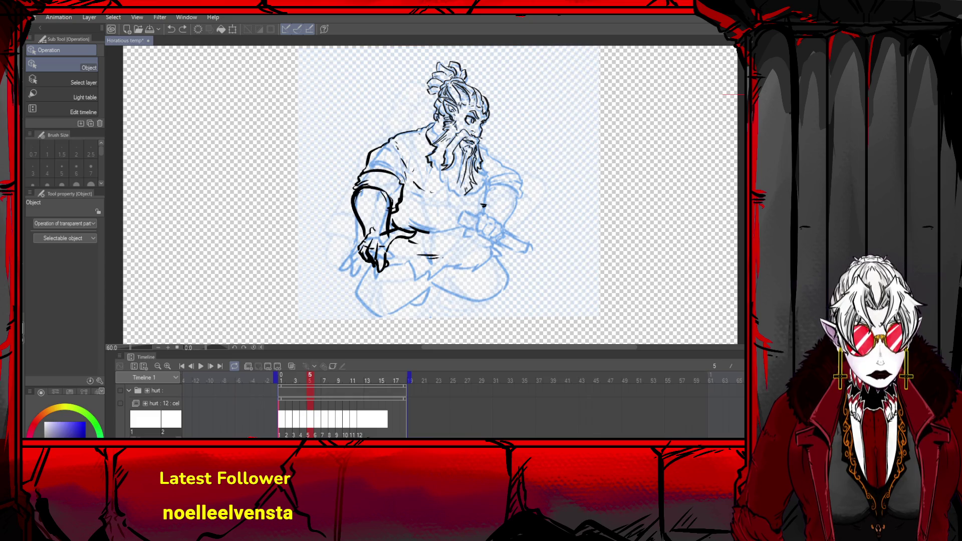
{"action": "key", "text": "ctrl+z"}
{"action": "key", "text": "ctrl+y"}
{"action": "key", "text": "ctrl+z"}
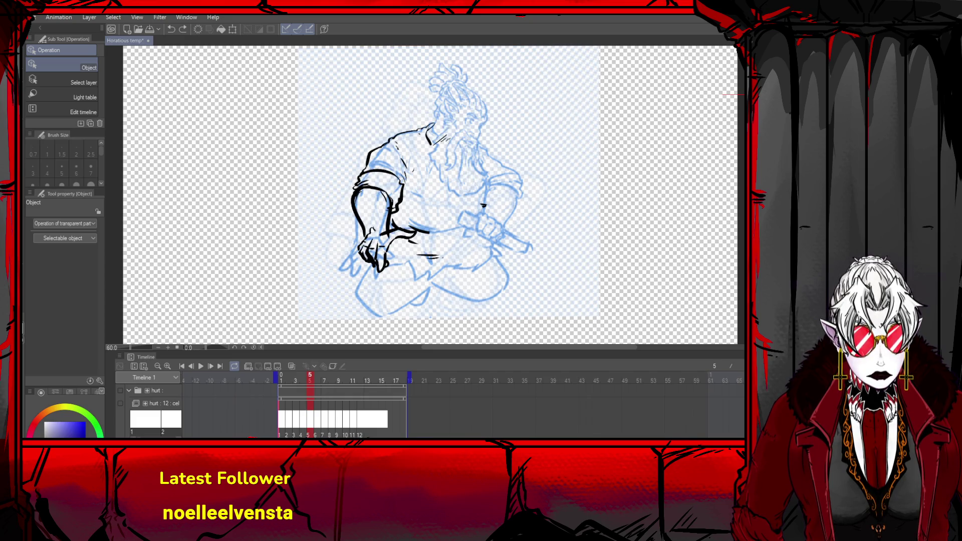
{"action": "key", "text": "ctrl+y"}
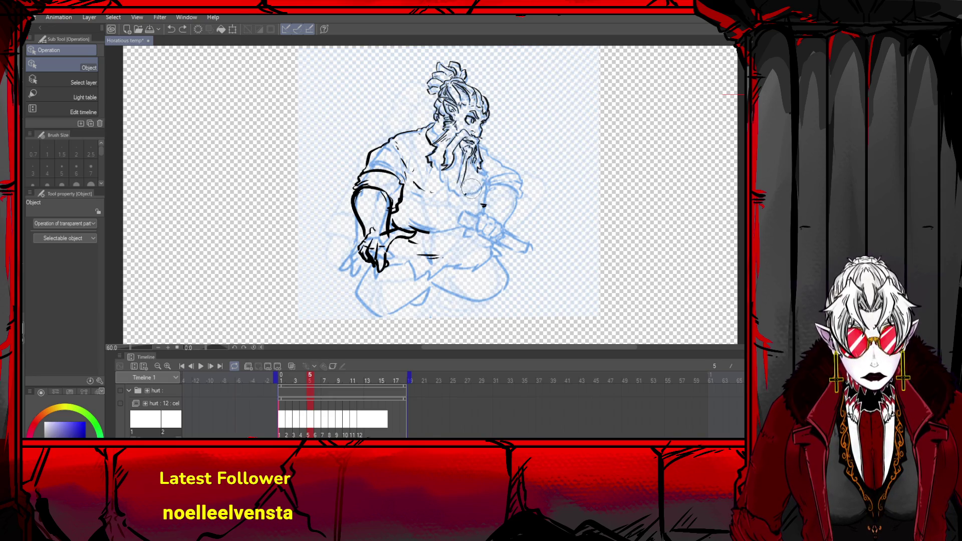
{"action": "left_click_drag", "start_coordinate": [474, 187], "coordinate": [474, 172]}
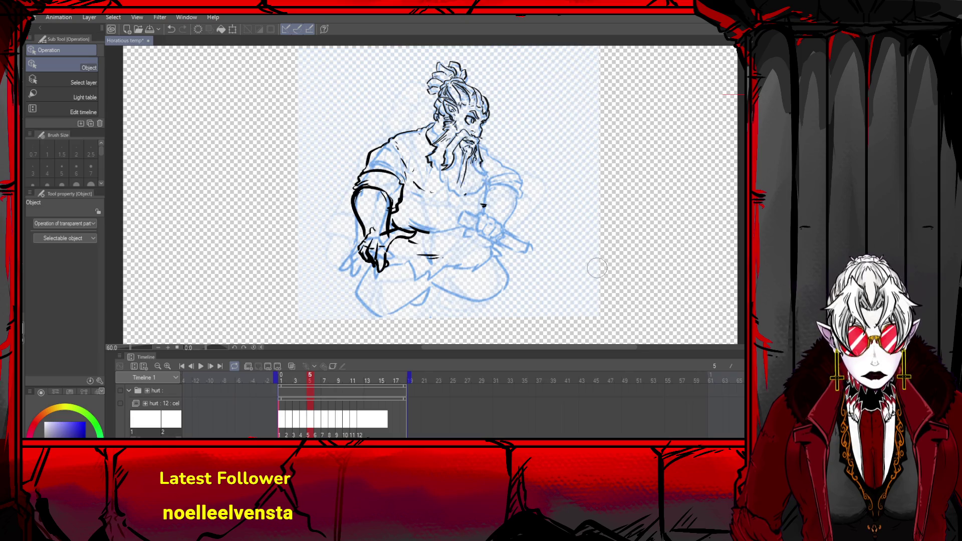
{"action": "key", "text": "p"}
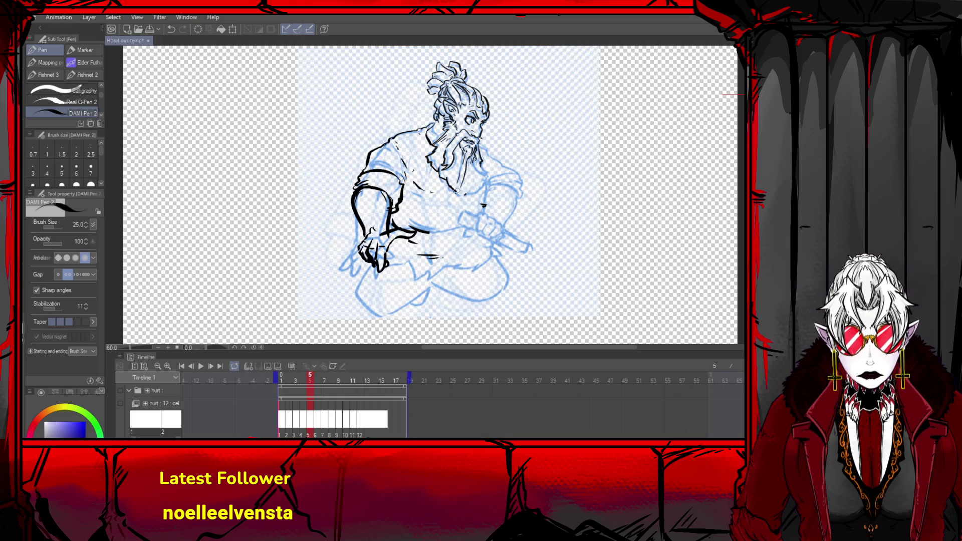
- Ink the chest line below the beard and the neck-to-right-shoulder line, redoing stray strokes
{"action": "key", "text": "ctrl+z"}
{"action": "left_click_drag", "start_coordinate": [487, 170], "coordinate": [477, 180]}
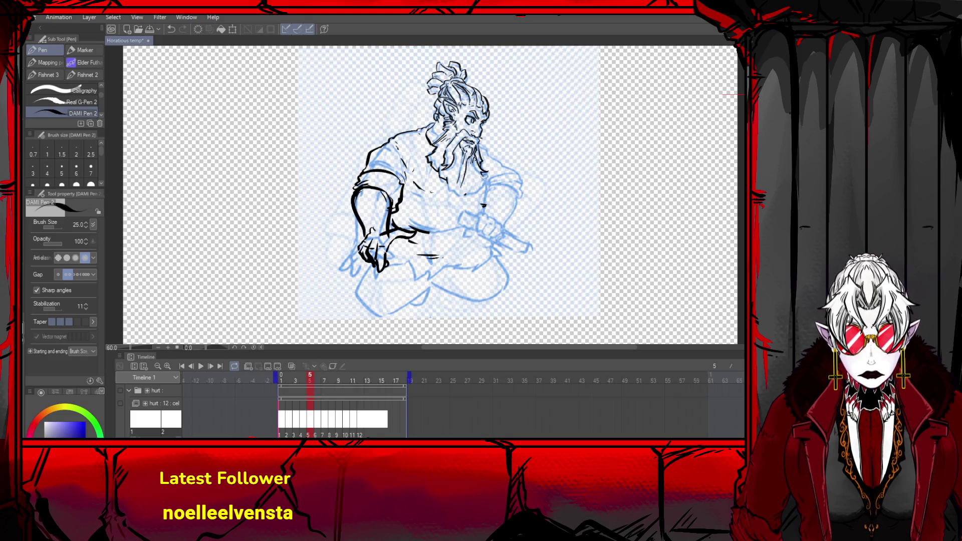
{"action": "key", "text": "ctrl+z"}
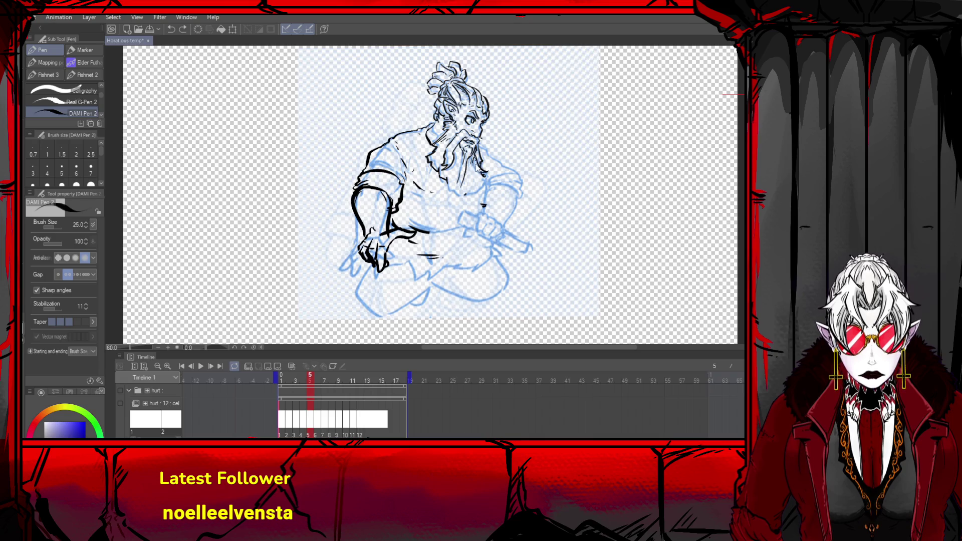
{"action": "mouse_move", "coordinate": [473, 159]}
{"action": "left_mouse_down"}
{"action": "mouse_move", "coordinate": [485, 174]}
{"action": "mouse_move", "coordinate": [472, 194]}
{"action": "left_mouse_up"}
{"action": "mouse_move", "coordinate": [472, 156]}
{"action": "left_mouse_down"}
{"action": "mouse_move", "coordinate": [471, 189]}
{"action": "mouse_move", "coordinate": [459, 197]}
{"action": "mouse_move", "coordinate": [477, 190]}
{"action": "left_mouse_up"}
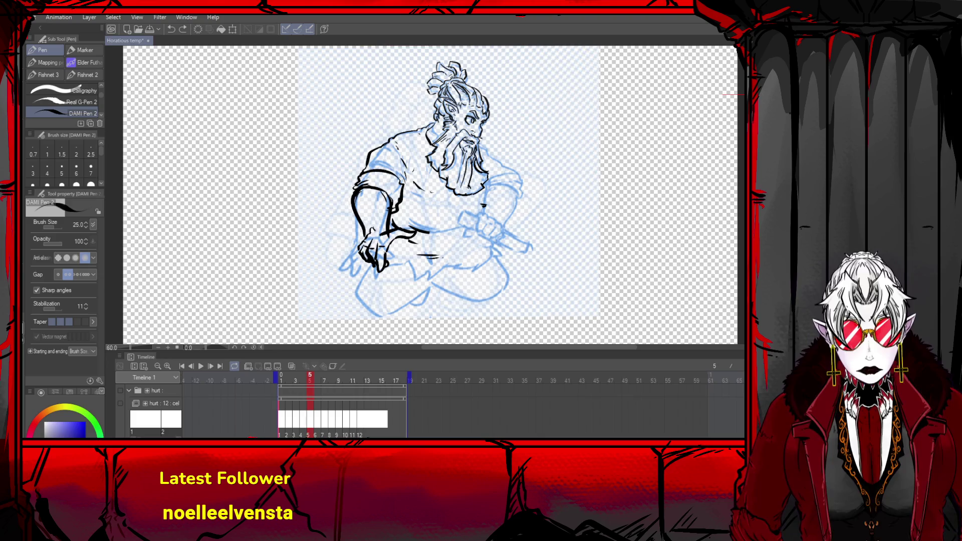
{"action": "key", "text": "ctrl+z"}
{"action": "key", "text": "ctrl+y"}
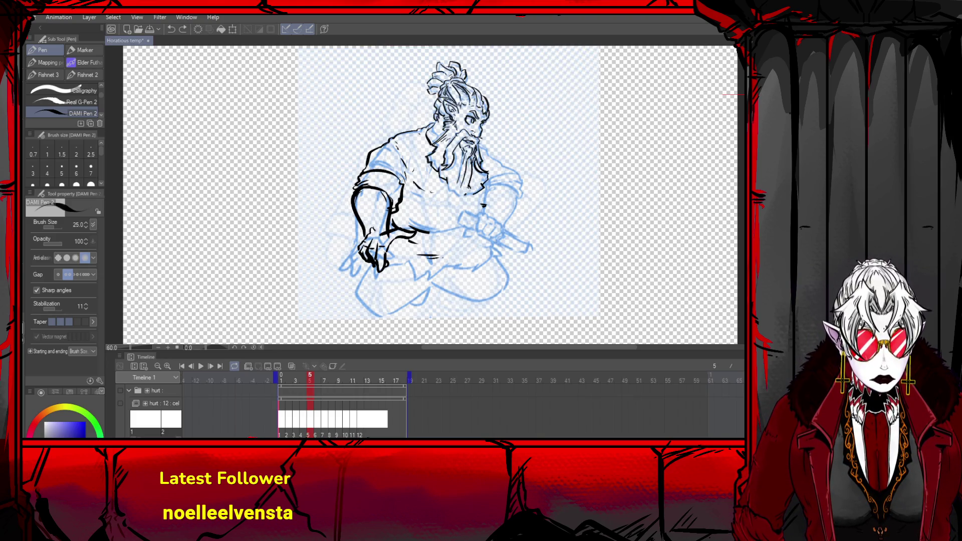
{"action": "key", "text": "ctrl+y"}
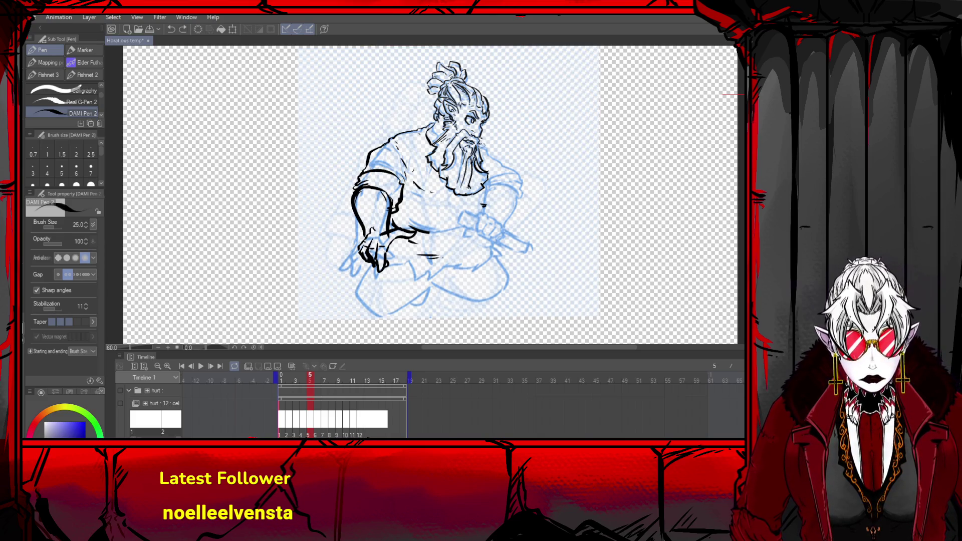
{"action": "mouse_move", "coordinate": [480, 144]}
{"action": "left_mouse_down"}
{"action": "mouse_move", "coordinate": [493, 159]}
{"action": "mouse_move", "coordinate": [488, 184]}
{"action": "mouse_move", "coordinate": [522, 180]}
{"action": "mouse_move", "coordinate": [519, 200]}
{"action": "left_mouse_up"}
{"action": "key", "text": "ctrl+z"}
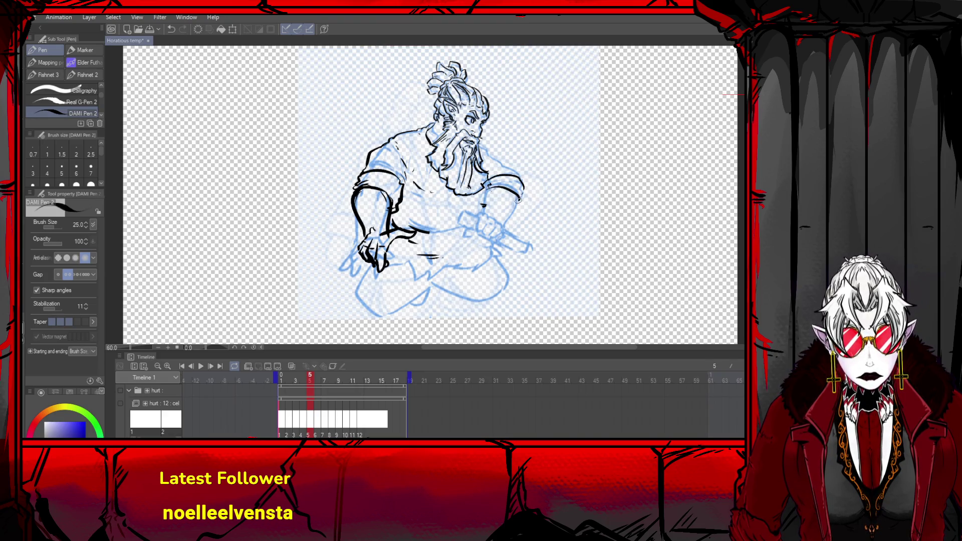
{"action": "left_click_drag", "start_coordinate": [477, 143], "coordinate": [519, 179]}
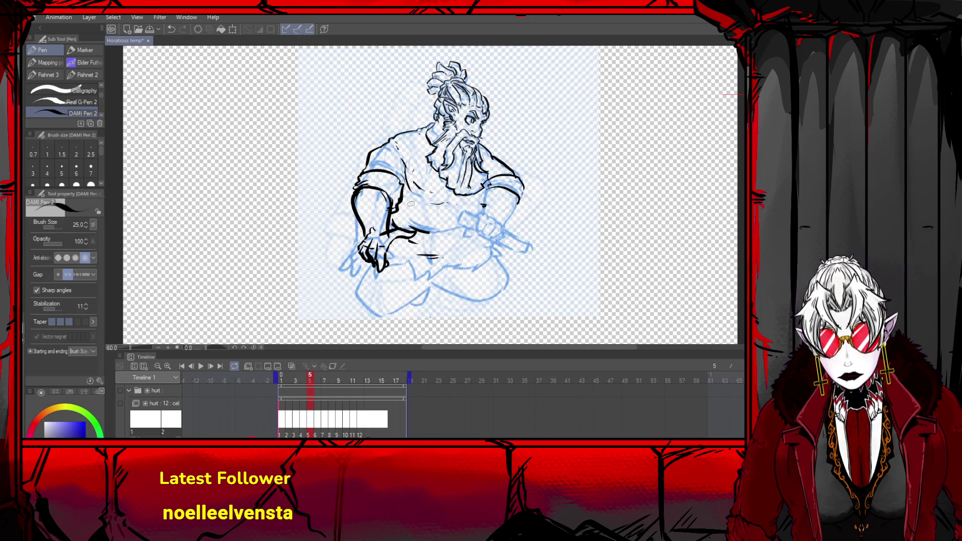
- Ink the belt line extending right and a short stroke near the shoulder
{"action": "left_click_drag", "start_coordinate": [425, 233], "coordinate": [463, 227]}
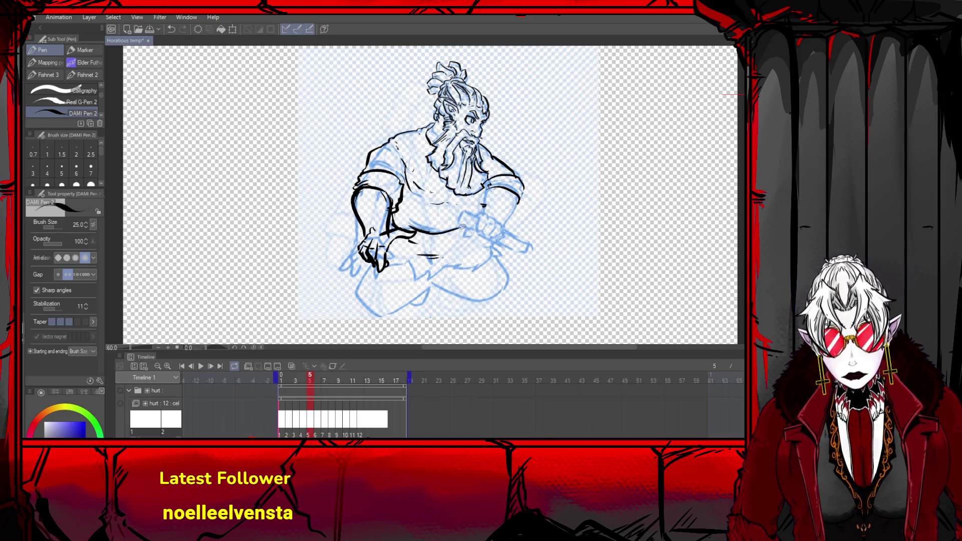
{"action": "key", "text": "ctrl+z"}
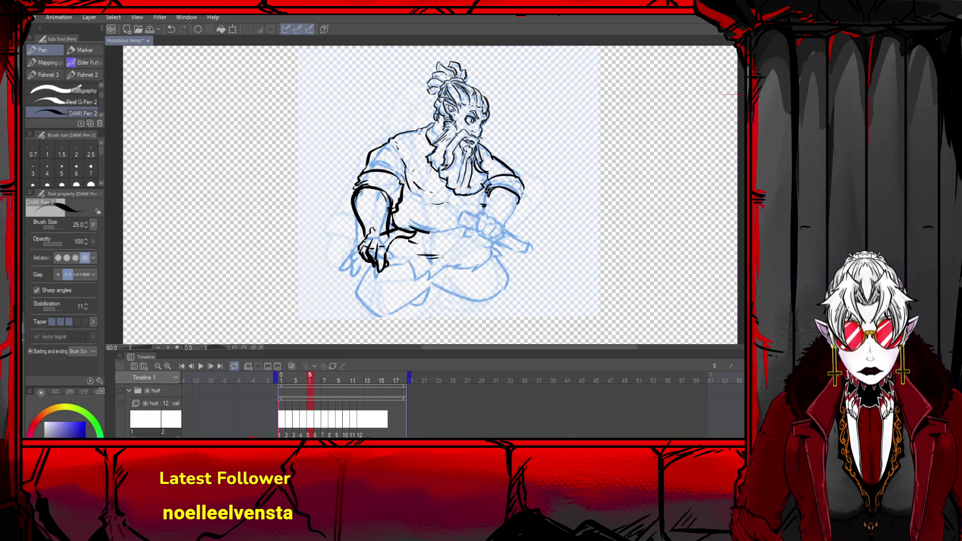
{"action": "key", "text": "ctrl+z"}
{"action": "left_click_drag", "start_coordinate": [486, 195], "coordinate": [483, 206]}
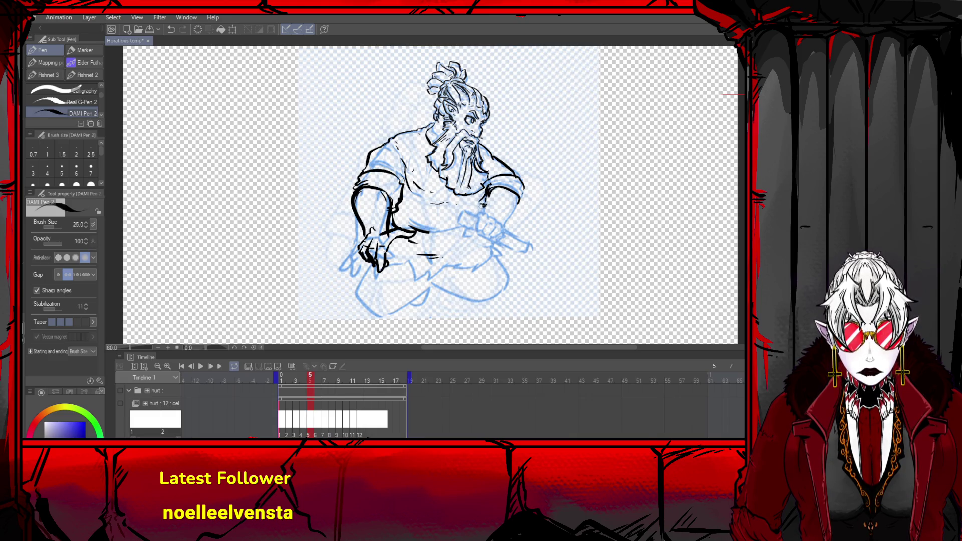
{"action": "left_click_drag", "start_coordinate": [429, 234], "coordinate": [465, 231]}
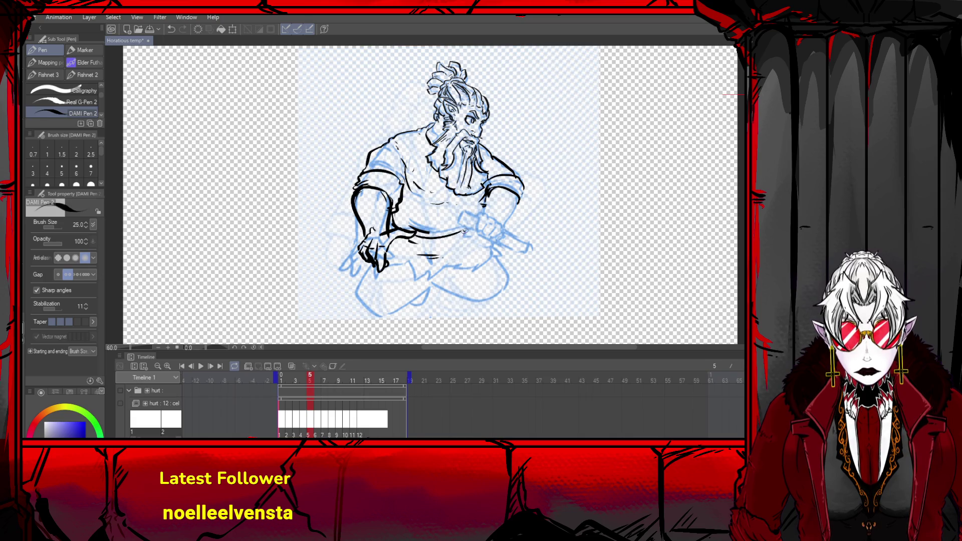
{"action": "mouse_move", "coordinate": [486, 194]}
{"action": "left_mouse_down"}
{"action": "mouse_move", "coordinate": [480, 216]}
{"action": "mouse_move", "coordinate": [495, 224]}
{"action": "left_mouse_up"}
{"action": "key", "text": "ctrl+z"}
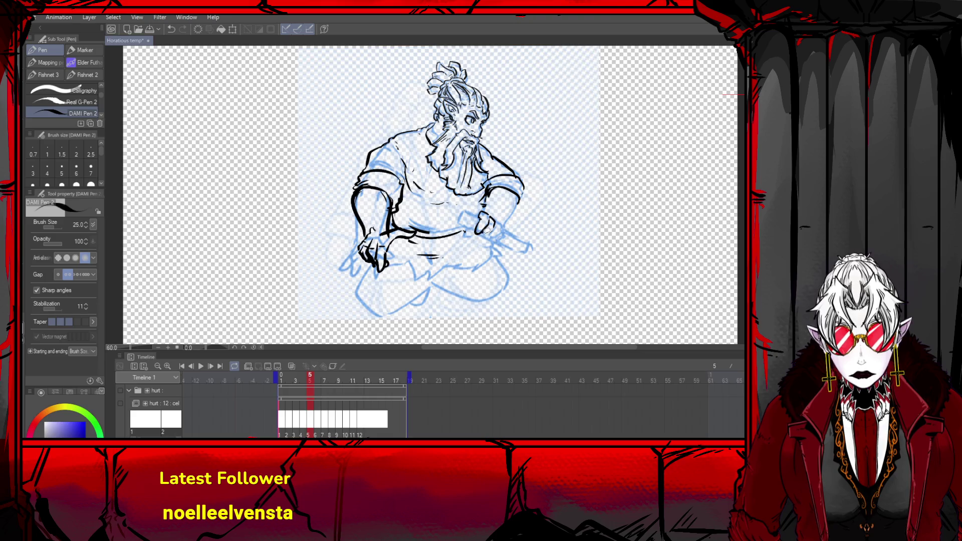
- Ink the right hand and the line joining the belt to it, undoing failed attempts
{"action": "key", "text": "ctrl+z"}
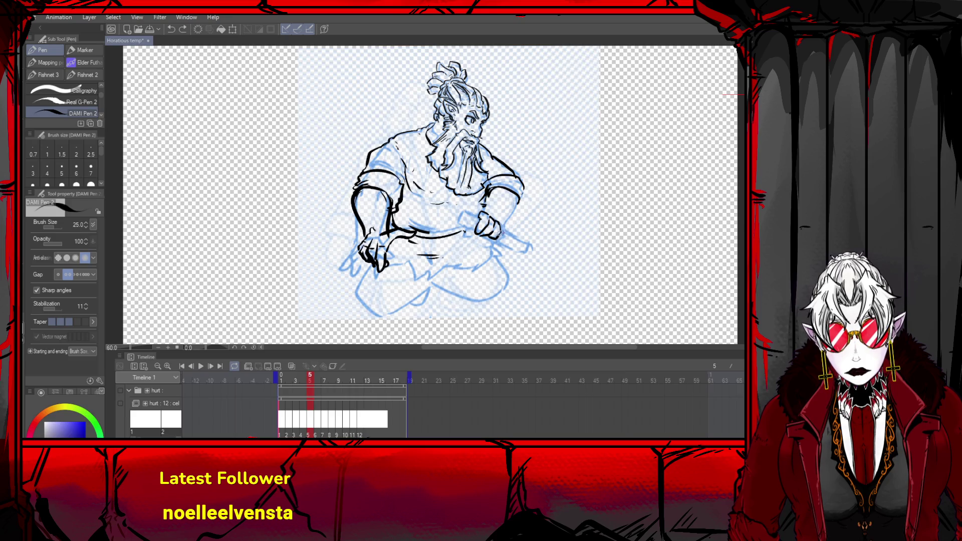
{"action": "left_click_drag", "start_coordinate": [472, 209], "coordinate": [485, 215]}
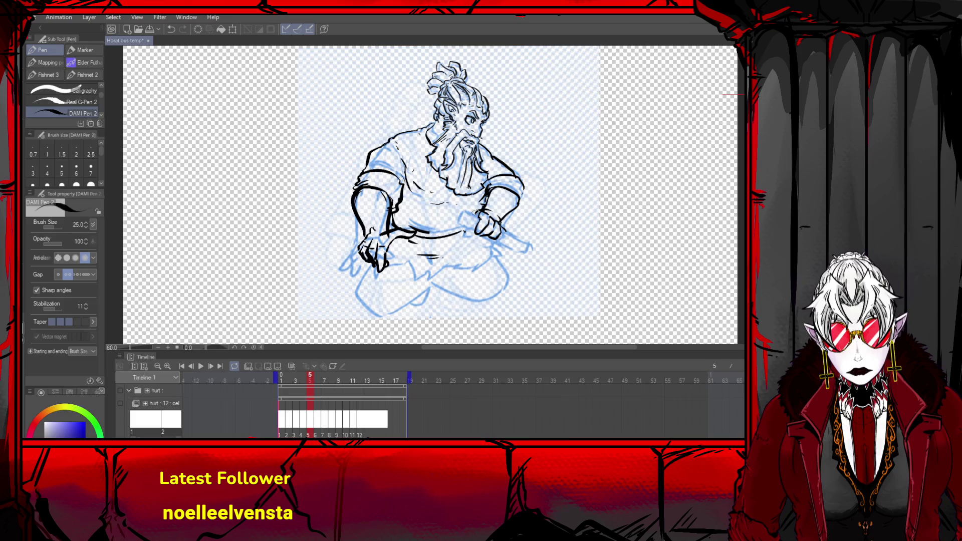
{"action": "mouse_move", "coordinate": [464, 228]}
{"action": "left_mouse_down"}
{"action": "mouse_move", "coordinate": [471, 232]}
{"action": "mouse_move", "coordinate": [458, 221]}
{"action": "mouse_move", "coordinate": [482, 221]}
{"action": "left_mouse_up"}
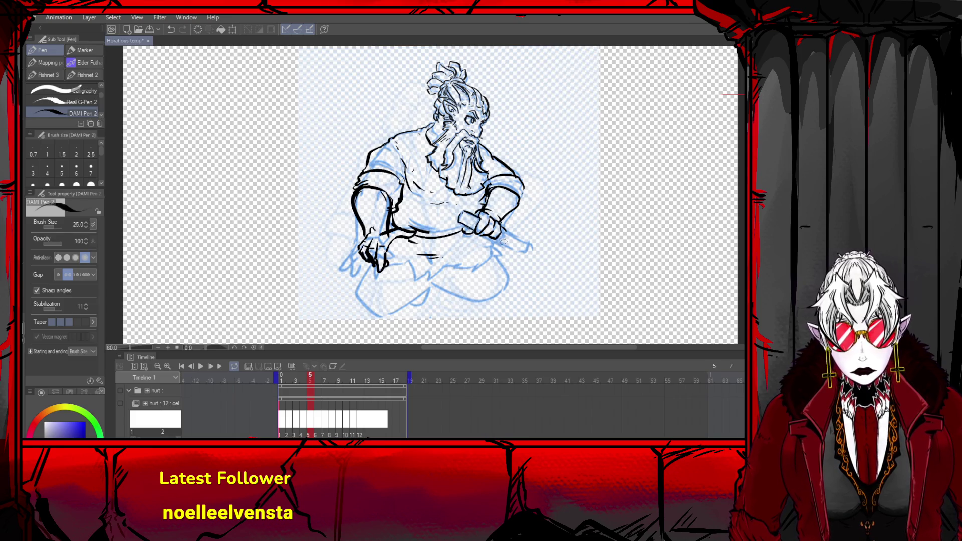
{"action": "key", "text": "ctrl+z"}
{"action": "mouse_move", "coordinate": [460, 219]}
{"action": "left_mouse_down"}
{"action": "mouse_move", "coordinate": [465, 210]}
{"action": "mouse_move", "coordinate": [482, 217]}
{"action": "mouse_move", "coordinate": [481, 235]}
{"action": "left_mouse_up"}
{"action": "key", "text": "ctrl+z"}
- Ink the hammer handle, thicken the belt, and outline the left hand and ragged tunic hem
{"action": "mouse_move", "coordinate": [475, 230]}
{"action": "left_mouse_down"}
{"action": "mouse_move", "coordinate": [499, 232]}
{"action": "mouse_move", "coordinate": [515, 246]}
{"action": "left_mouse_up"}
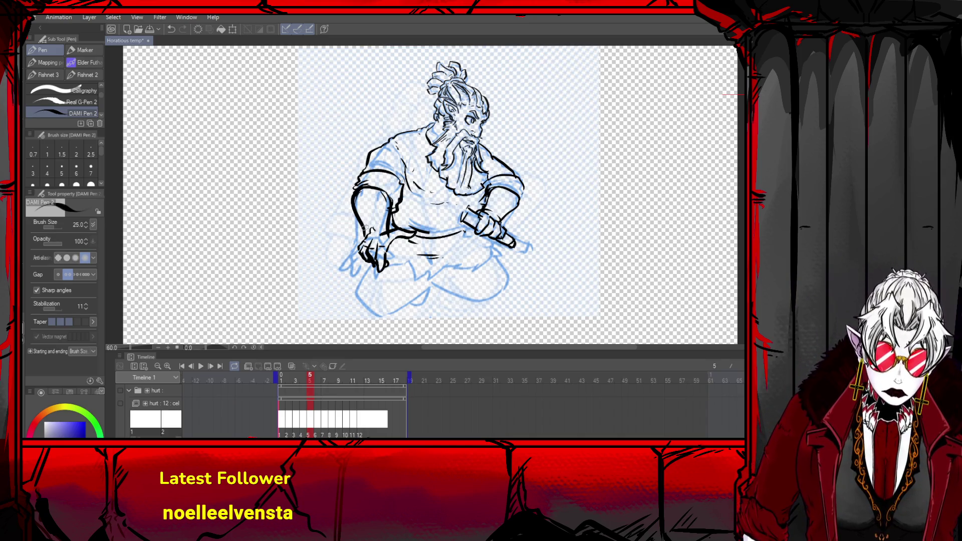
{"action": "left_click_drag", "start_coordinate": [410, 236], "coordinate": [480, 231]}
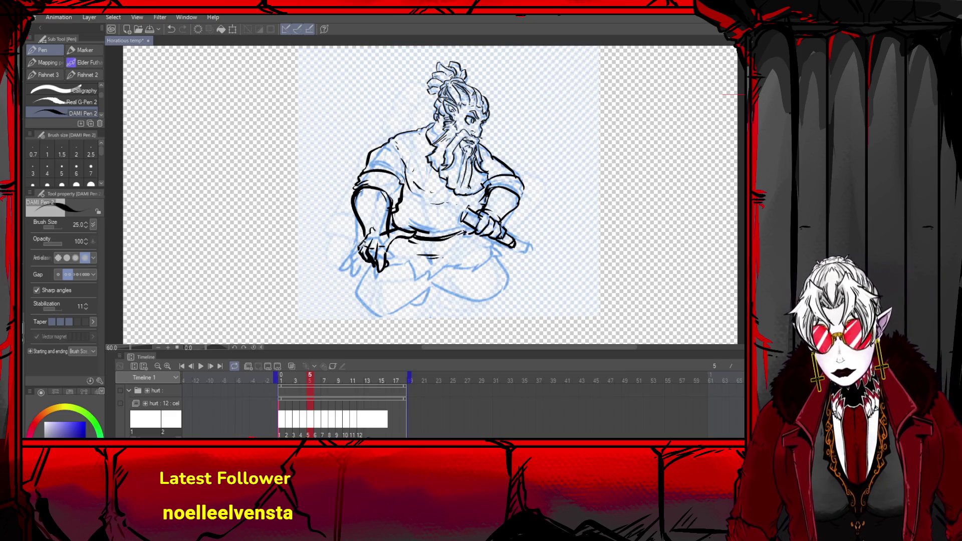
{"action": "mouse_move", "coordinate": [383, 254]}
{"action": "left_mouse_down"}
{"action": "mouse_move", "coordinate": [397, 270]}
{"action": "mouse_move", "coordinate": [418, 273]}
{"action": "left_mouse_up"}
{"action": "key", "text": "ctrl+z"}
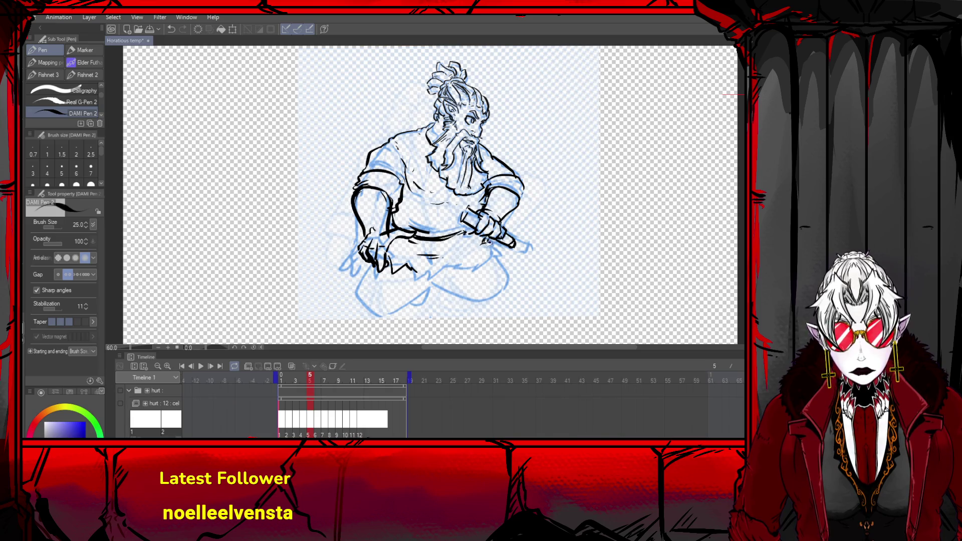
{"action": "mouse_move", "coordinate": [487, 242]}
{"action": "left_mouse_down"}
{"action": "mouse_move", "coordinate": [506, 254]}
{"action": "mouse_move", "coordinate": [435, 283]}
{"action": "mouse_move", "coordinate": [425, 273]}
{"action": "mouse_move", "coordinate": [367, 302]}
{"action": "mouse_move", "coordinate": [427, 309]}
{"action": "mouse_move", "coordinate": [432, 296]}
{"action": "left_mouse_up"}
- Ink the crossed legs' contours, redrawing the left and right leg strokes as needed
{"action": "key", "text": "ctrl+z"}
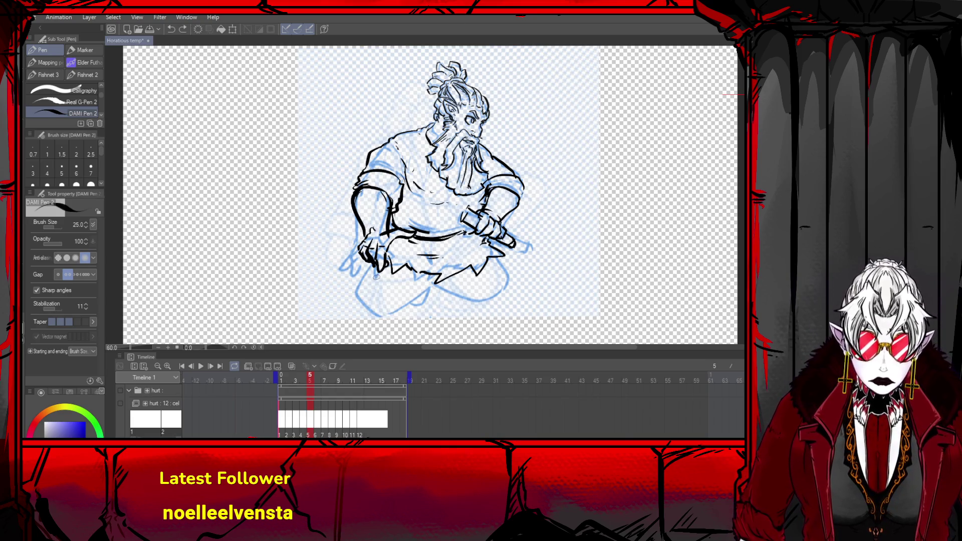
{"action": "mouse_move", "coordinate": [375, 268]}
{"action": "left_mouse_down"}
{"action": "mouse_move", "coordinate": [404, 326]}
{"action": "mouse_move", "coordinate": [432, 296]}
{"action": "mouse_move", "coordinate": [419, 323]}
{"action": "mouse_move", "coordinate": [426, 316]}
{"action": "left_mouse_up"}
{"action": "mouse_move", "coordinate": [494, 257]}
{"action": "left_mouse_down"}
{"action": "mouse_move", "coordinate": [501, 306]}
{"action": "mouse_move", "coordinate": [480, 325]}
{"action": "left_mouse_up"}
{"action": "mouse_move", "coordinate": [440, 278]}
{"action": "left_mouse_down"}
{"action": "mouse_move", "coordinate": [476, 318]}
{"action": "mouse_move", "coordinate": [440, 286]}
{"action": "mouse_move", "coordinate": [464, 319]}
{"action": "mouse_move", "coordinate": [489, 322]}
{"action": "left_mouse_up"}
{"action": "key", "text": "ctrl+z"}
{"action": "key", "text": "ctrl+z"}
{"action": "key", "text": "ctrl+z"}
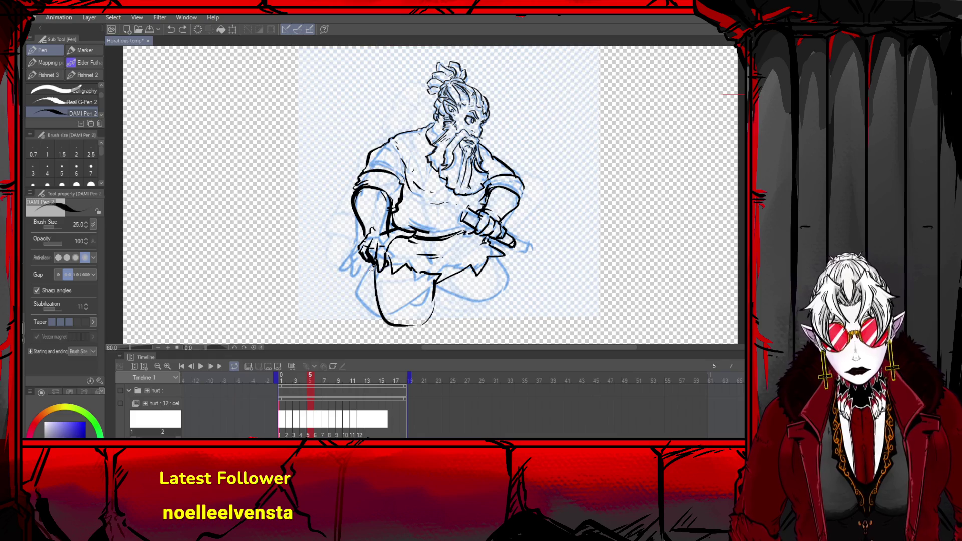
{"action": "key", "text": "ctrl+z"}
{"action": "key", "text": "ctrl+z"}
{"action": "key", "text": "ctrl+z"}
{"action": "mouse_move", "coordinate": [370, 262]}
{"action": "left_mouse_down"}
{"action": "mouse_move", "coordinate": [364, 307]}
{"action": "mouse_move", "coordinate": [434, 283]}
{"action": "mouse_move", "coordinate": [424, 279]}
{"action": "mouse_move", "coordinate": [431, 297]}
{"action": "mouse_move", "coordinate": [430, 283]}
{"action": "mouse_move", "coordinate": [414, 295]}
{"action": "mouse_move", "coordinate": [419, 308]}
{"action": "left_mouse_up"}
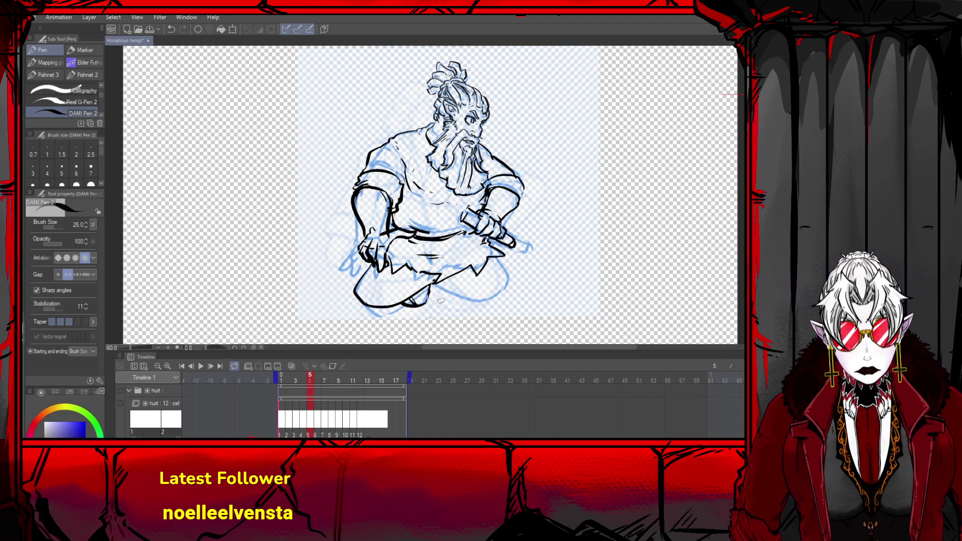
{"action": "mouse_move", "coordinate": [440, 278]}
{"action": "left_mouse_down"}
{"action": "mouse_move", "coordinate": [499, 295]}
{"action": "mouse_move", "coordinate": [493, 253]}
{"action": "left_mouse_up"}
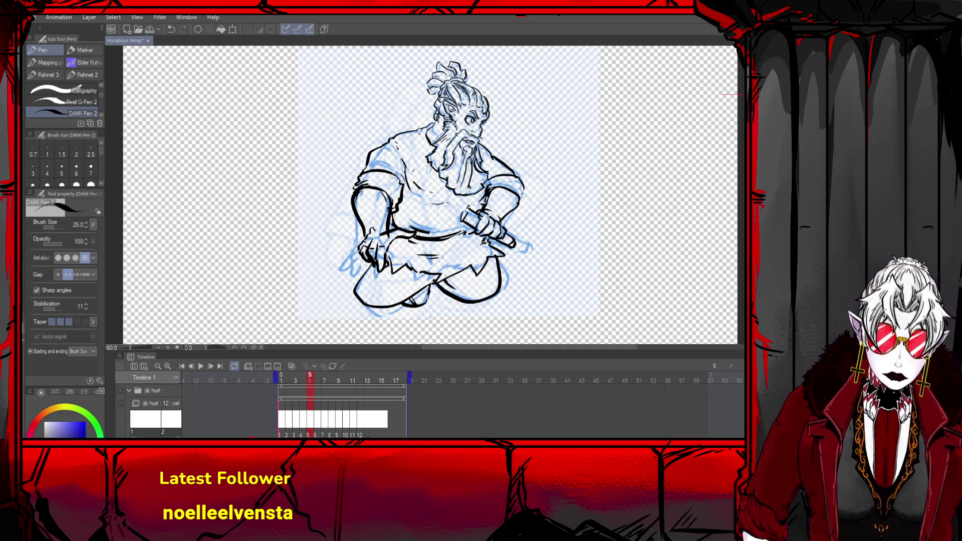
- Zoom out and step between frames 2 and 4 to compare the drawings
{"action": "scroll", "coordinate": [414, 206], "scroll_direction": "down", "scroll_amount": 1}
{"action": "scroll", "coordinate": [414, 206], "scroll_direction": "down", "scroll_amount": 2}
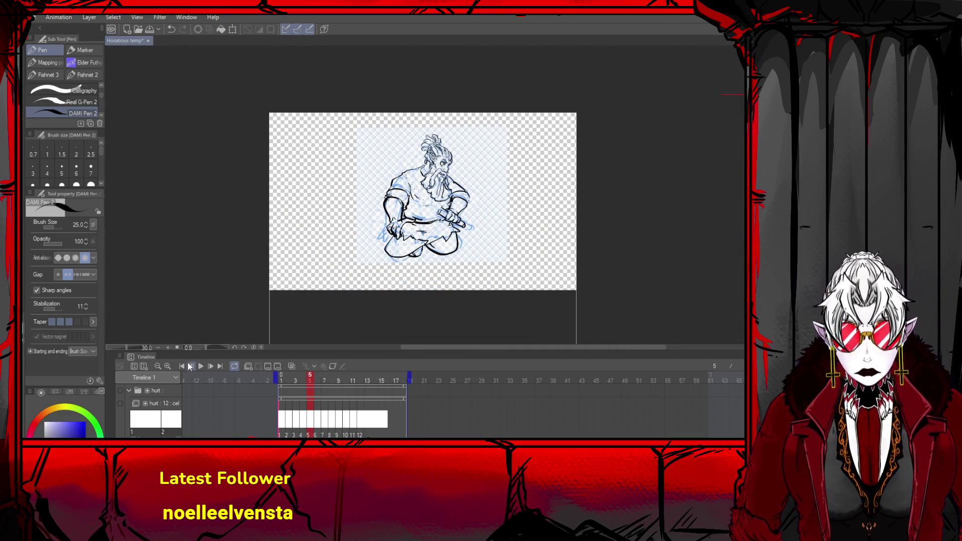
{"action": "left_click", "coordinate": [190, 367]}
{"action": "left_click", "coordinate": [189, 367]}
{"action": "left_click", "coordinate": [189, 367]}
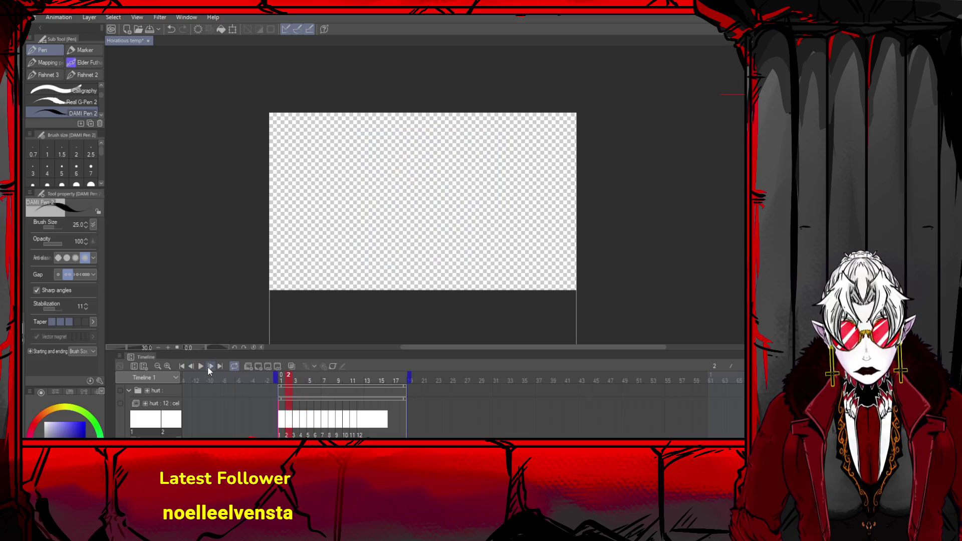
{"action": "left_click", "coordinate": [208, 366]}
{"action": "left_click", "coordinate": [207, 366]}
{"action": "left_click", "coordinate": [207, 366]}
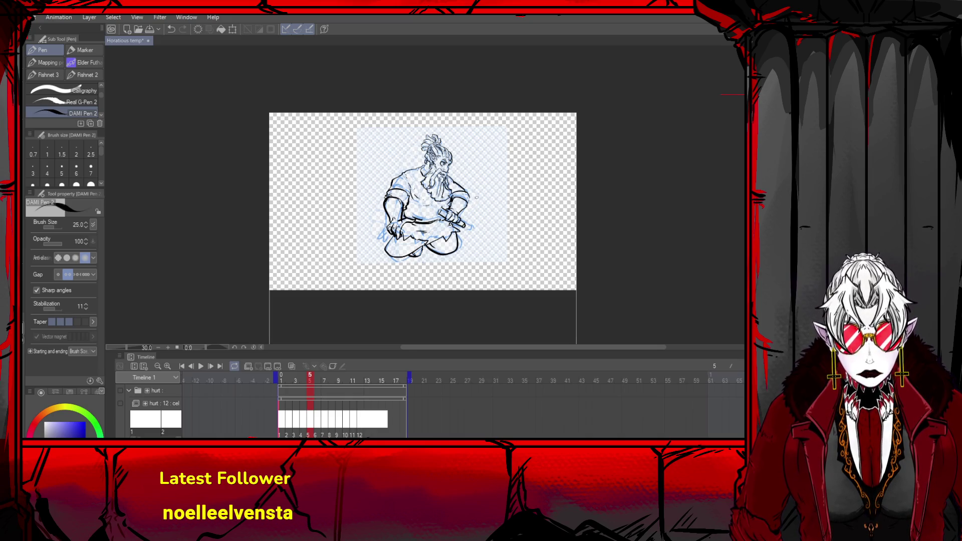
- Step back from frame 5 through frame 4 to the empty frame 3
{"action": "scroll", "coordinate": [477, 197], "scroll_direction": "up", "scroll_amount": 4}
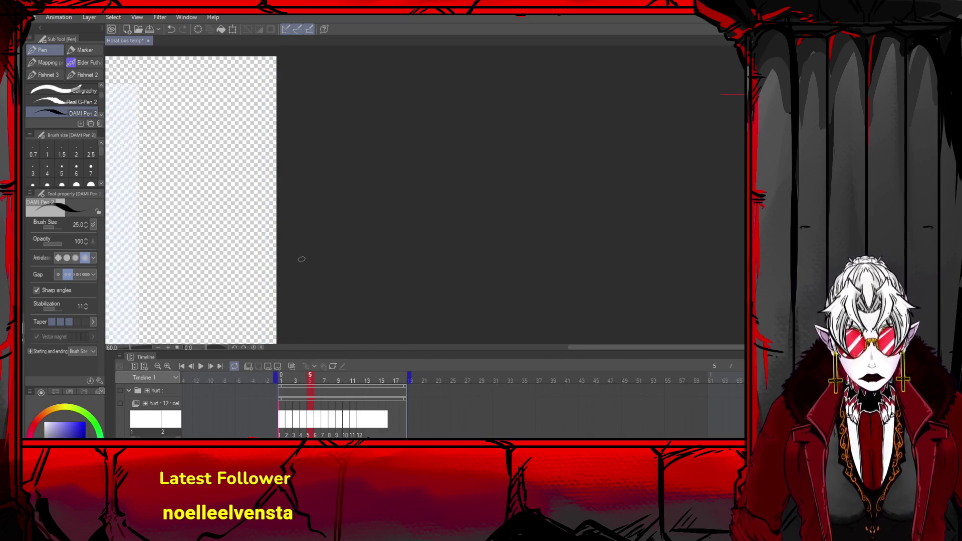
{"action": "scroll", "coordinate": [201, 254], "scroll_direction": "down", "scroll_amount": 5}
{"action": "scroll", "coordinate": [201, 253], "scroll_direction": "up", "scroll_amount": 4}
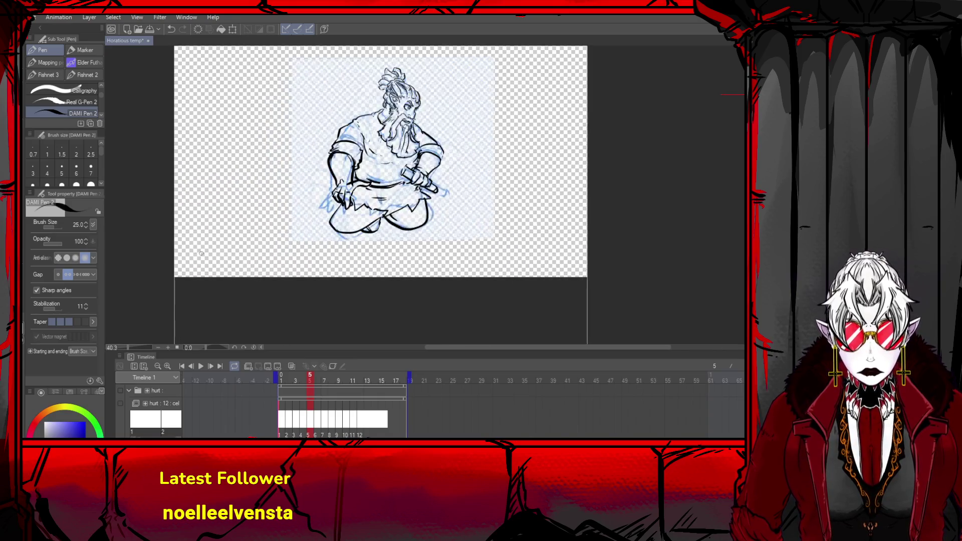
{"action": "scroll", "coordinate": [201, 253], "scroll_direction": "up", "scroll_amount": 1}
{"action": "left_click", "coordinate": [192, 368]}
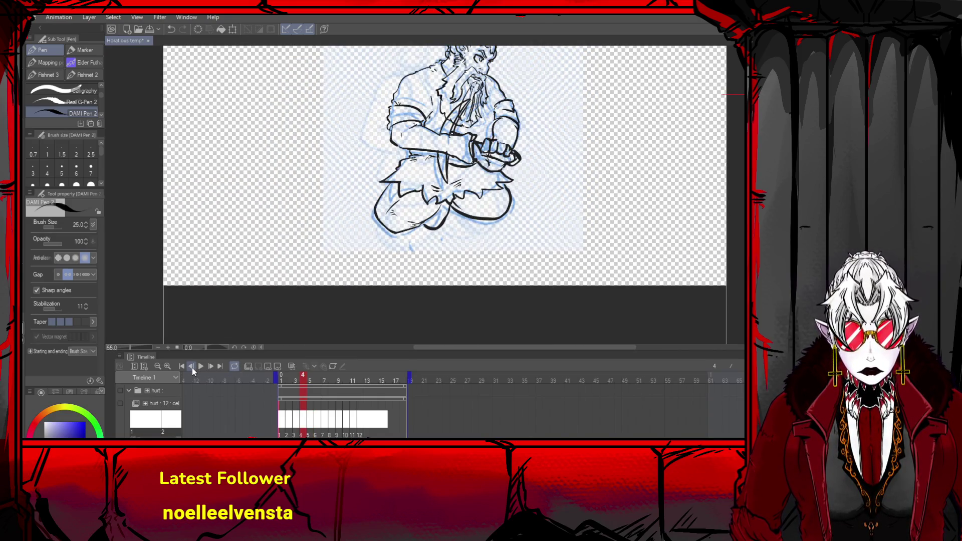
{"action": "scroll", "coordinate": [523, 74], "scroll_direction": "down", "scroll_amount": 3}
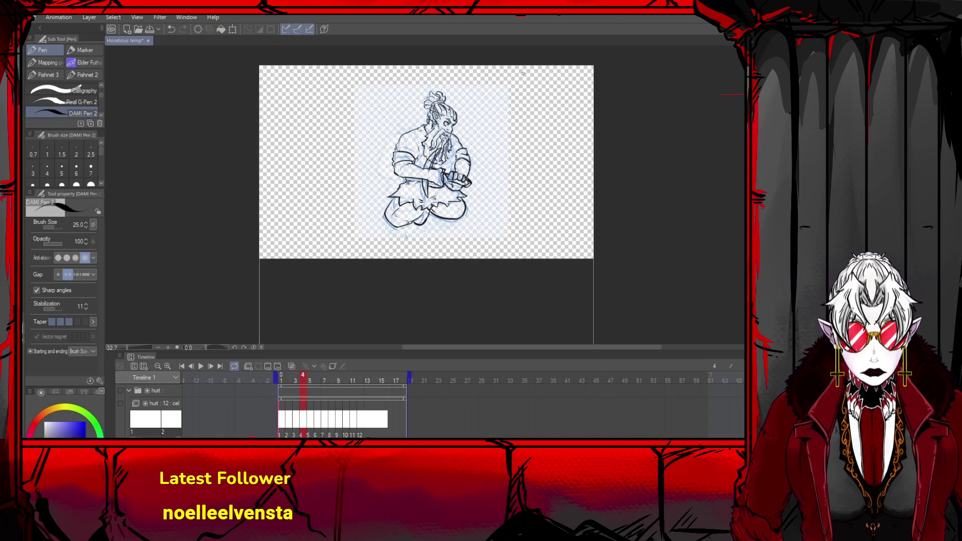
{"action": "scroll", "coordinate": [451, 107], "scroll_direction": "up", "scroll_amount": 2}
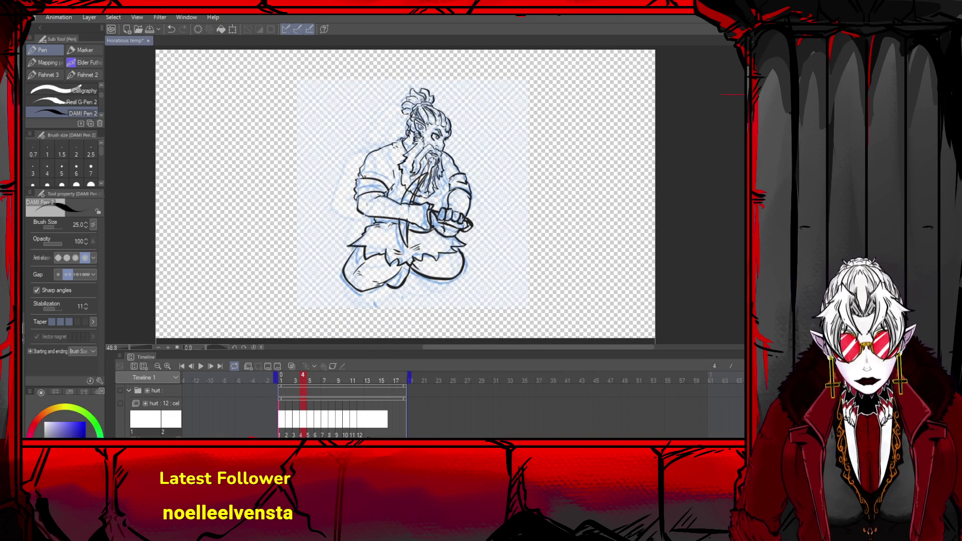
{"action": "left_click", "coordinate": [191, 366]}
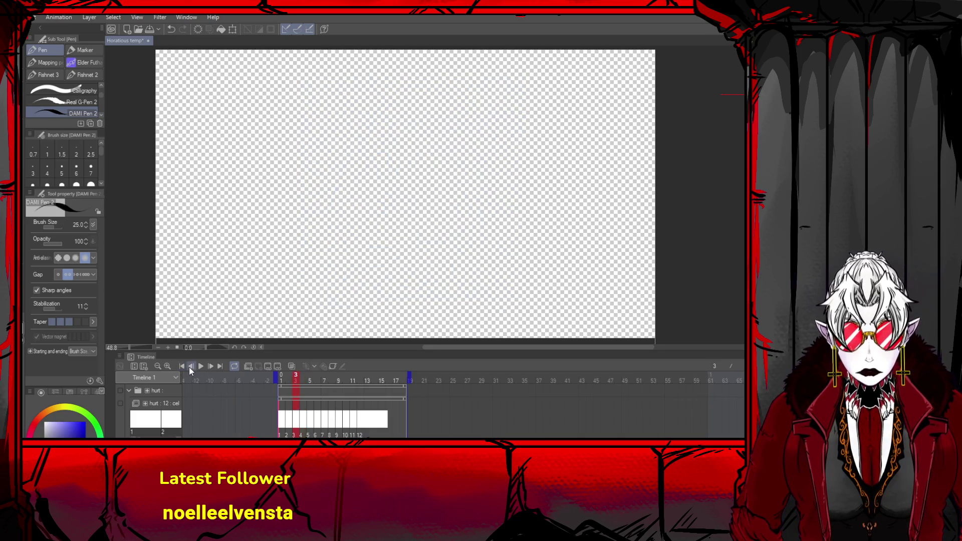
- Enable green onion skin in the Timeline and preview frame 4 with it
{"action": "left_click", "coordinate": [332, 367]}
{"action": "left_click", "coordinate": [332, 366]}
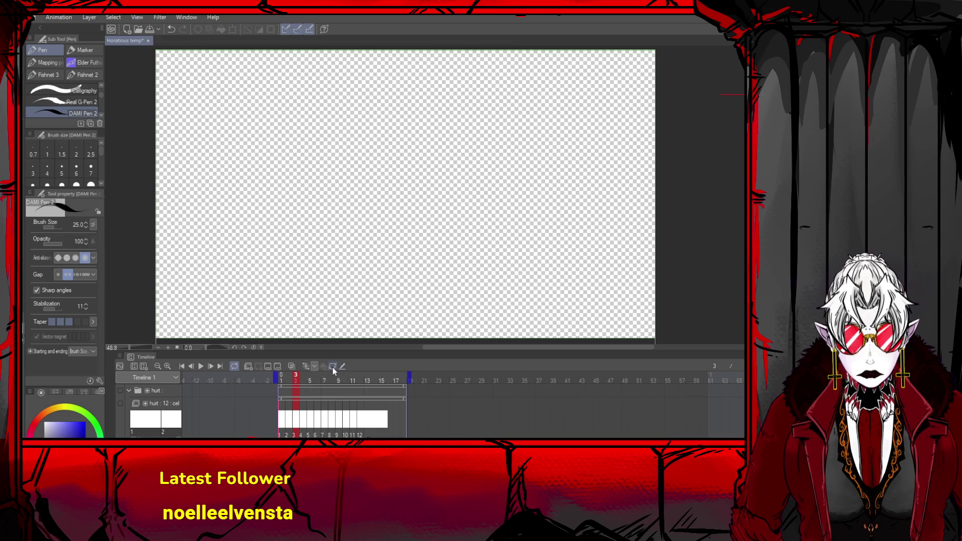
{"action": "left_click", "coordinate": [291, 367]}
{"action": "scroll", "coordinate": [339, 224], "scroll_direction": "down", "scroll_amount": 1}
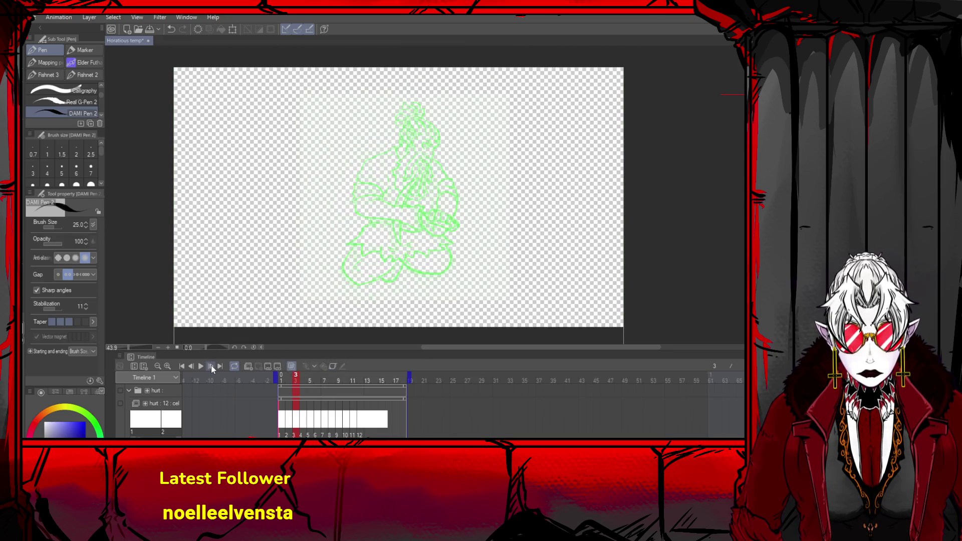
{"action": "left_click", "coordinate": [211, 366]}
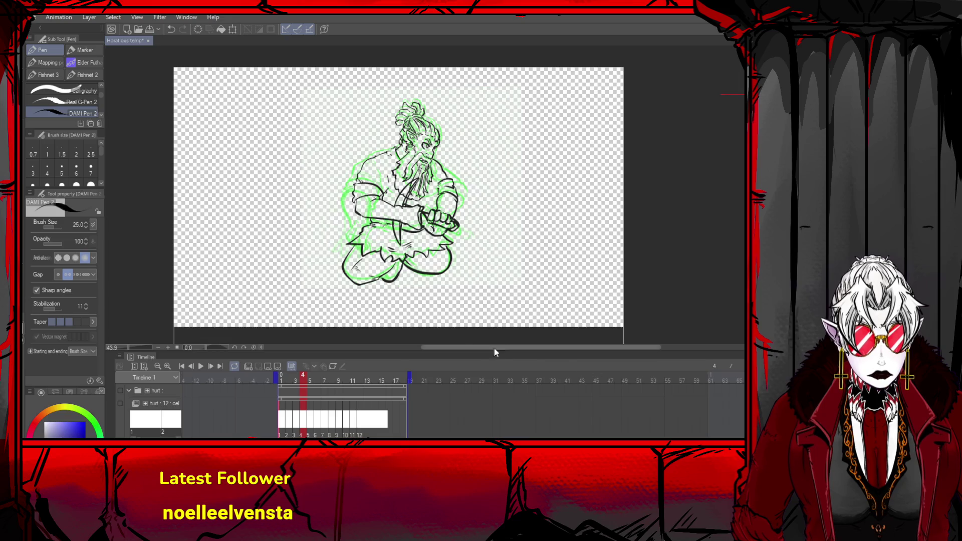
{"action": "scroll", "coordinate": [387, 347], "scroll_direction": "right", "scroll_amount": 5}
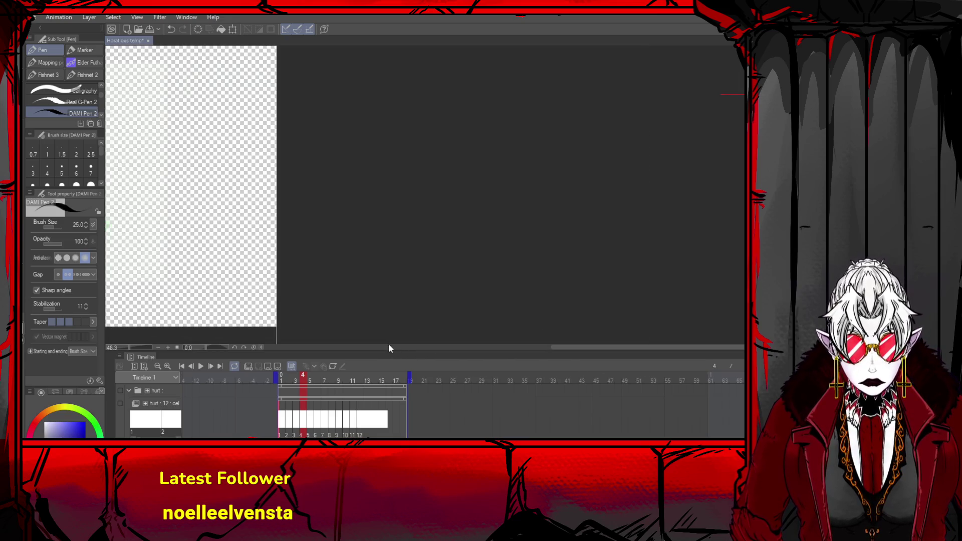
{"action": "scroll", "coordinate": [448, 279], "scroll_direction": "down", "scroll_amount": 3}
{"action": "scroll", "coordinate": [143, 275], "scroll_direction": "up", "scroll_amount": 3}
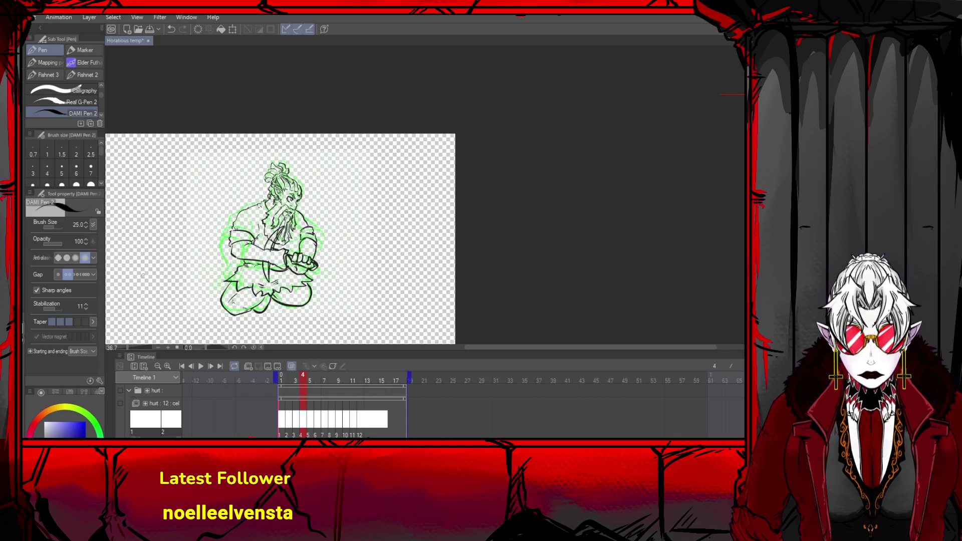
- Switch to the Object tool, undo the last line change, and return to frame 3
{"action": "key", "text": "o"}
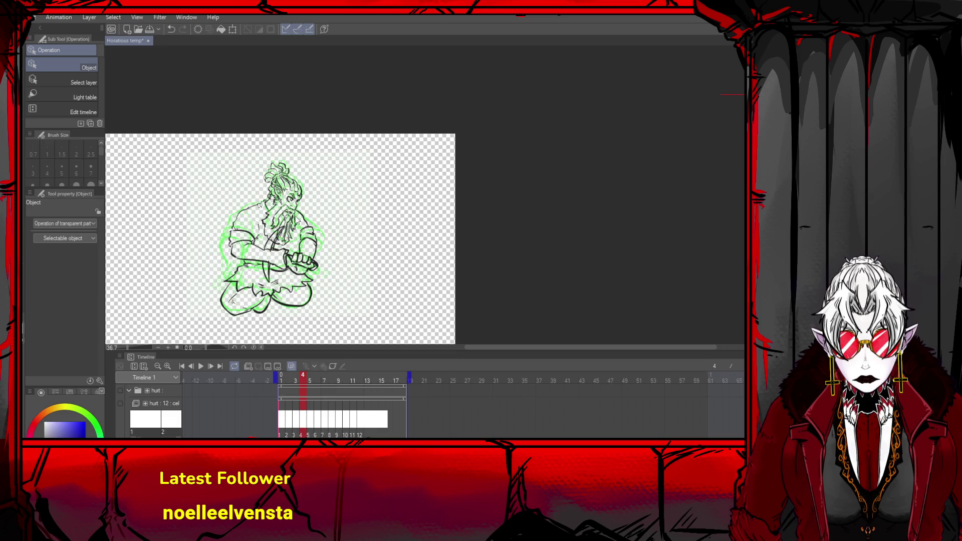
{"action": "key", "text": "ctrl+z"}
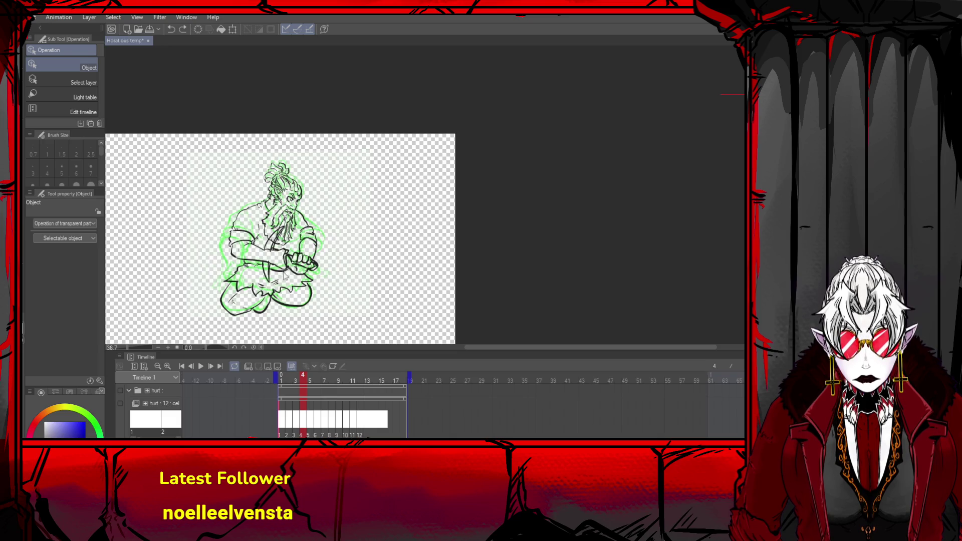
{"action": "left_click", "coordinate": [192, 366]}
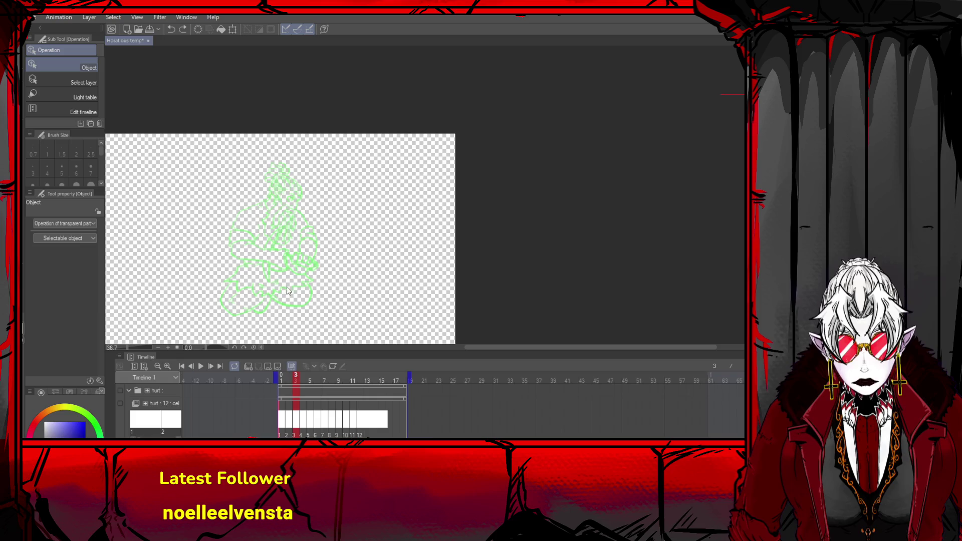
- Paste the head and arm ink lines into frame 3 and rotate them about -11.9°
{"action": "key", "text": "ctrl+y"}
{"action": "key", "text": "ctrl+t"}
{"action": "mouse_move", "coordinate": [330, 226]}
{"action": "left_mouse_down"}
{"action": "mouse_move", "coordinate": [330, 216]}
{"action": "mouse_move", "coordinate": [396, 210]}
{"action": "mouse_move", "coordinate": [395, 220]}
{"action": "mouse_move", "coordinate": [296, 226]}
{"action": "left_mouse_up"}
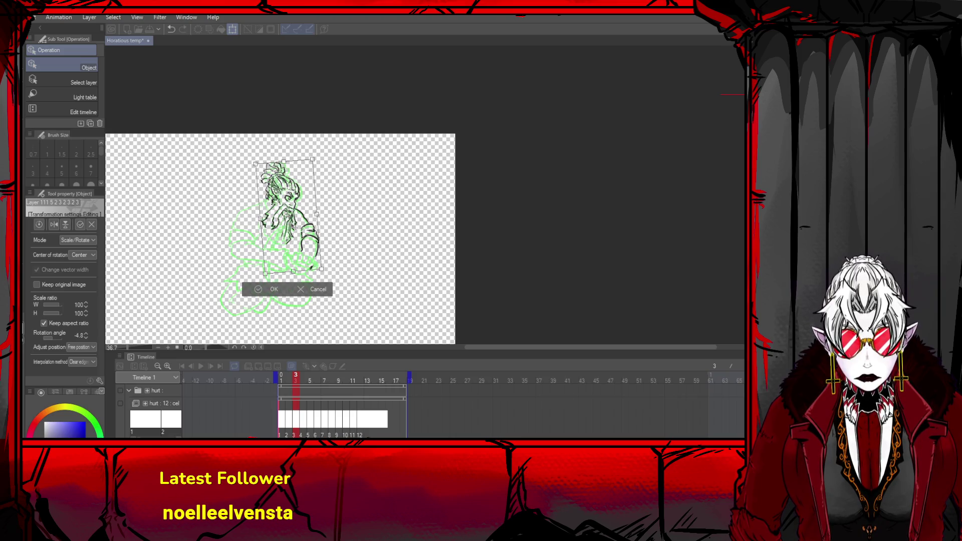
{"action": "left_click", "coordinate": [271, 289]}
{"action": "scroll", "coordinate": [212, 257], "scroll_direction": "up", "scroll_amount": 1}
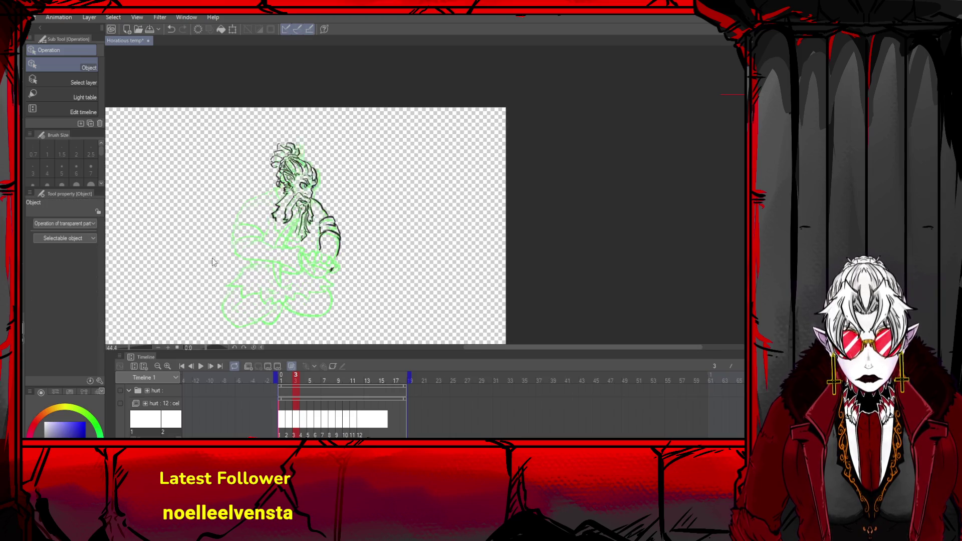
{"action": "scroll", "coordinate": [212, 257], "scroll_direction": "up", "scroll_amount": 1}
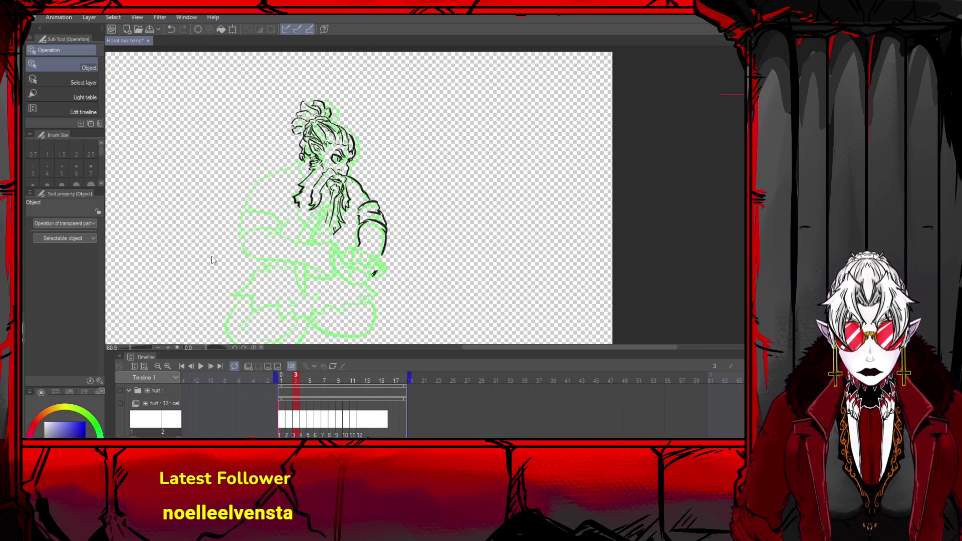
- Try inking the ear and a hair strand beside the face with DAMI Pen 2, then undo it
{"action": "key", "text": "p"}
{"action": "mouse_move", "coordinate": [320, 156]}
{"action": "left_mouse_down"}
{"action": "mouse_move", "coordinate": [291, 172]}
{"action": "mouse_move", "coordinate": [295, 188]}
{"action": "mouse_move", "coordinate": [295, 168]}
{"action": "mouse_move", "coordinate": [286, 172]}
{"action": "mouse_move", "coordinate": [301, 191]}
{"action": "mouse_move", "coordinate": [267, 179]}
{"action": "mouse_move", "coordinate": [256, 195]}
{"action": "left_mouse_up"}
{"action": "key", "text": "ctrl+z"}
{"action": "key", "text": "ctrl+z"}
{"action": "key", "text": "ctrl+z"}
{"action": "key", "text": "ctrl+z"}
{"action": "key", "text": "ctrl+z"}
{"action": "key", "text": "ctrl+z"}
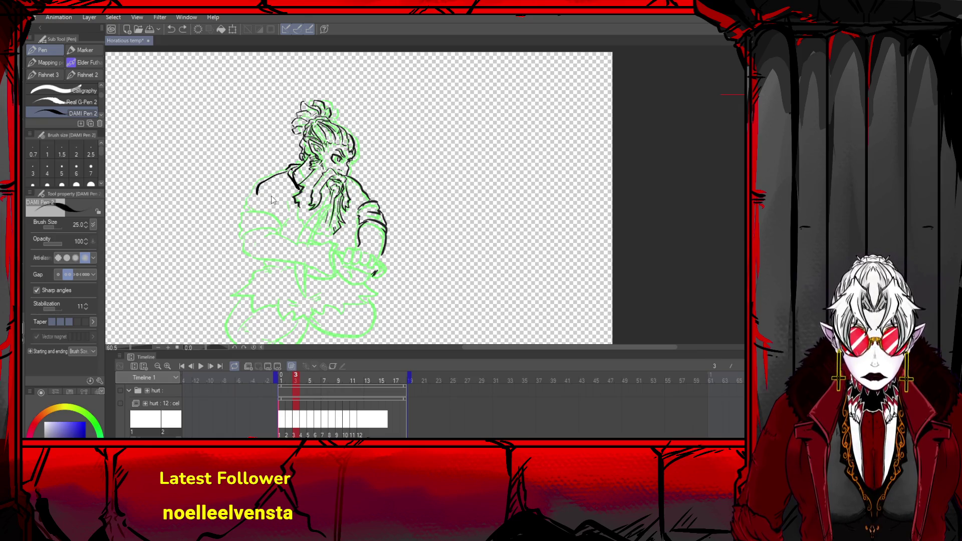
- Erase the rough right-arm strokes and ink the arm line and beard edges on frame 3
{"action": "left_click_drag", "start_coordinate": [384, 205], "coordinate": [353, 251]}
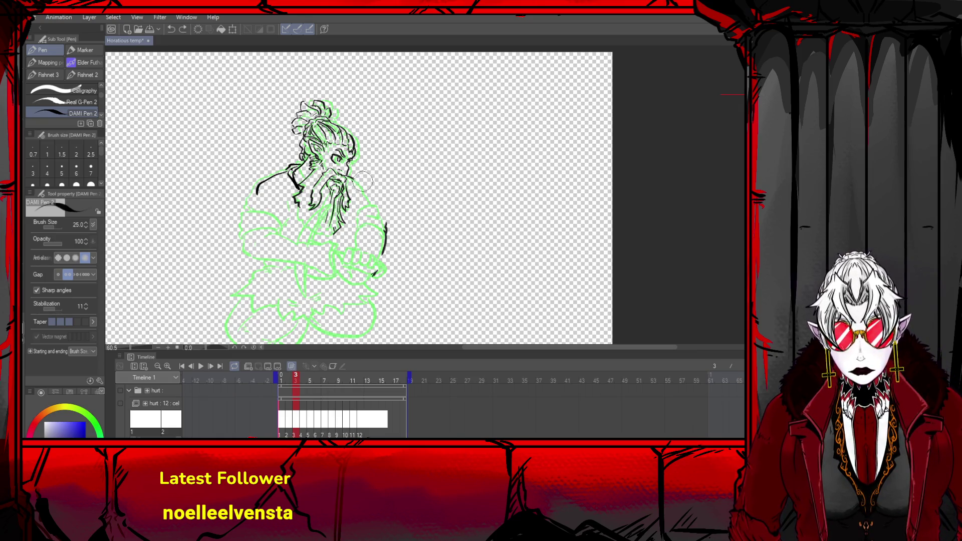
{"action": "left_click_drag", "start_coordinate": [382, 215], "coordinate": [393, 251]}
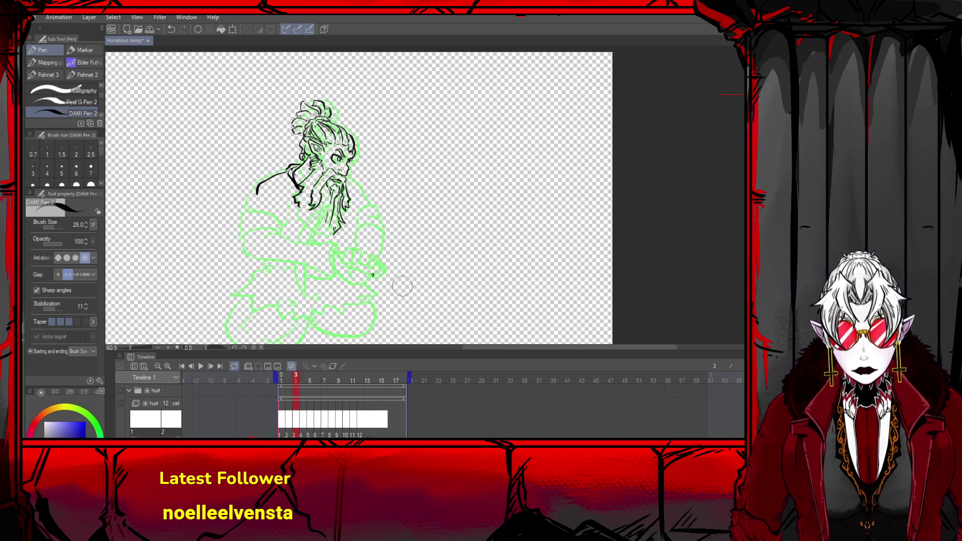
{"action": "mouse_move", "coordinate": [353, 174]}
{"action": "left_mouse_down"}
{"action": "mouse_move", "coordinate": [347, 188]}
{"action": "mouse_move", "coordinate": [350, 161]}
{"action": "left_mouse_up"}
{"action": "key", "text": "ctrl+z"}
{"action": "key", "text": "ctrl+z"}
{"action": "key", "text": "ctrl+z"}
{"action": "key", "text": "ctrl+z"}
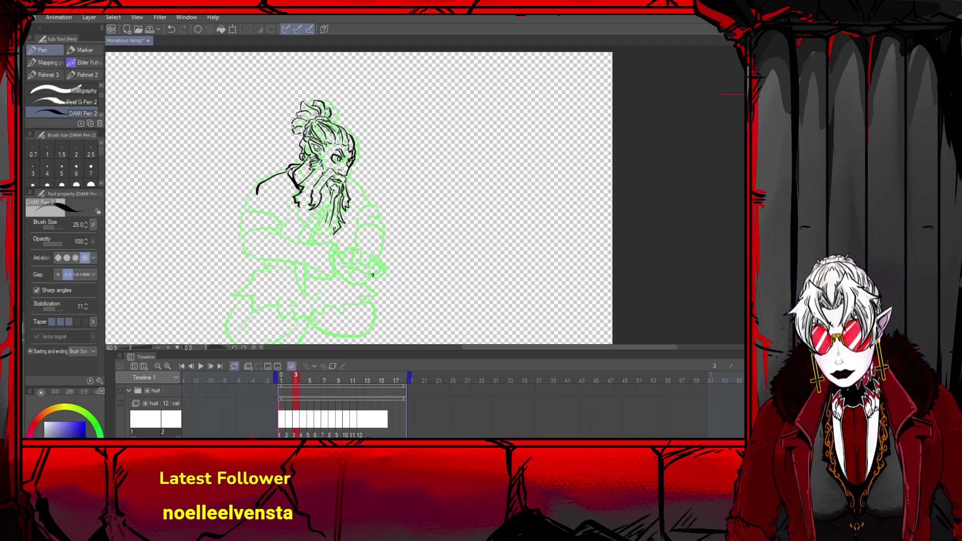
{"action": "key", "text": "ctrl+z"}
{"action": "mouse_move", "coordinate": [258, 182]}
{"action": "left_mouse_down"}
{"action": "mouse_move", "coordinate": [249, 203]}
{"action": "mouse_move", "coordinate": [274, 220]}
{"action": "left_mouse_up"}
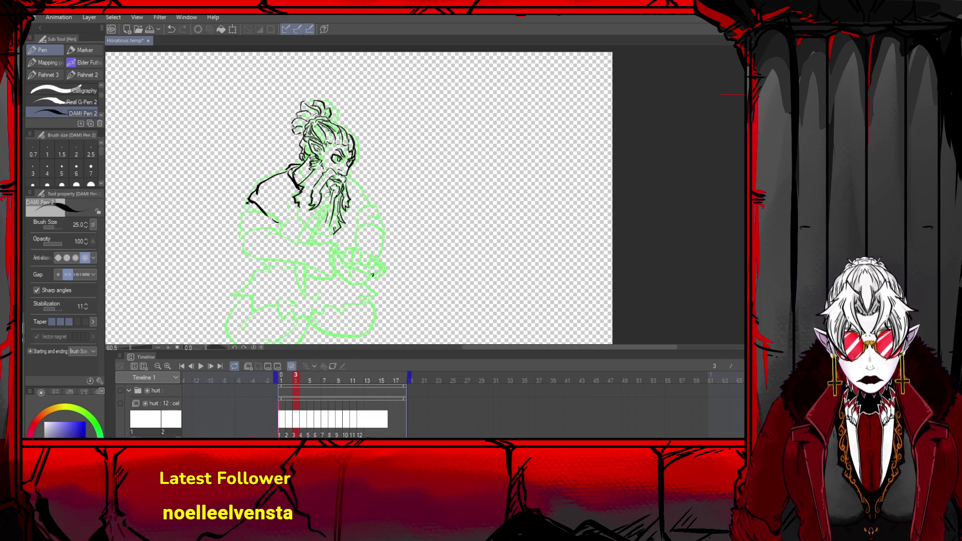
{"action": "mouse_move", "coordinate": [299, 203]}
{"action": "left_mouse_down"}
{"action": "mouse_move", "coordinate": [299, 220]}
{"action": "mouse_move", "coordinate": [311, 230]}
{"action": "mouse_move", "coordinate": [337, 230]}
{"action": "mouse_move", "coordinate": [308, 231]}
{"action": "left_mouse_up"}
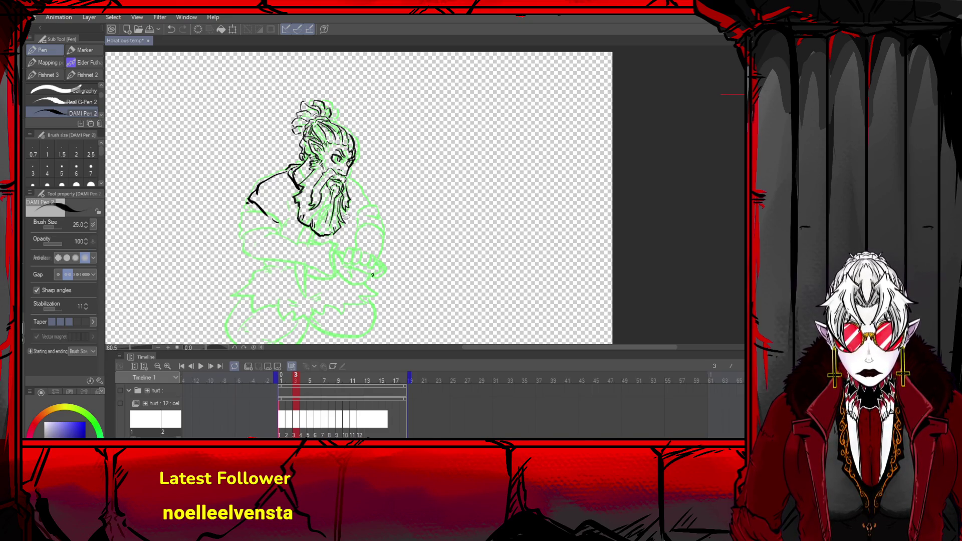
{"action": "left_click_drag", "start_coordinate": [356, 204], "coordinate": [354, 245]}
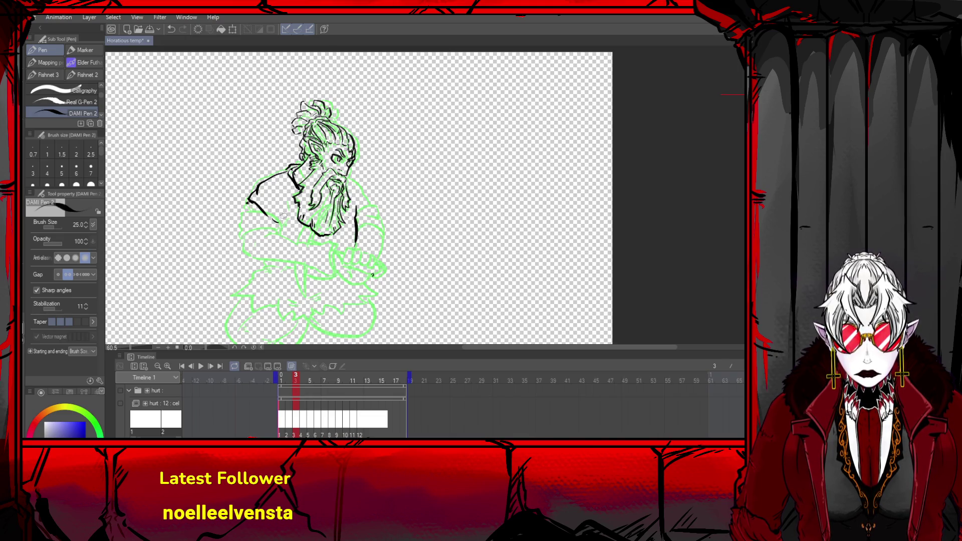
- Erase the left-shoulder and beard-edge strokes, retry the shoulder curve, then go to frame 1
{"action": "left_click_drag", "start_coordinate": [253, 168], "coordinate": [261, 203]}
{"action": "left_click_drag", "start_coordinate": [360, 208], "coordinate": [356, 246]}
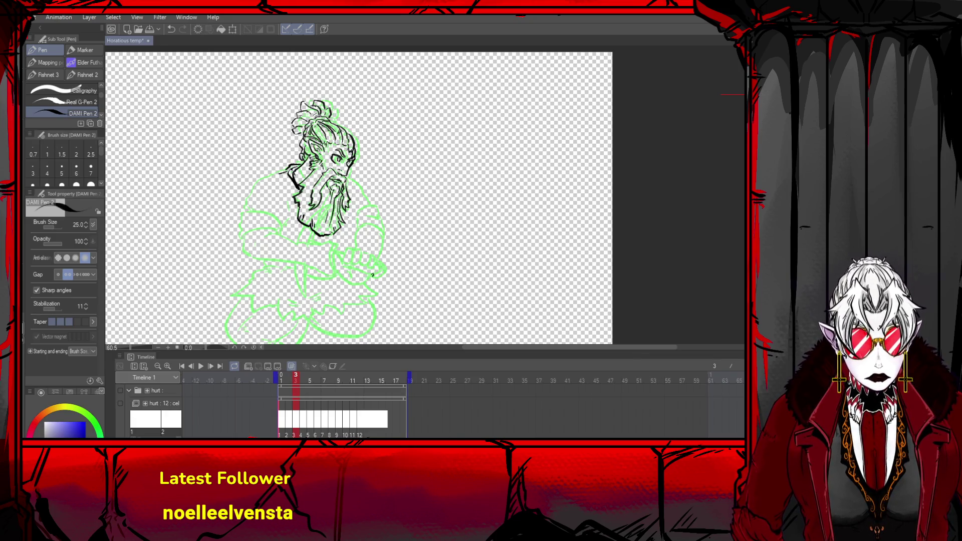
{"action": "mouse_move", "coordinate": [279, 172]}
{"action": "left_mouse_down"}
{"action": "mouse_move", "coordinate": [252, 183]}
{"action": "mouse_move", "coordinate": [242, 205]}
{"action": "left_mouse_up"}
{"action": "key", "text": "ctrl+z"}
{"action": "mouse_move", "coordinate": [291, 167]}
{"action": "left_mouse_down"}
{"action": "mouse_move", "coordinate": [243, 181]}
{"action": "mouse_move", "coordinate": [228, 199]}
{"action": "mouse_move", "coordinate": [229, 210]}
{"action": "mouse_move", "coordinate": [264, 221]}
{"action": "left_mouse_up"}
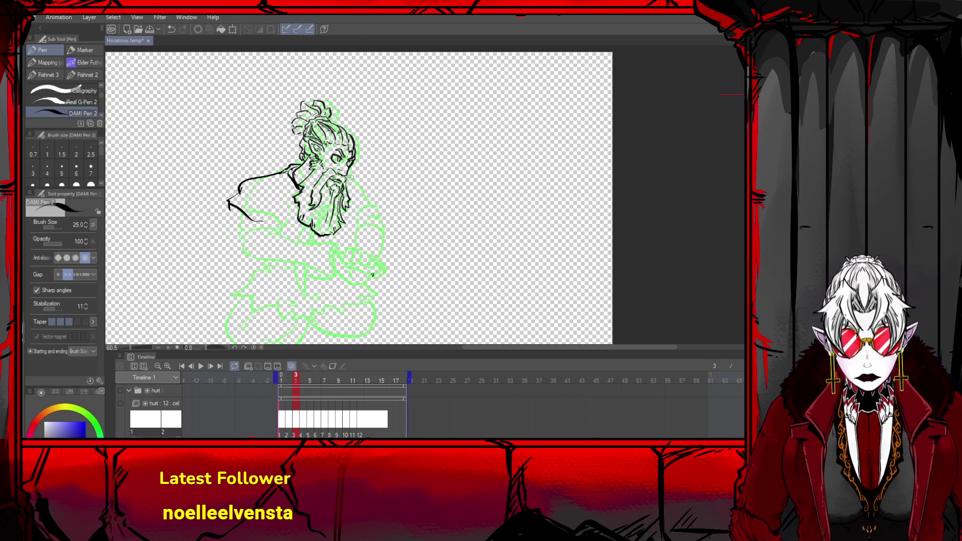
{"action": "key", "text": "ctrl+z"}
{"action": "key", "text": "ctrl+z"}
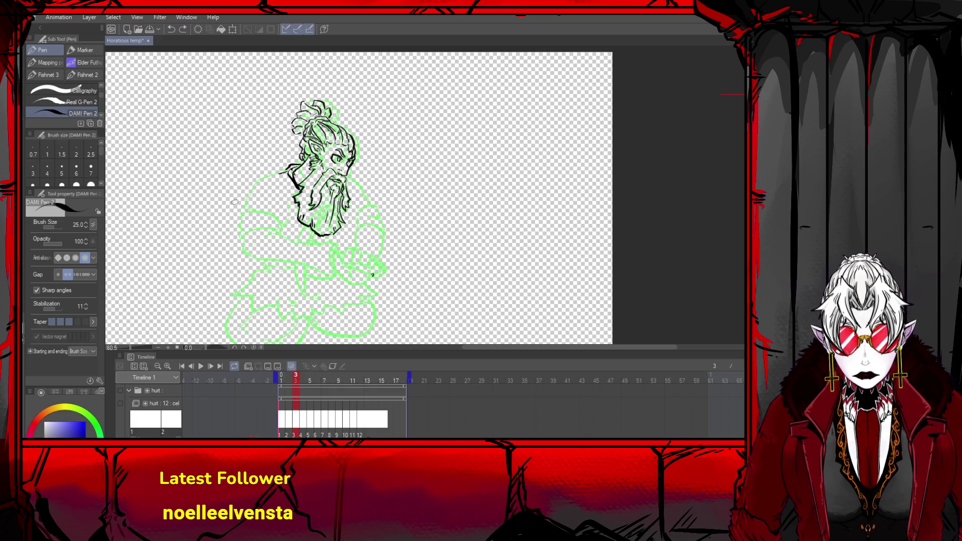
{"action": "left_click", "coordinate": [282, 423]}
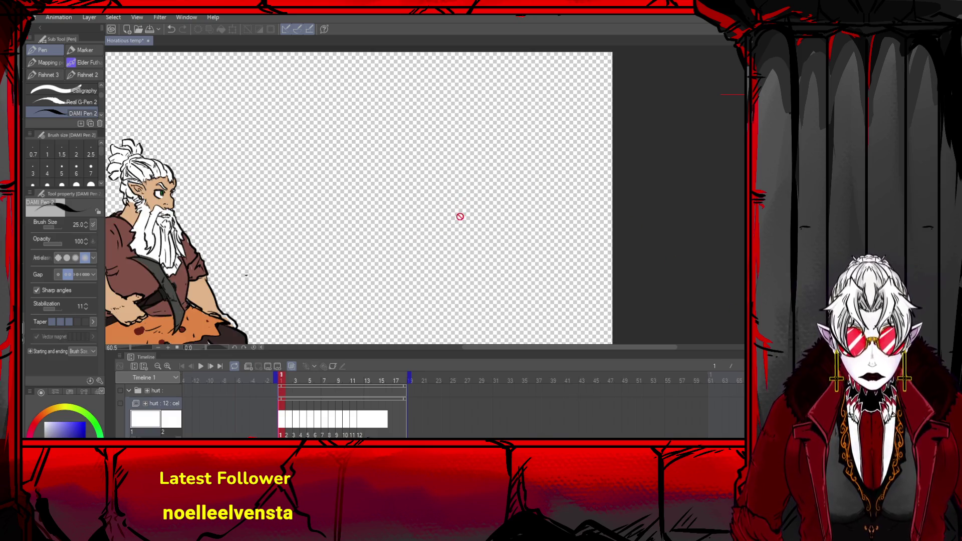
- Zoom out and try moving the standing dwarf off the kneeling one with the Object tool, then undo
{"action": "scroll", "coordinate": [440, 204], "scroll_direction": "down", "scroll_amount": 2}
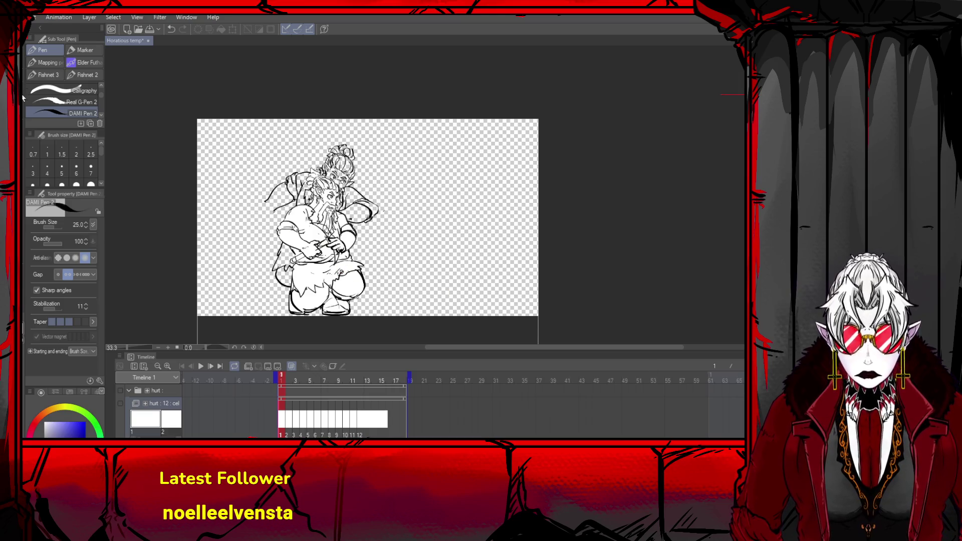
{"action": "key", "text": "o"}
{"action": "left_click_drag", "start_coordinate": [381, 221], "coordinate": [475, 219]}
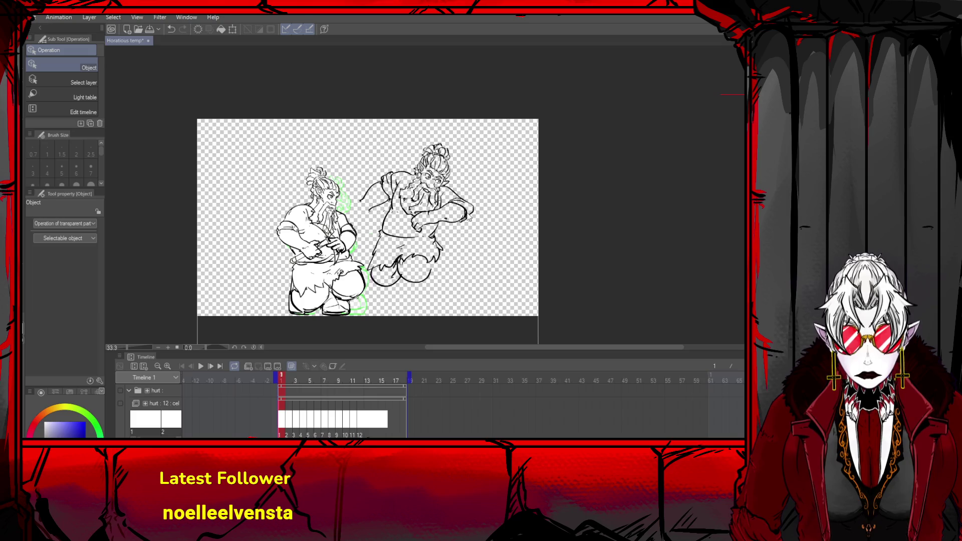
{"action": "key", "text": "ctrl+z"}
{"action": "key", "text": "ctrl+z"}
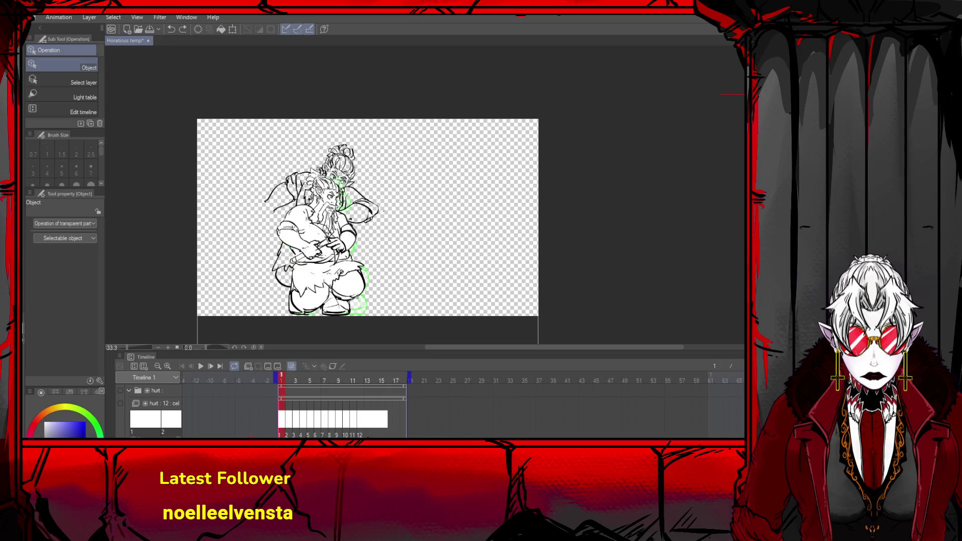
- Delete the standing dwarf, toggle undo/redo to compare, and restore it
{"action": "left_click", "coordinate": [372, 217]}
{"action": "key", "text": "Delete"}
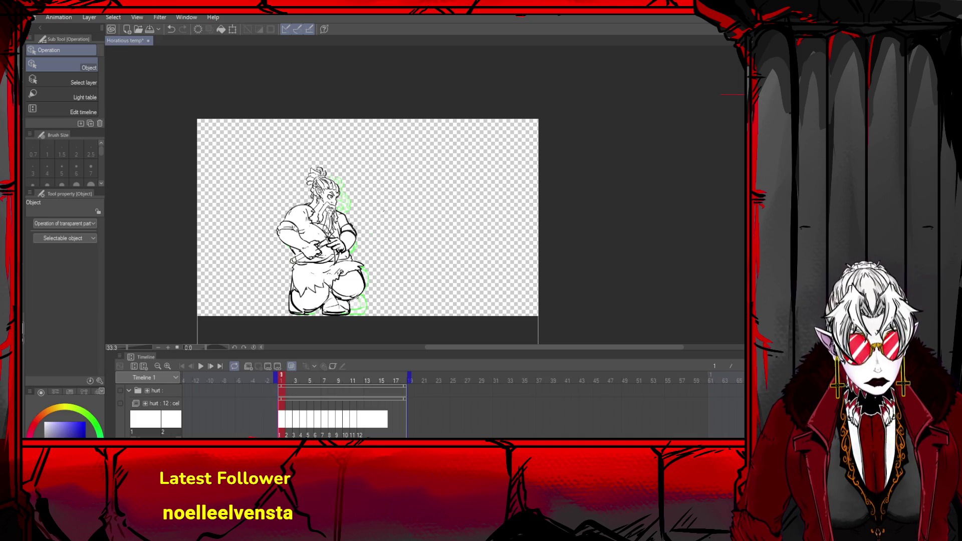
{"action": "key", "text": "ctrl+z"}
{"action": "key", "text": "ctrl+y"}
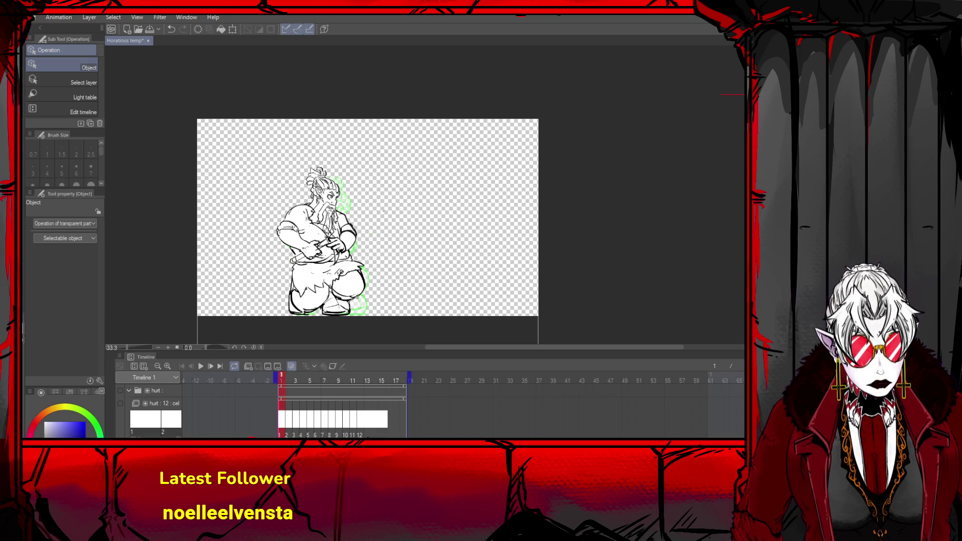
{"action": "key", "text": "ctrl+z"}
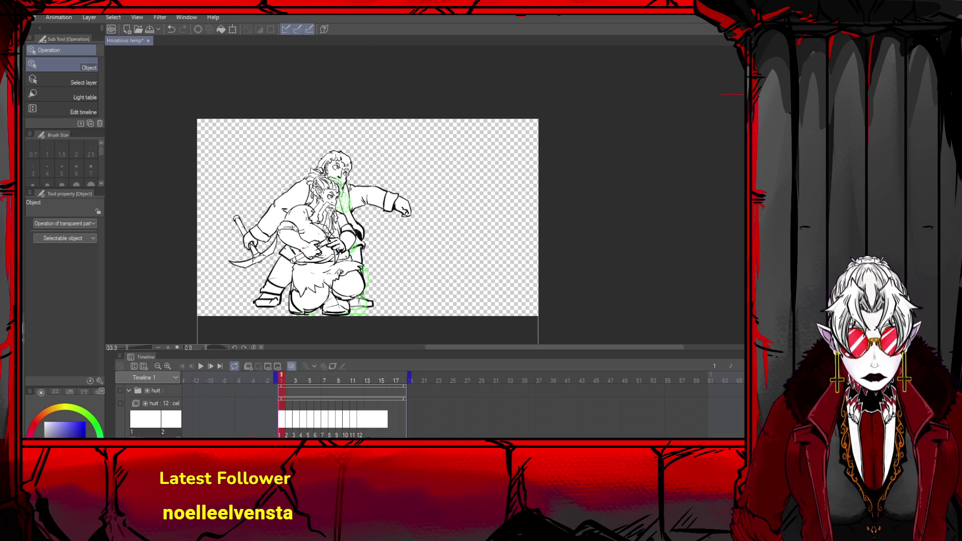
{"action": "key", "text": "ctrl+y"}
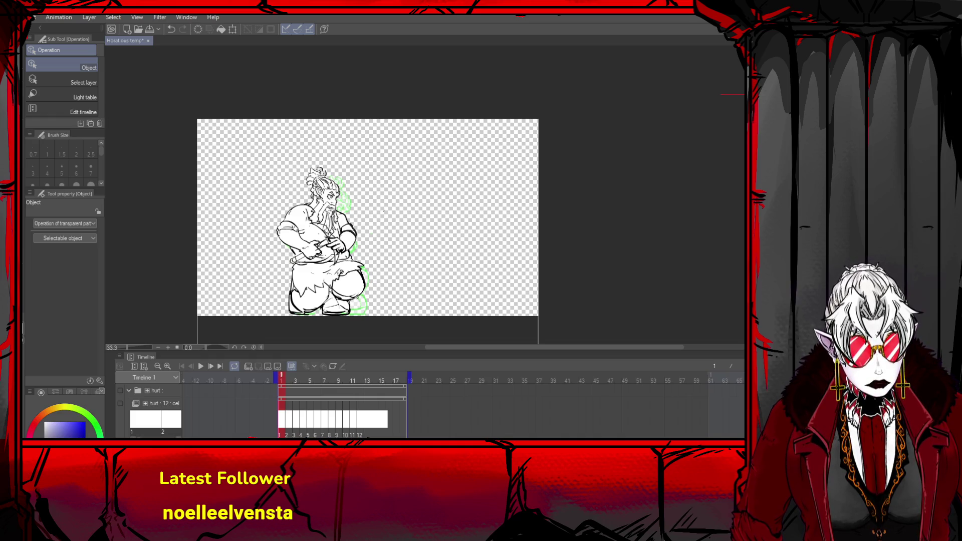
{"action": "key", "text": "ctrl+z"}
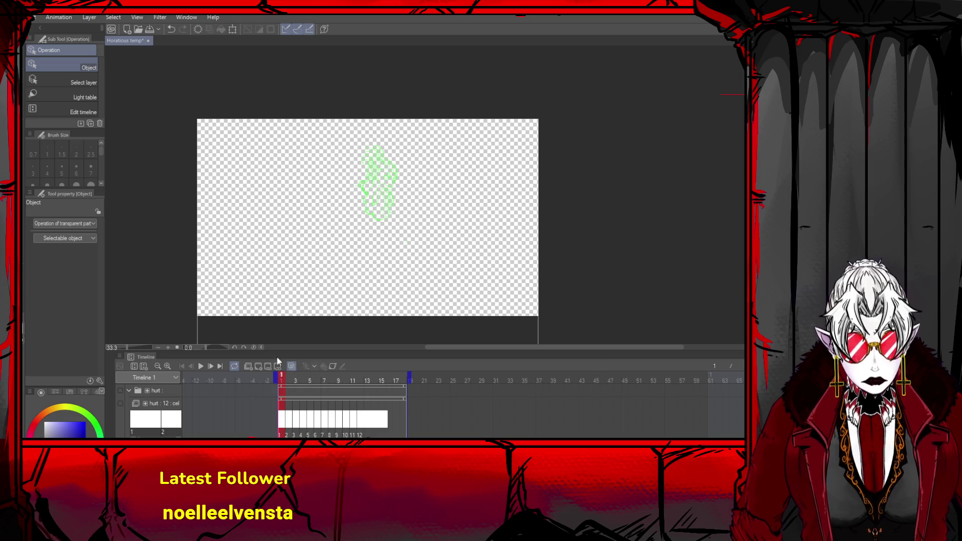
- Step through frames 1 to 4 and move the frame-1 character right and slightly down
{"action": "left_click", "coordinate": [211, 368]}
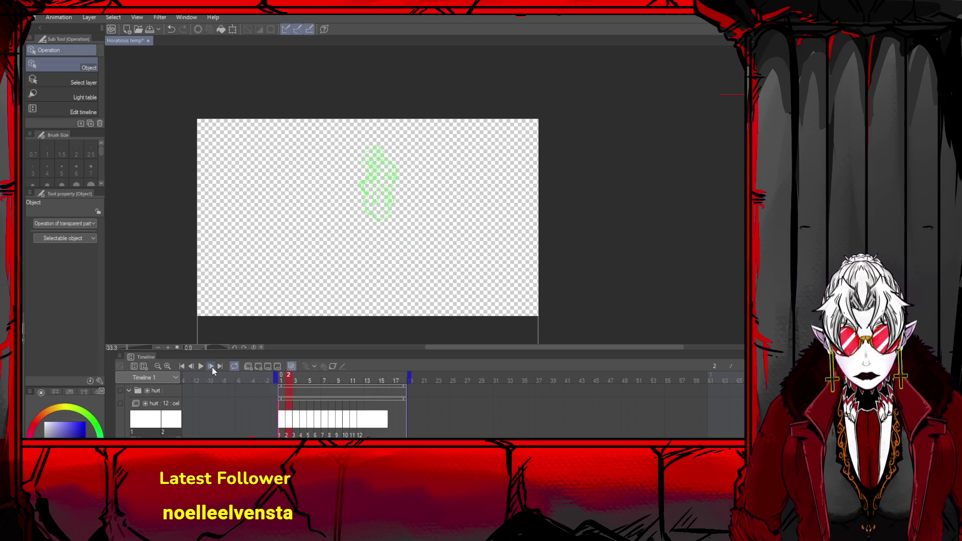
{"action": "left_click", "coordinate": [212, 368]}
{"action": "left_click", "coordinate": [212, 368]}
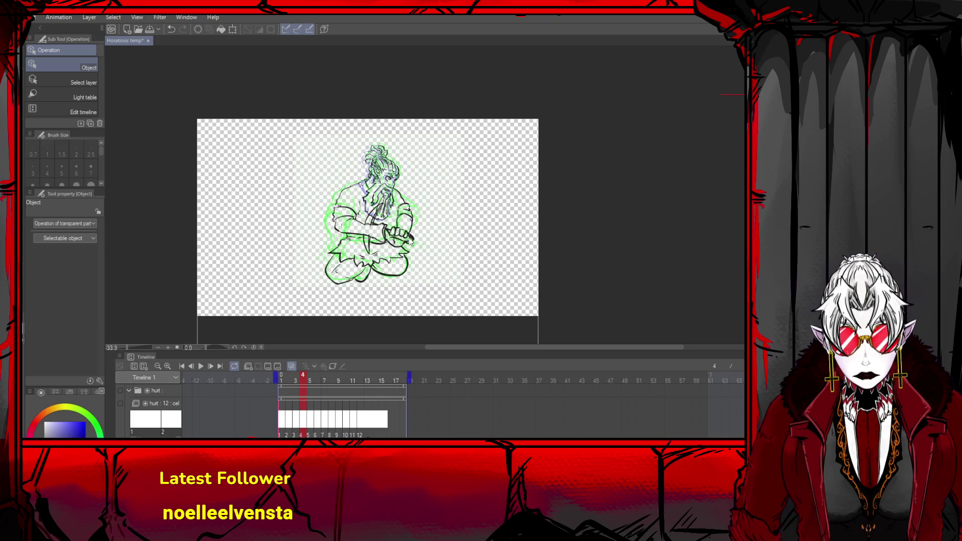
{"action": "left_click", "coordinate": [185, 366]}
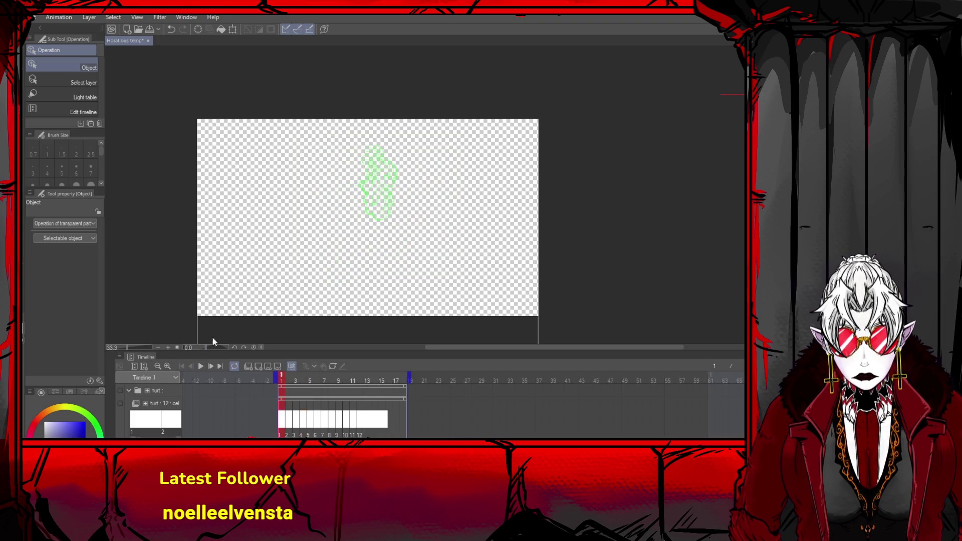
{"action": "left_click", "coordinate": [211, 367]}
{"action": "left_click", "coordinate": [211, 367]}
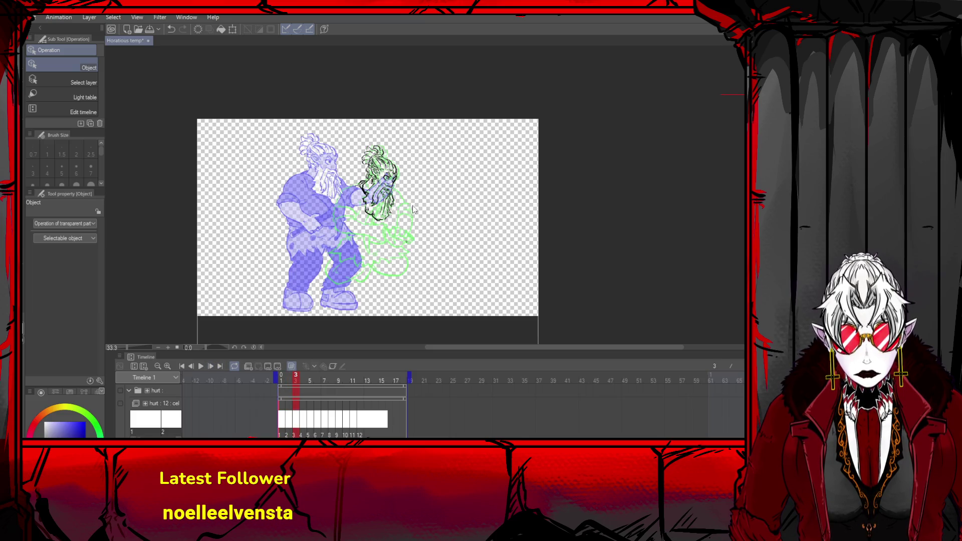
{"action": "scroll", "coordinate": [412, 209], "scroll_direction": "up", "scroll_amount": 2}
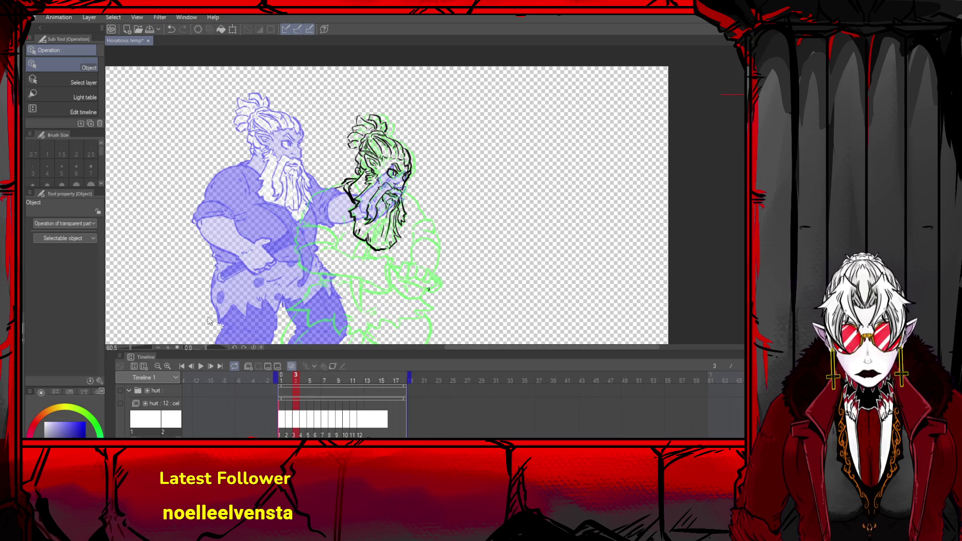
{"action": "left_click", "coordinate": [182, 365]}
{"action": "left_click_drag", "start_coordinate": [302, 154], "coordinate": [404, 170]}
{"action": "scroll", "coordinate": [404, 170], "scroll_direction": "down", "scroll_amount": 4}
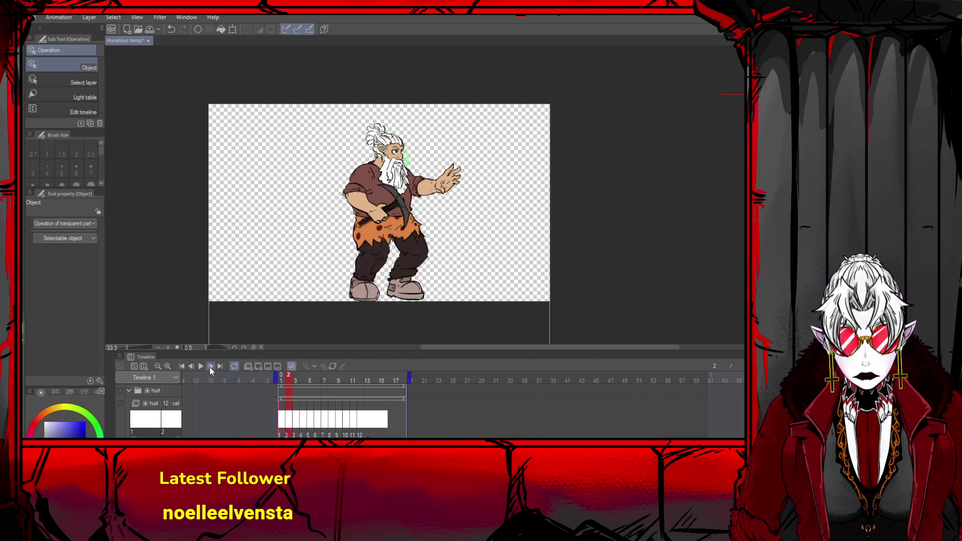
- Turn on onion skinning, compare frames 2 and 3, undo on frame 2, and start transforming its head
{"action": "left_click", "coordinate": [209, 367]}
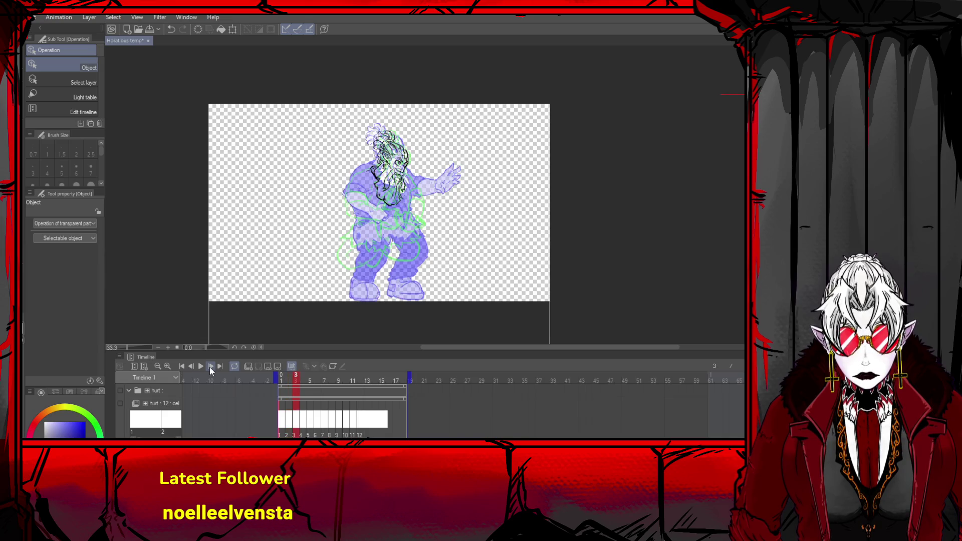
{"action": "left_click", "coordinate": [191, 367]}
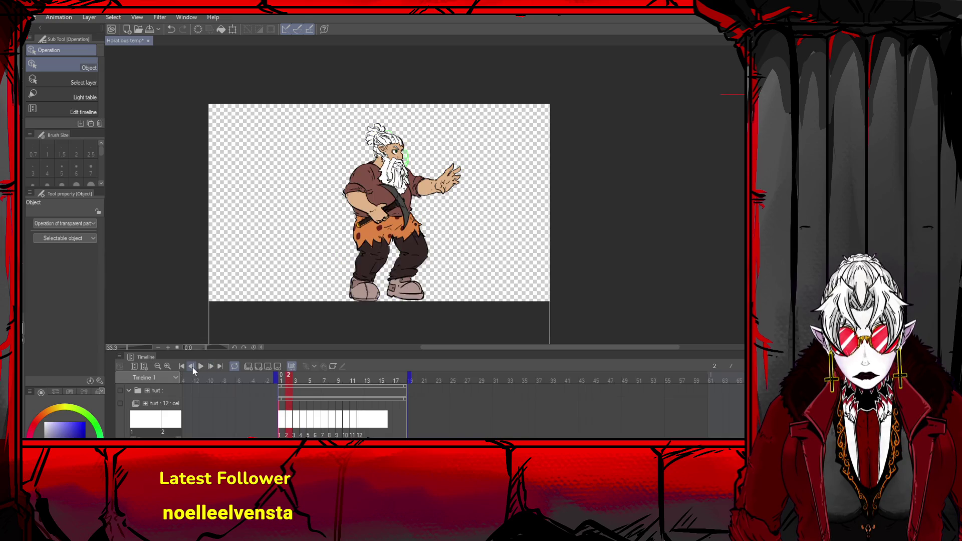
{"action": "left_click", "coordinate": [254, 365]}
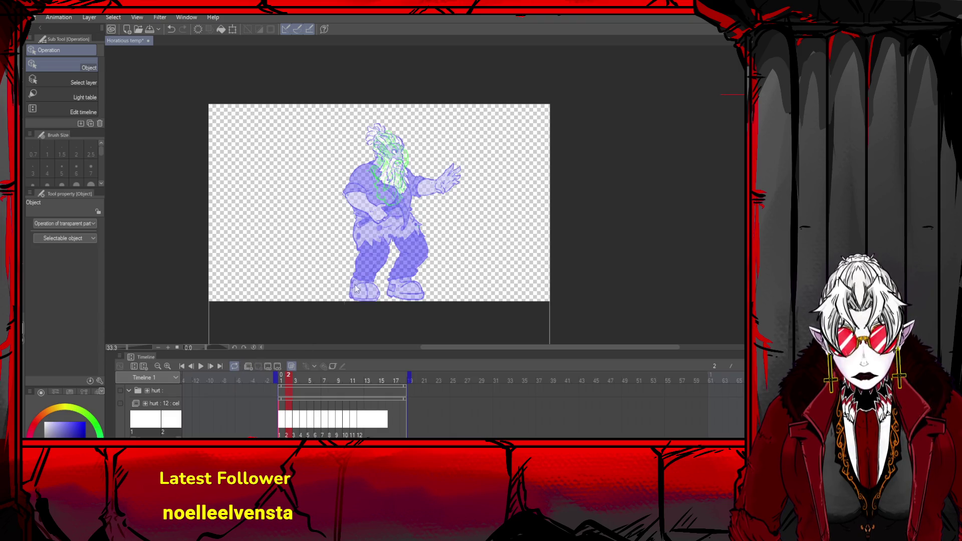
{"action": "left_click", "coordinate": [212, 366]}
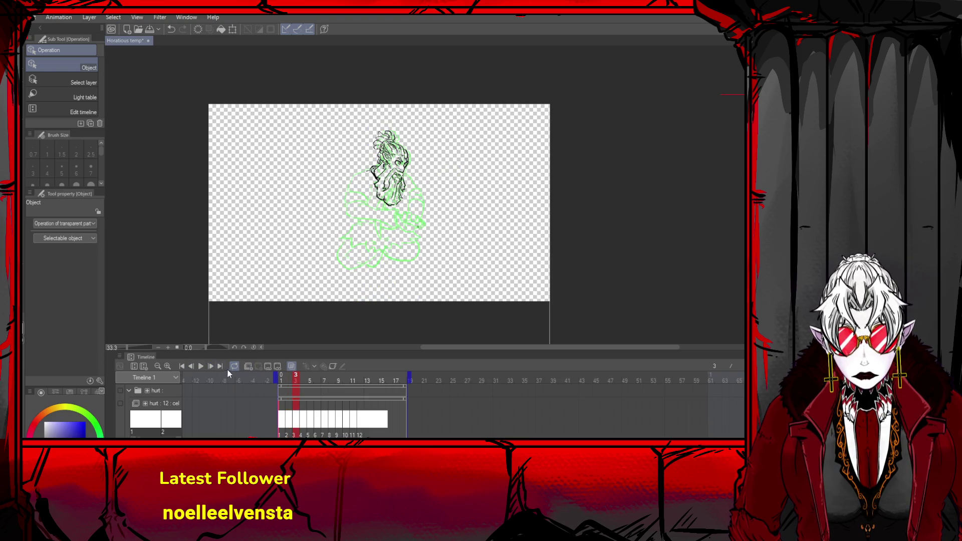
{"action": "left_click", "coordinate": [193, 365]}
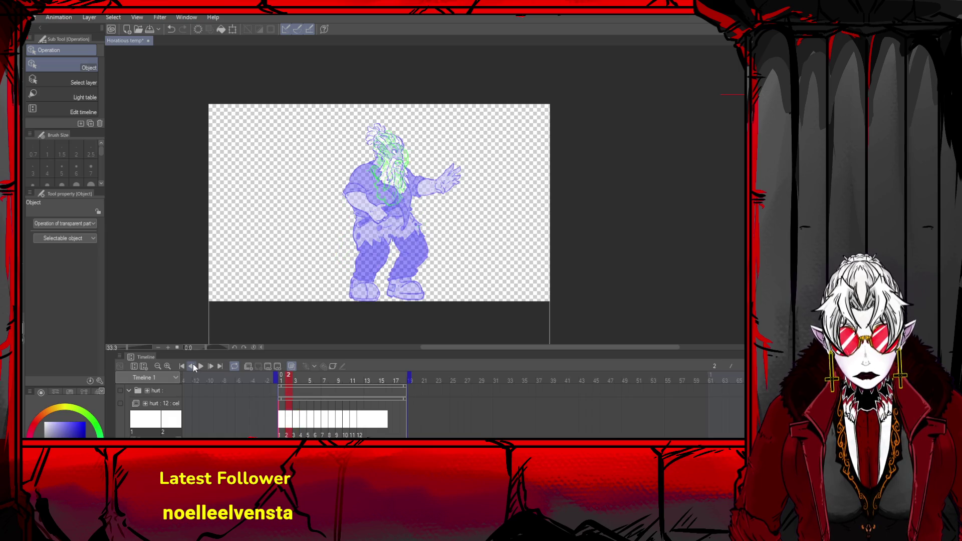
{"action": "key", "text": "ctrl+z"}
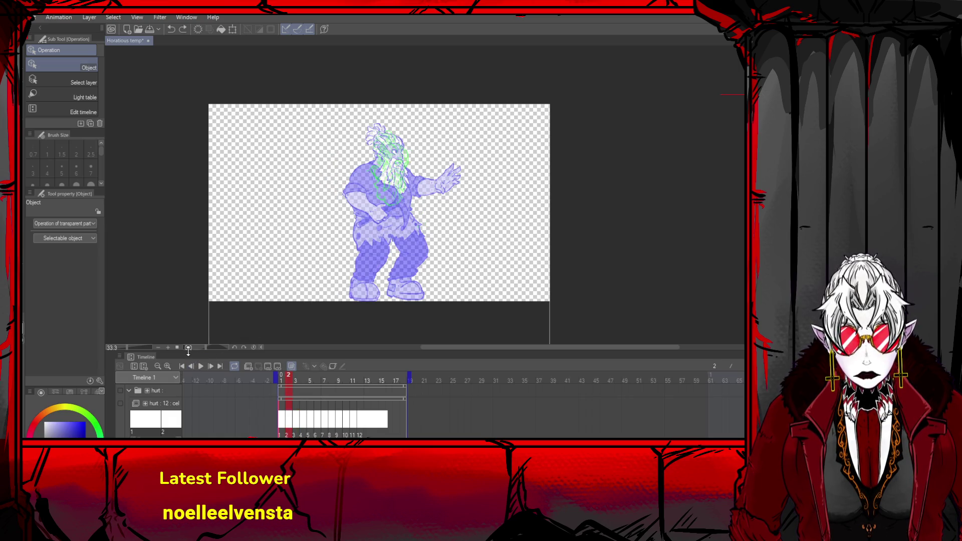
{"action": "left_click", "coordinate": [208, 366]}
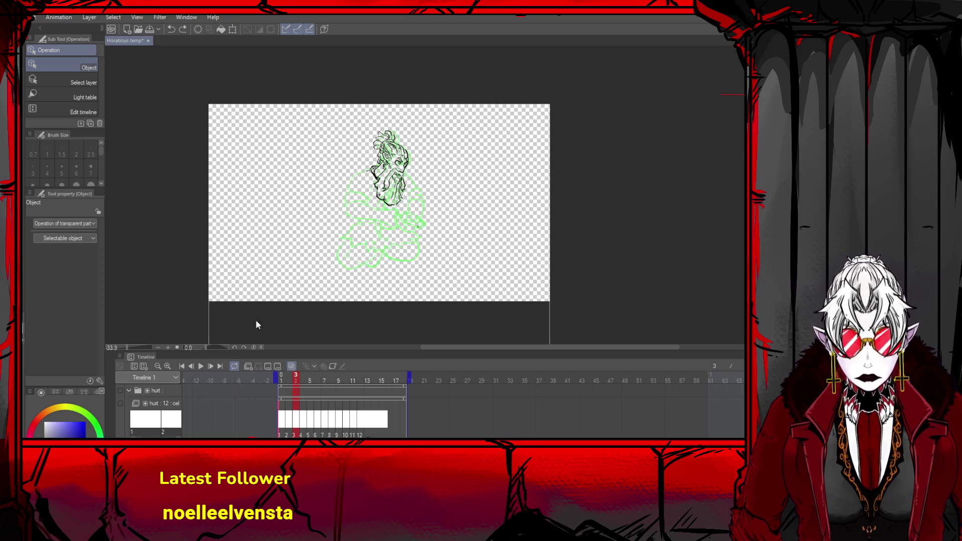
{"action": "left_click", "coordinate": [192, 369]}
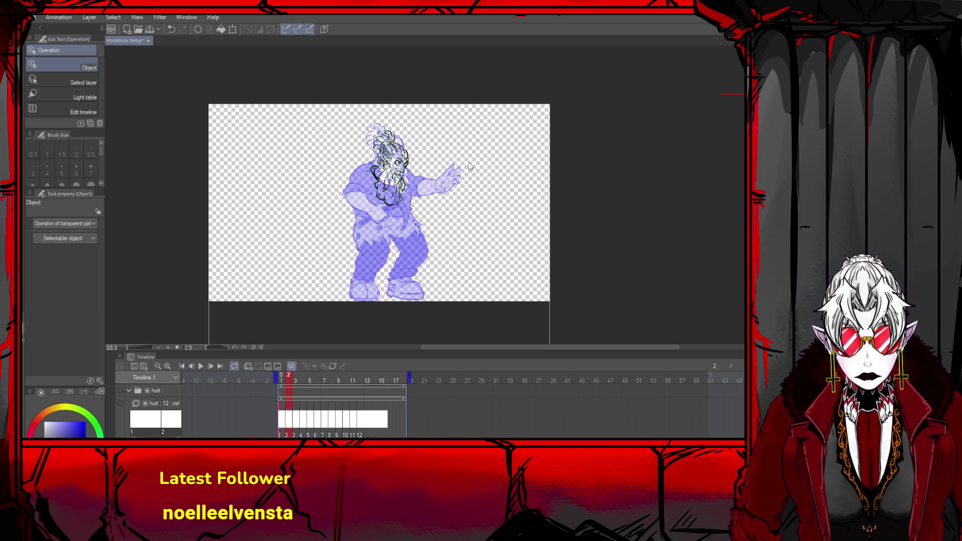
{"action": "key", "text": "ctrl+t"}
- Nudge frame 2's inked head slightly upward and confirm the transform
{"action": "left_click_drag", "start_coordinate": [413, 184], "coordinate": [405, 176]}
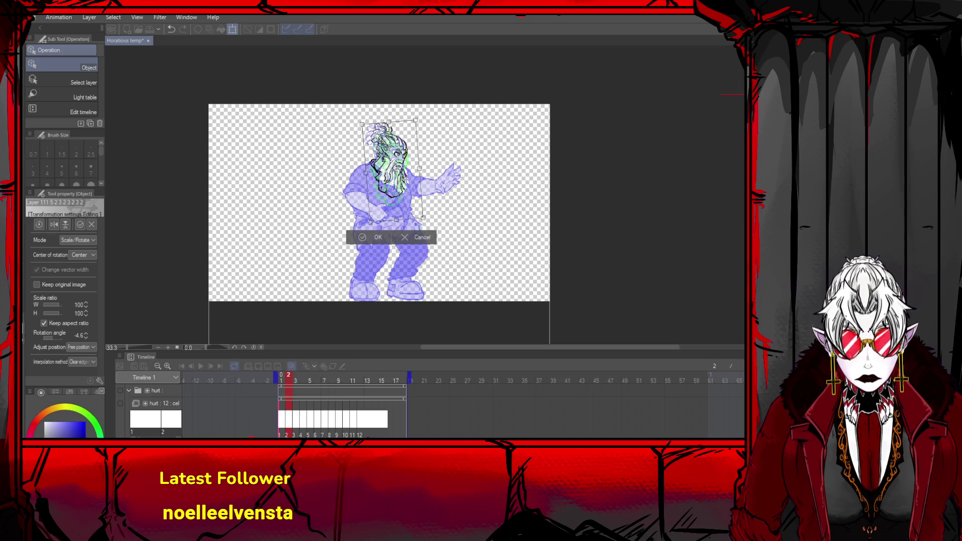
{"action": "scroll", "coordinate": [387, 225], "scroll_direction": "up", "scroll_amount": 1}
{"action": "left_click", "coordinate": [343, 255]}
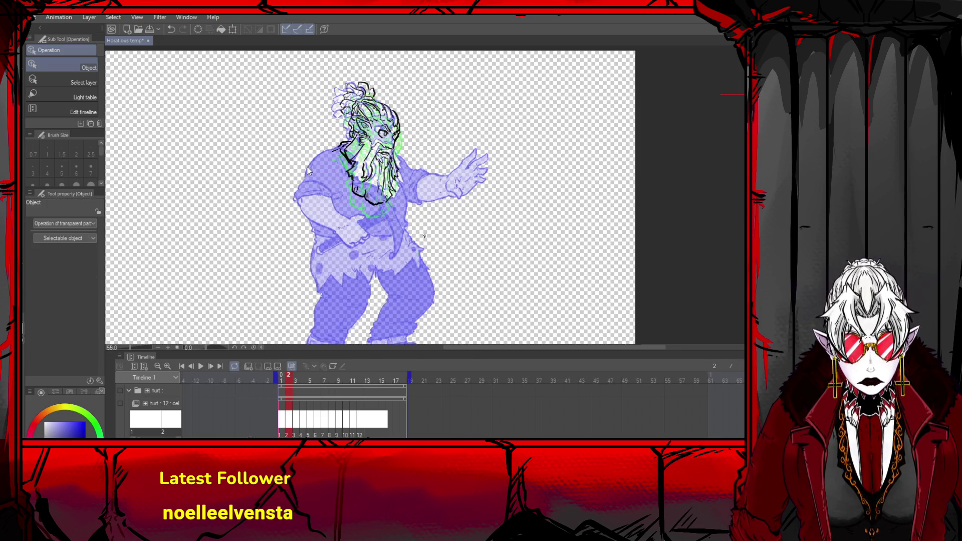
{"action": "scroll", "coordinate": [308, 167], "scroll_direction": "up", "scroll_amount": 1}
- Ink the shoulder lines and the right side of the torso with the pen
{"action": "key", "text": "p"}
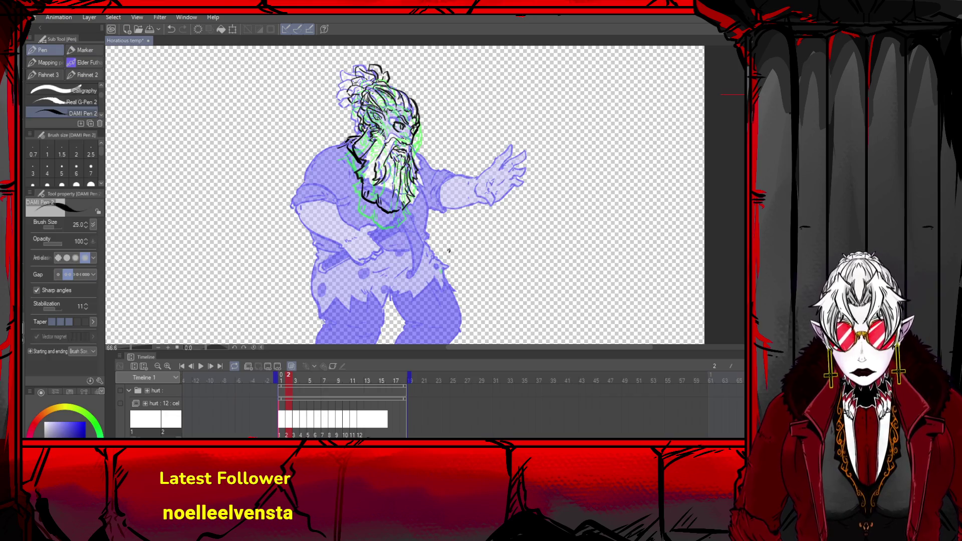
{"action": "mouse_move", "coordinate": [351, 139]}
{"action": "left_mouse_down"}
{"action": "mouse_move", "coordinate": [297, 190]}
{"action": "mouse_move", "coordinate": [337, 208]}
{"action": "left_mouse_up"}
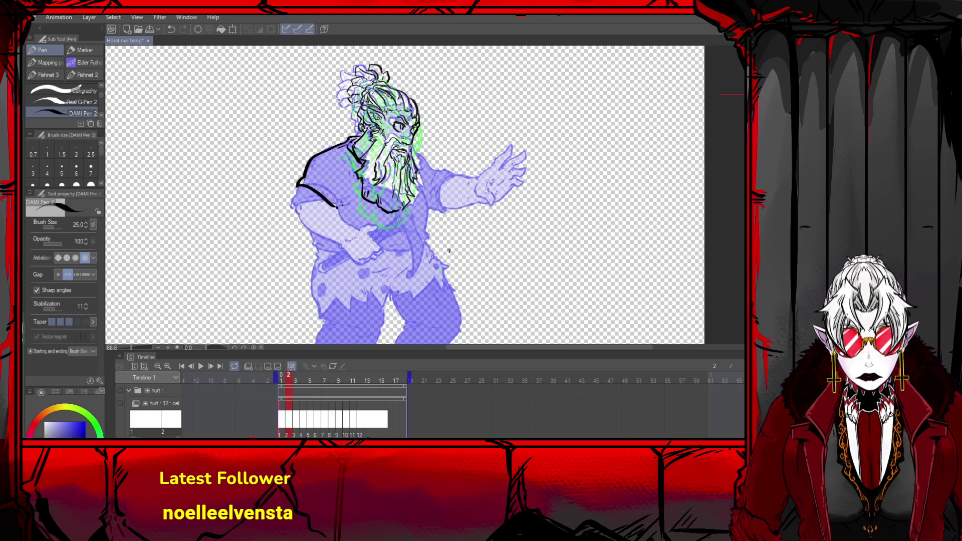
{"action": "mouse_move", "coordinate": [417, 155]}
{"action": "left_mouse_down"}
{"action": "mouse_move", "coordinate": [441, 180]}
{"action": "mouse_move", "coordinate": [430, 194]}
{"action": "mouse_move", "coordinate": [441, 182]}
{"action": "mouse_move", "coordinate": [460, 202]}
{"action": "mouse_move", "coordinate": [431, 214]}
{"action": "left_mouse_up"}
{"action": "key", "text": "ctrl+z"}
{"action": "key", "text": "ctrl+z"}
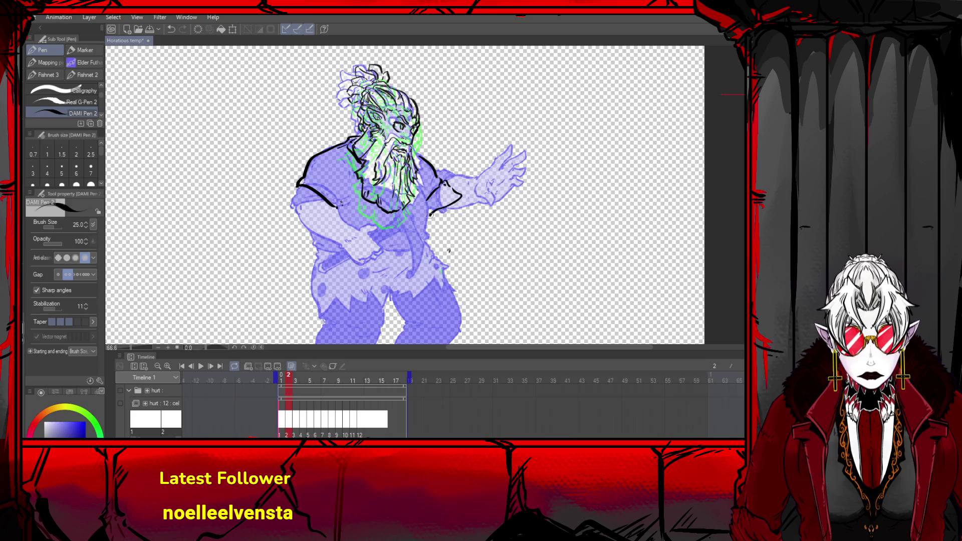
{"action": "left_click_drag", "start_coordinate": [417, 175], "coordinate": [429, 248]}
- Ink the left shoulder and arm, redoing the arm and sleeve strokes
{"action": "mouse_move", "coordinate": [311, 176]}
{"action": "left_mouse_down"}
{"action": "mouse_move", "coordinate": [289, 186]}
{"action": "mouse_move", "coordinate": [279, 208]}
{"action": "mouse_move", "coordinate": [330, 217]}
{"action": "left_mouse_up"}
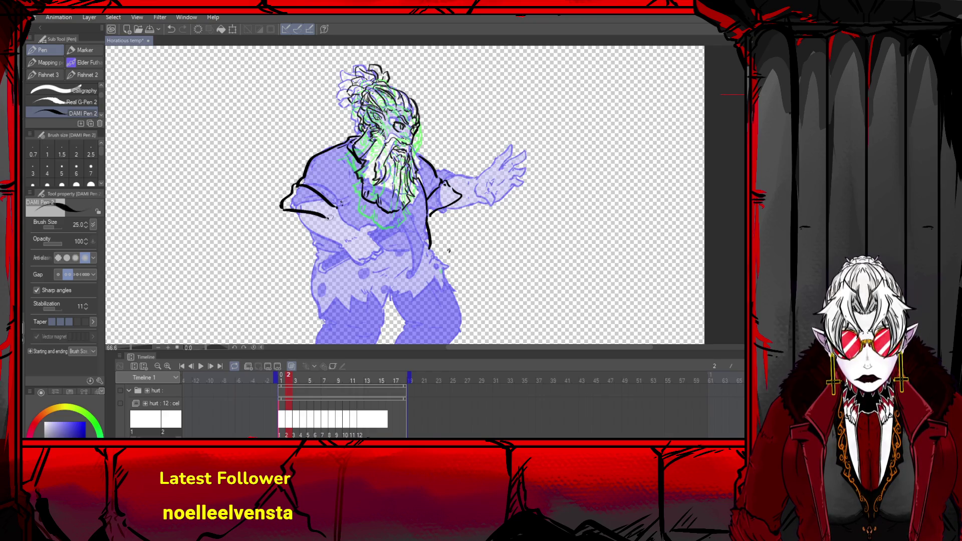
{"action": "key", "text": "ctrl+z"}
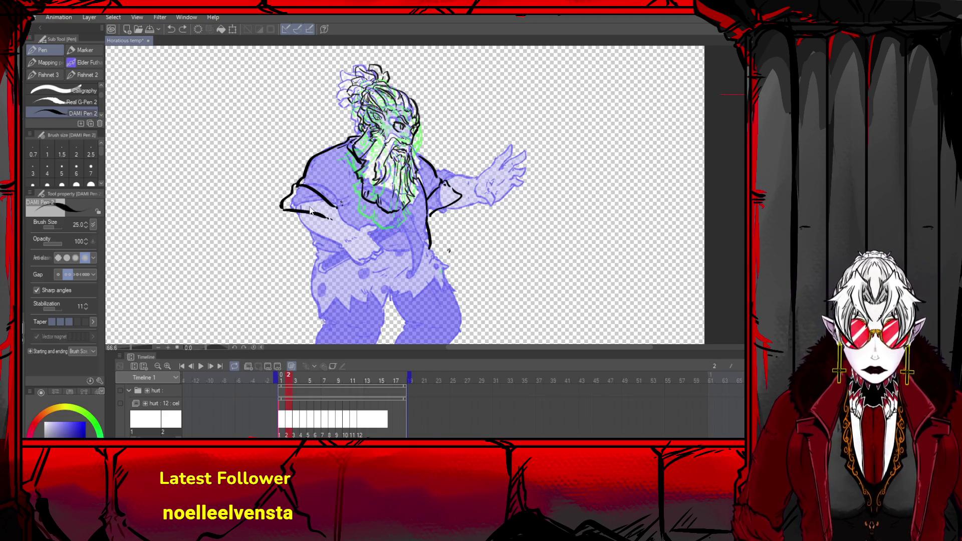
{"action": "key", "text": "ctrl+z"}
{"action": "mouse_move", "coordinate": [313, 206]}
{"action": "left_mouse_down"}
{"action": "mouse_move", "coordinate": [335, 206]}
{"action": "mouse_move", "coordinate": [315, 209]}
{"action": "mouse_move", "coordinate": [307, 196]}
{"action": "mouse_move", "coordinate": [284, 209]}
{"action": "mouse_move", "coordinate": [337, 216]}
{"action": "left_mouse_up"}
{"action": "key", "text": "ctrl+z"}
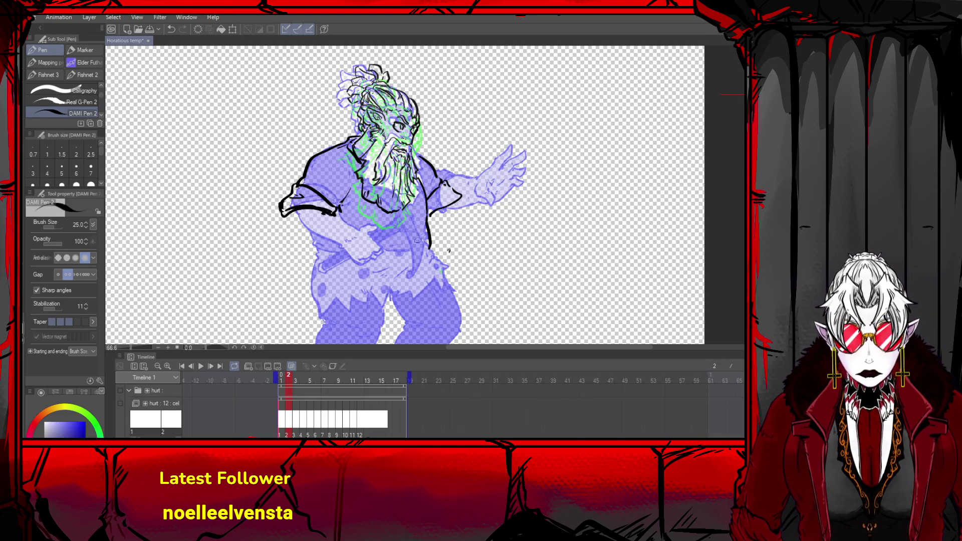
{"action": "left_click_drag", "start_coordinate": [395, 234], "coordinate": [421, 227]}
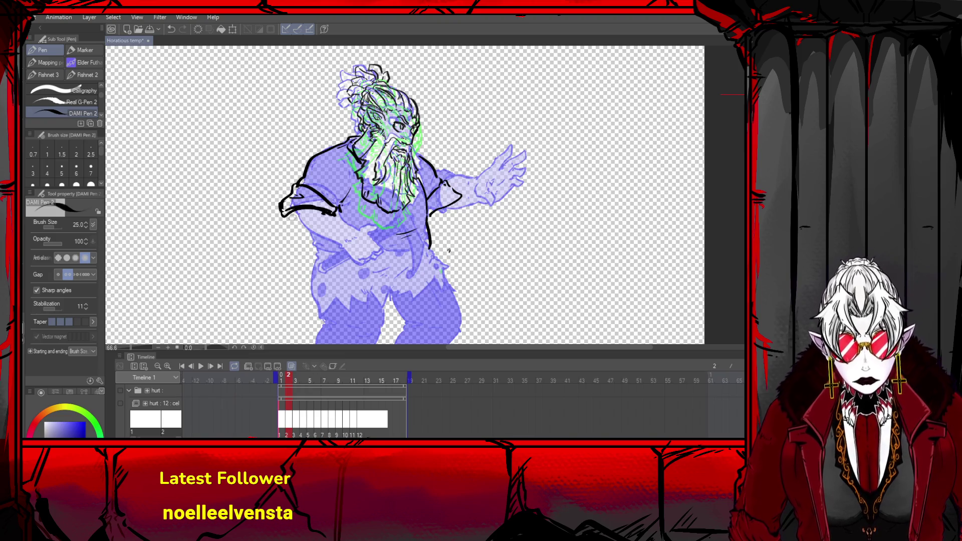
{"action": "key", "text": "ctrl+z"}
{"action": "mouse_move", "coordinate": [292, 221]}
{"action": "left_mouse_down"}
{"action": "mouse_move", "coordinate": [286, 212]}
{"action": "mouse_move", "coordinate": [289, 221]}
{"action": "left_mouse_up"}
{"action": "key", "text": "ctrl+z"}
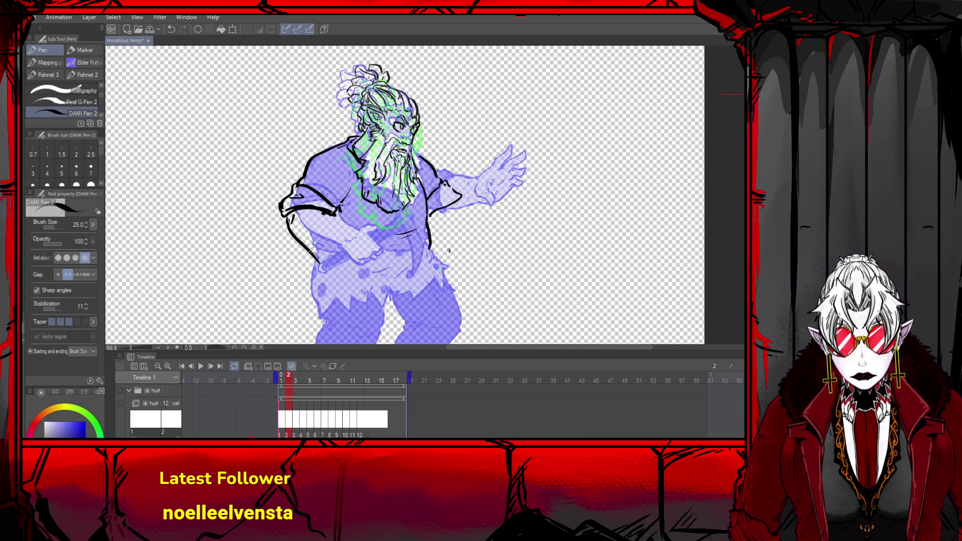
{"action": "key", "text": "ctrl+z"}
- Ink the sleeve edge with a fold line, the left arm's outer edge, and the torso side
{"action": "left_click_drag", "start_coordinate": [288, 221], "coordinate": [353, 248]}
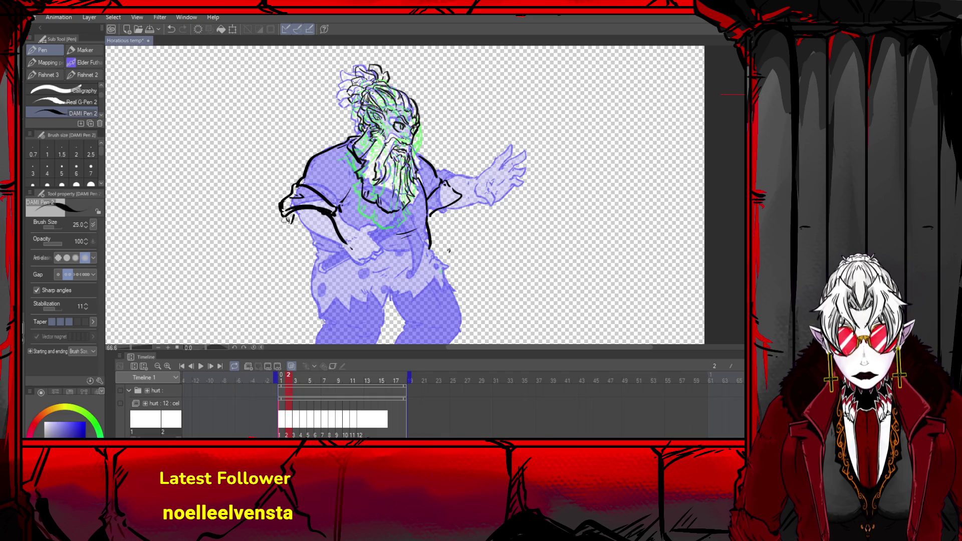
{"action": "left_click_drag", "start_coordinate": [284, 221], "coordinate": [318, 260]}
{"action": "key", "text": "ctrl+z"}
{"action": "key", "text": "ctrl+z"}
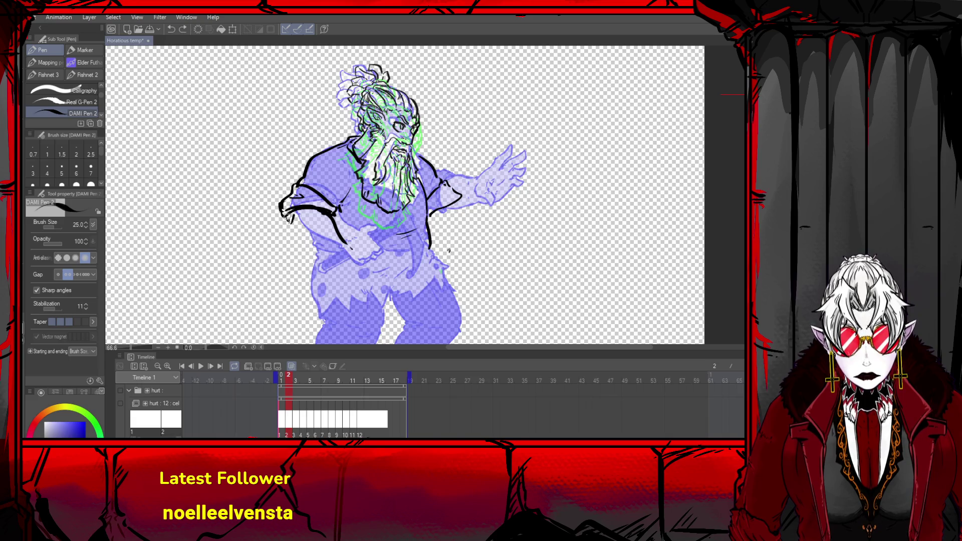
{"action": "mouse_move", "coordinate": [284, 217]}
{"action": "left_mouse_down"}
{"action": "mouse_move", "coordinate": [321, 258]}
{"action": "mouse_move", "coordinate": [347, 246]}
{"action": "left_mouse_up"}
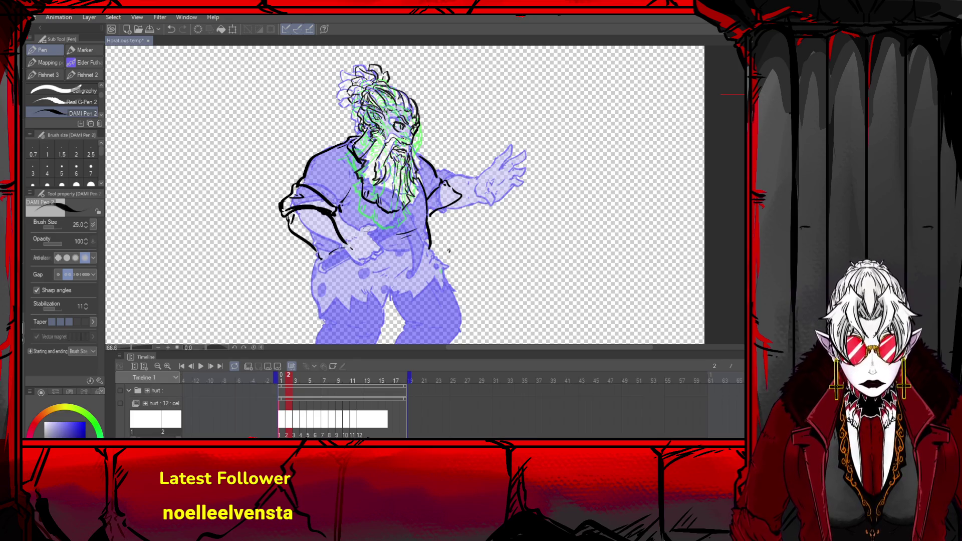
{"action": "mouse_move", "coordinate": [427, 219]}
{"action": "left_mouse_down"}
{"action": "mouse_move", "coordinate": [432, 241]}
{"action": "mouse_move", "coordinate": [381, 256]}
{"action": "mouse_move", "coordinate": [428, 245]}
{"action": "mouse_move", "coordinate": [349, 269]}
{"action": "left_mouse_up"}
{"action": "key", "text": "ctrl+z"}
{"action": "key", "text": "ctrl+z"}
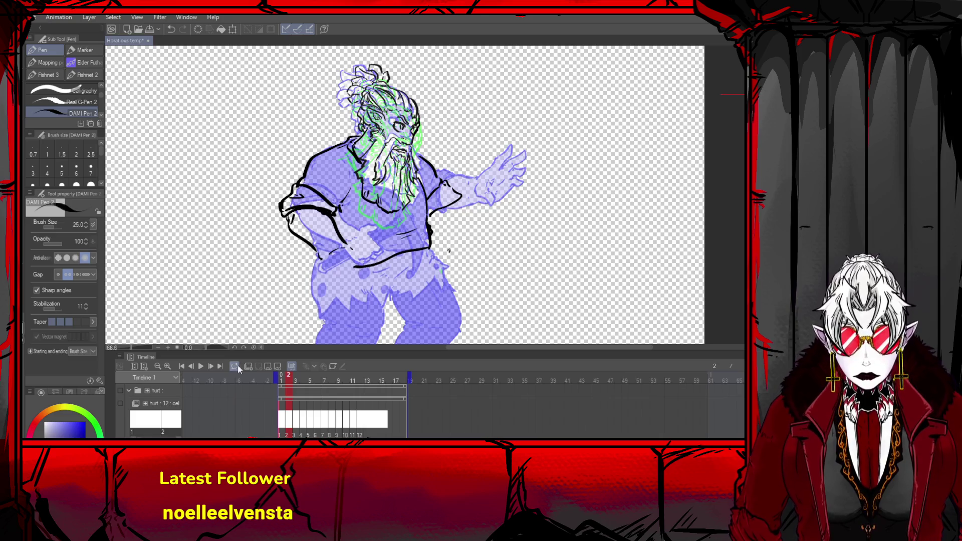
- Compare frames 2 and 3 on the timeline, then save the file
{"action": "left_click", "coordinate": [211, 366]}
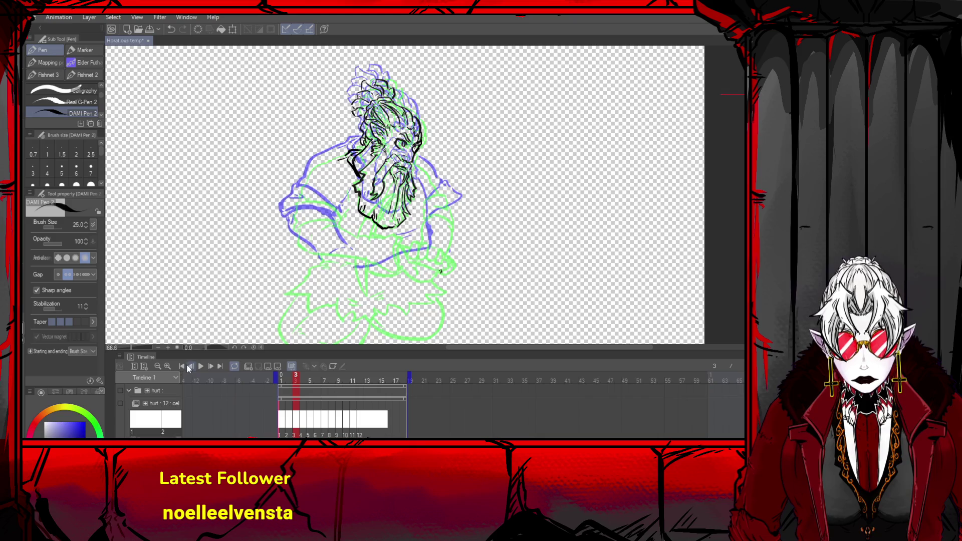
{"action": "left_click", "coordinate": [190, 365]}
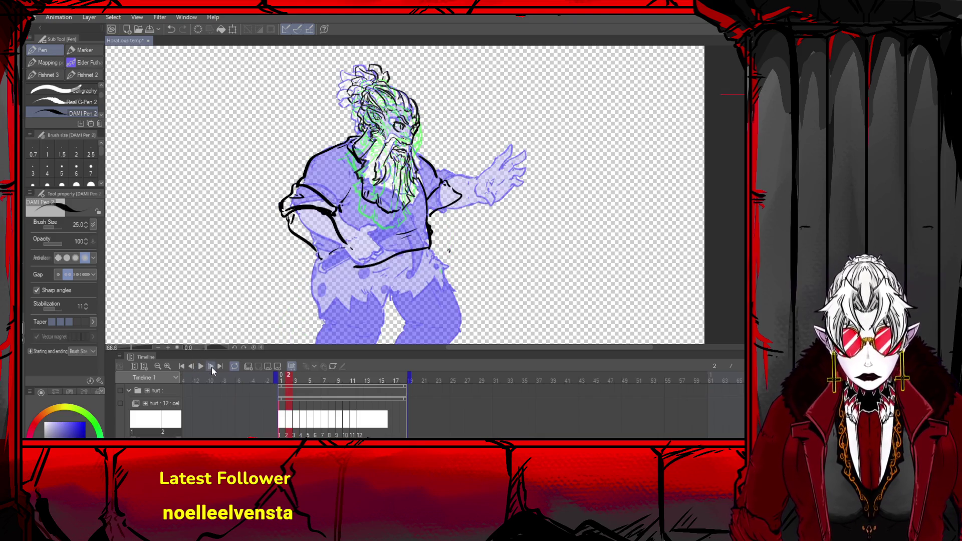
{"action": "left_click", "coordinate": [210, 366]}
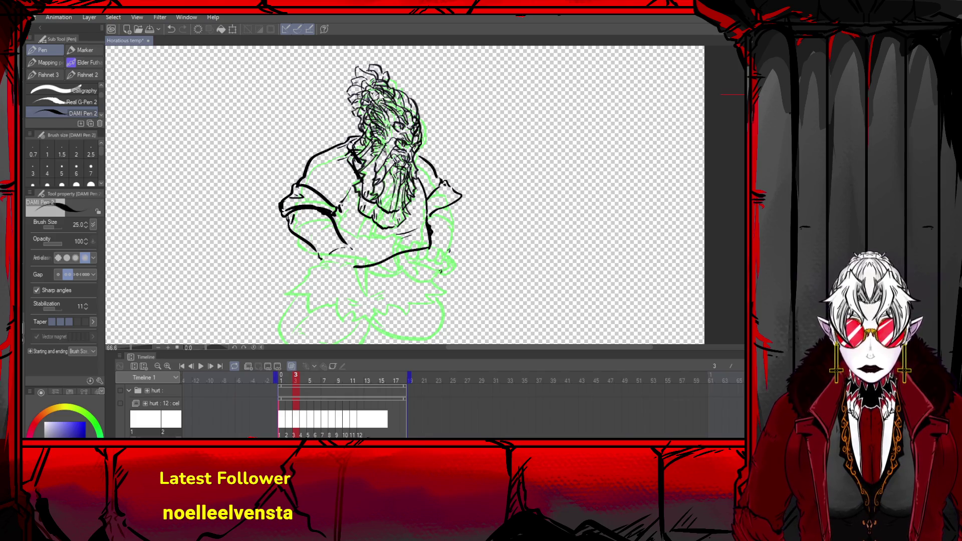
{"action": "key", "text": "ctrl+s"}
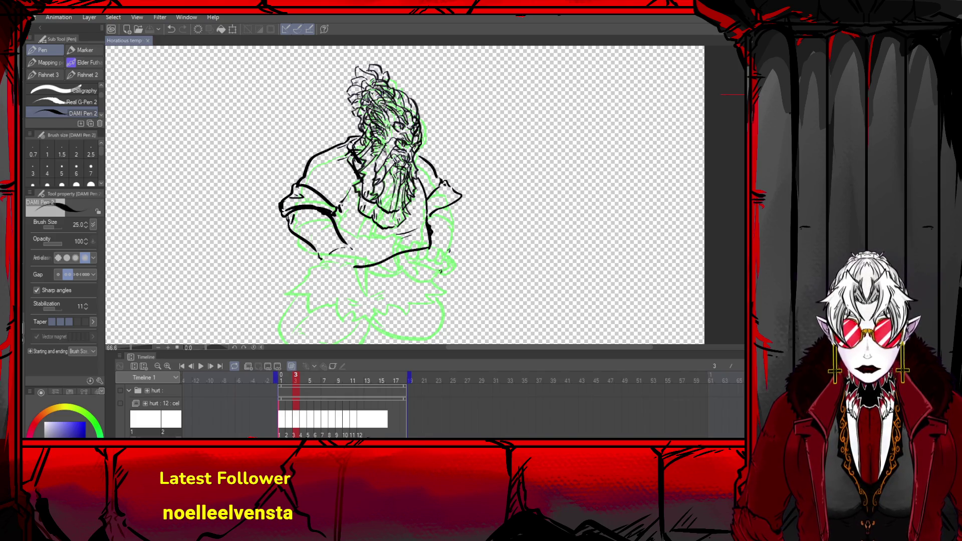
- Erase some black head lines on frame 3 and check it against frame 4
{"action": "mouse_move", "coordinate": [356, 115]}
{"action": "left_mouse_down"}
{"action": "mouse_move", "coordinate": [416, 100]}
{"action": "mouse_move", "coordinate": [401, 211]}
{"action": "mouse_move", "coordinate": [345, 173]}
{"action": "mouse_move", "coordinate": [379, 176]}
{"action": "left_mouse_up"}
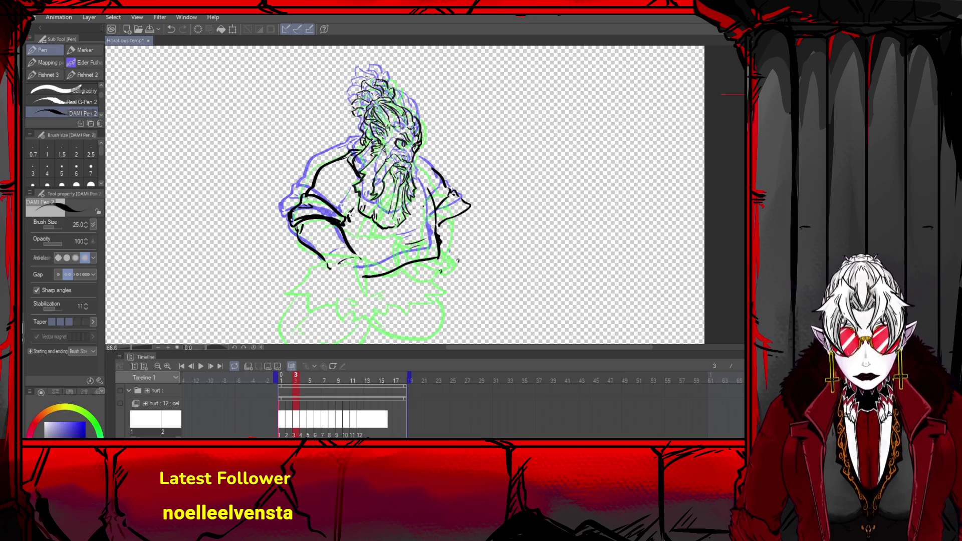
{"action": "left_click", "coordinate": [210, 366]}
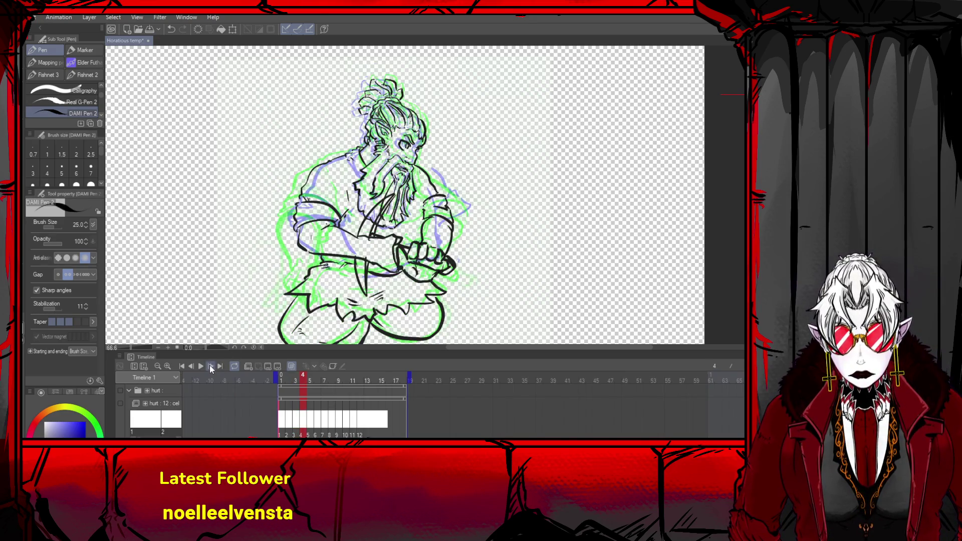
{"action": "left_click", "coordinate": [191, 367]}
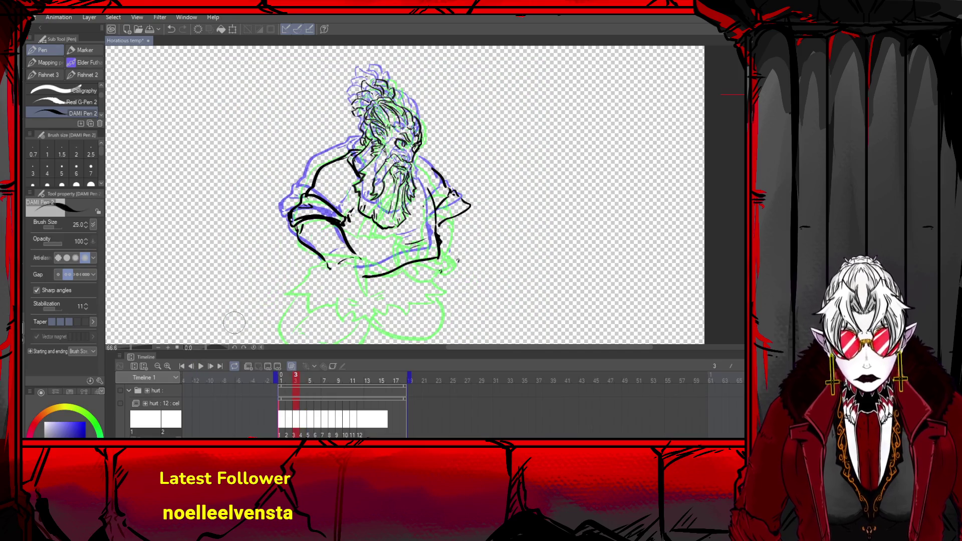
- Rotate frame 3's drawing about 12 degrees
{"action": "key", "text": "ctrl+t"}
{"action": "mouse_move", "coordinate": [468, 156]}
{"action": "left_mouse_down"}
{"action": "mouse_move", "coordinate": [446, 193]}
{"action": "mouse_move", "coordinate": [434, 194]}
{"action": "left_mouse_up"}
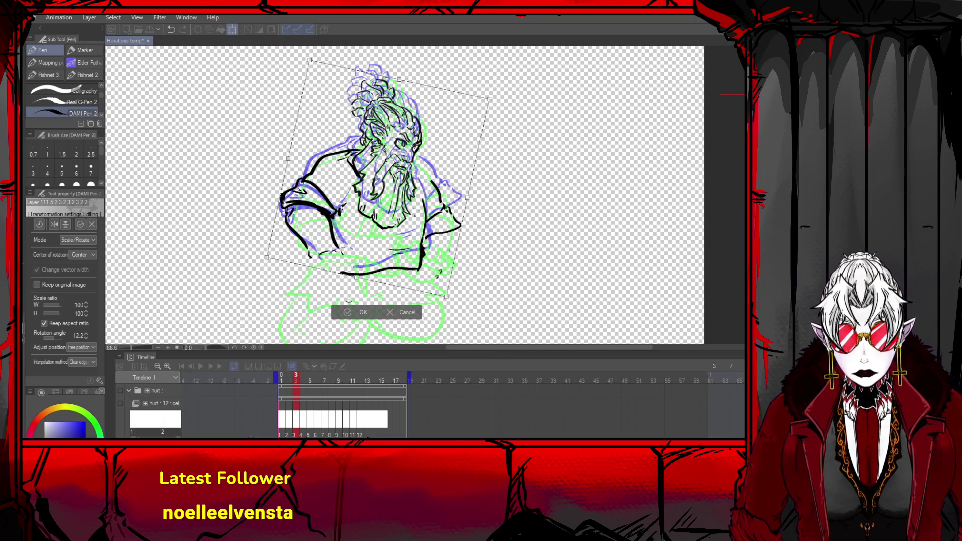
{"action": "key", "text": "Escape"}
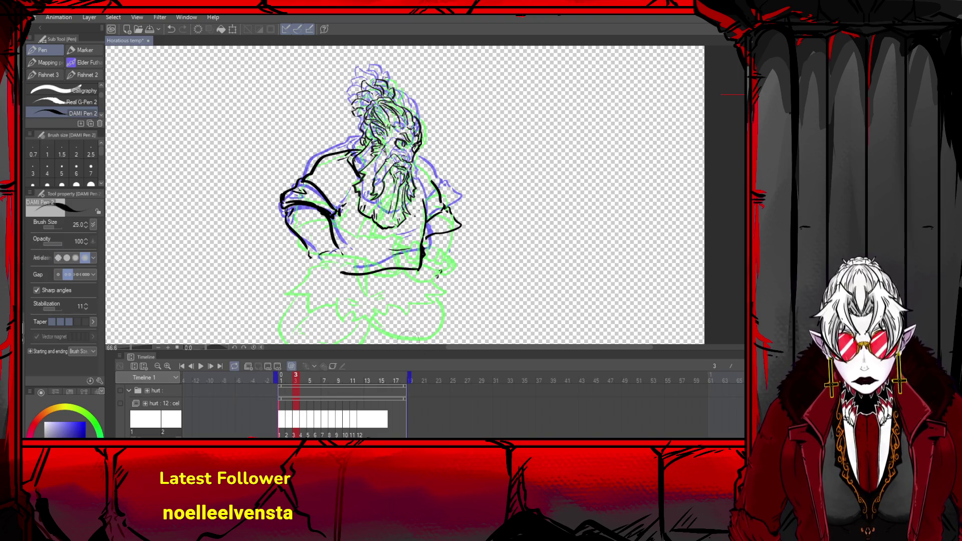
- Try inking the curve of the lower left arm, undoing the attempts
{"action": "left_click_drag", "start_coordinate": [334, 243], "coordinate": [349, 249]}
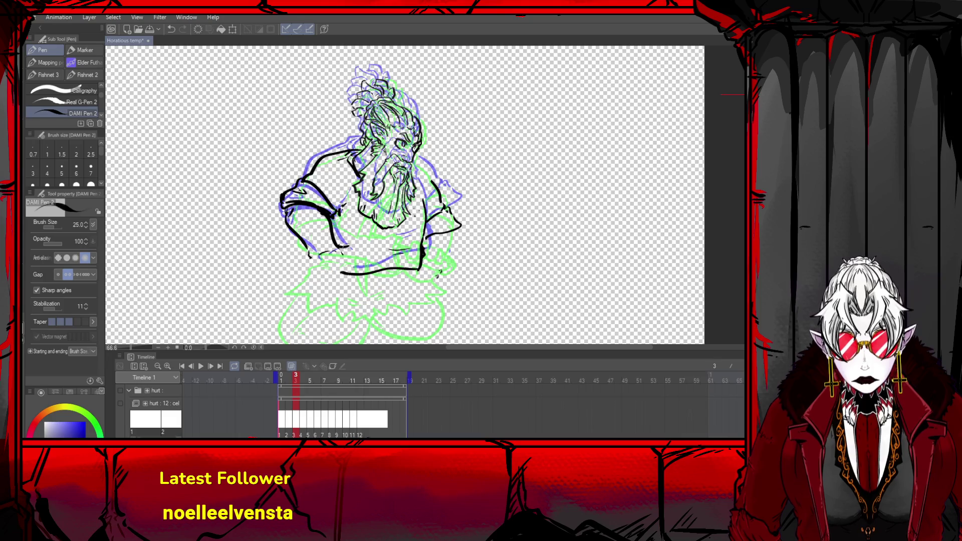
{"action": "key", "text": "ctrl+z"}
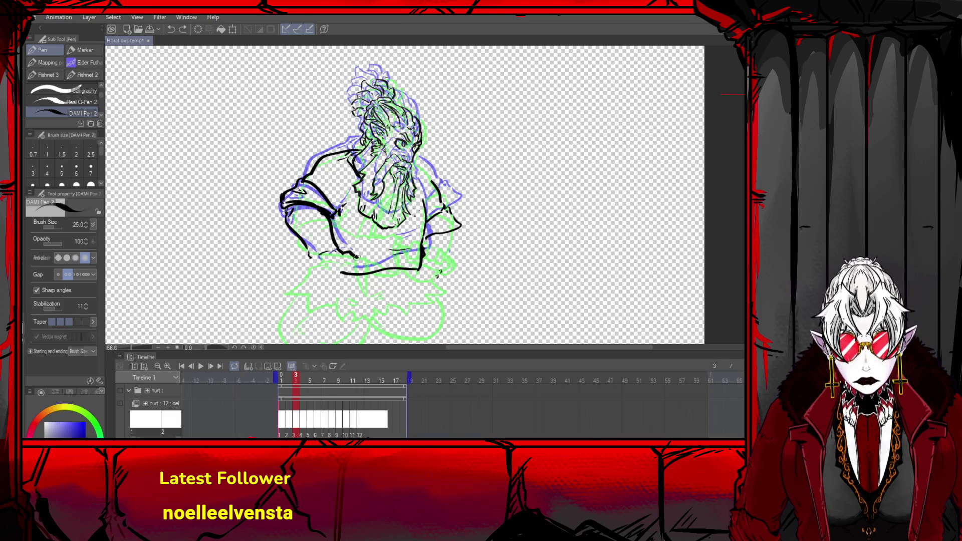
{"action": "key", "text": "ctrl+z"}
{"action": "mouse_move", "coordinate": [342, 249]}
{"action": "left_mouse_down"}
{"action": "mouse_move", "coordinate": [355, 282]}
{"action": "mouse_move", "coordinate": [321, 275]}
{"action": "mouse_move", "coordinate": [311, 254]}
{"action": "mouse_move", "coordinate": [336, 280]}
{"action": "mouse_move", "coordinate": [360, 250]}
{"action": "mouse_move", "coordinate": [350, 282]}
{"action": "mouse_move", "coordinate": [355, 270]}
{"action": "mouse_move", "coordinate": [323, 280]}
{"action": "mouse_move", "coordinate": [350, 270]}
{"action": "mouse_move", "coordinate": [347, 254]}
{"action": "mouse_move", "coordinate": [416, 260]}
{"action": "left_mouse_up"}
{"action": "key", "text": "ctrl+z"}
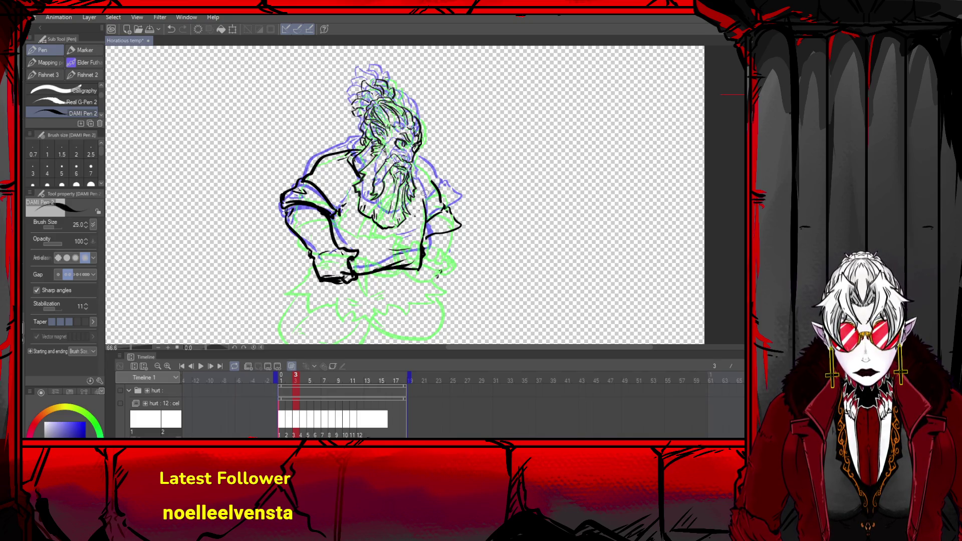
- Ink the torso's right side and the hip and lower belly contour
{"action": "left_click_drag", "start_coordinate": [424, 184], "coordinate": [427, 241]}
{"action": "left_click_drag", "start_coordinate": [427, 206], "coordinate": [417, 268]}
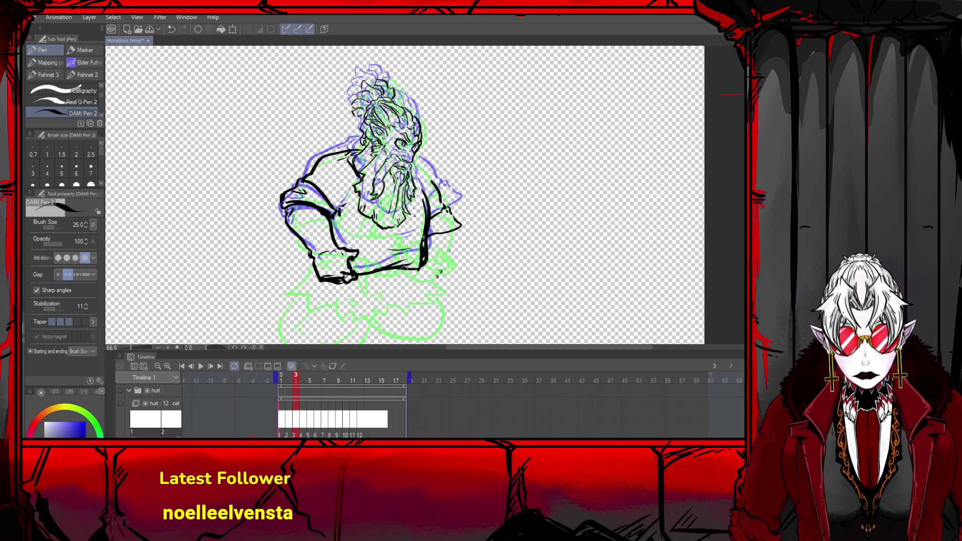
{"action": "mouse_move", "coordinate": [311, 277]}
{"action": "left_mouse_down"}
{"action": "mouse_move", "coordinate": [315, 290]}
{"action": "mouse_move", "coordinate": [296, 308]}
{"action": "mouse_move", "coordinate": [336, 322]}
{"action": "left_mouse_up"}
{"action": "key", "text": "ctrl+z"}
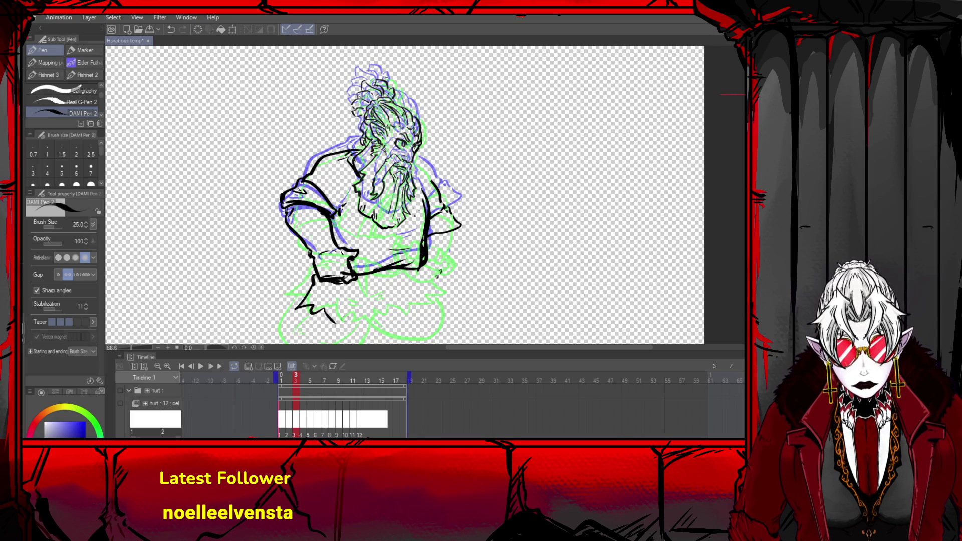
{"action": "mouse_move", "coordinate": [425, 262]}
{"action": "left_mouse_down"}
{"action": "mouse_move", "coordinate": [436, 290]}
{"action": "mouse_move", "coordinate": [409, 329]}
{"action": "mouse_move", "coordinate": [337, 324]}
{"action": "left_mouse_up"}
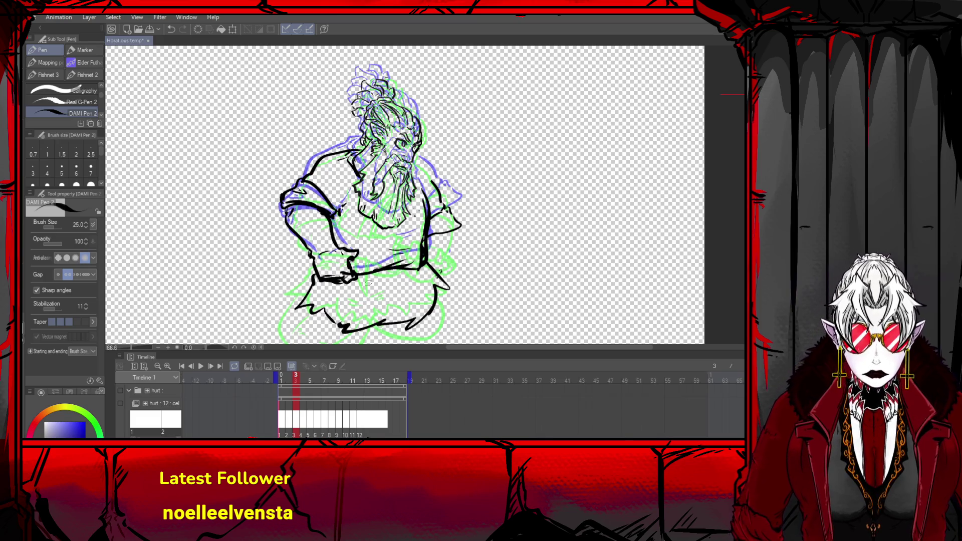
{"action": "key", "text": "ctrl+minus"}
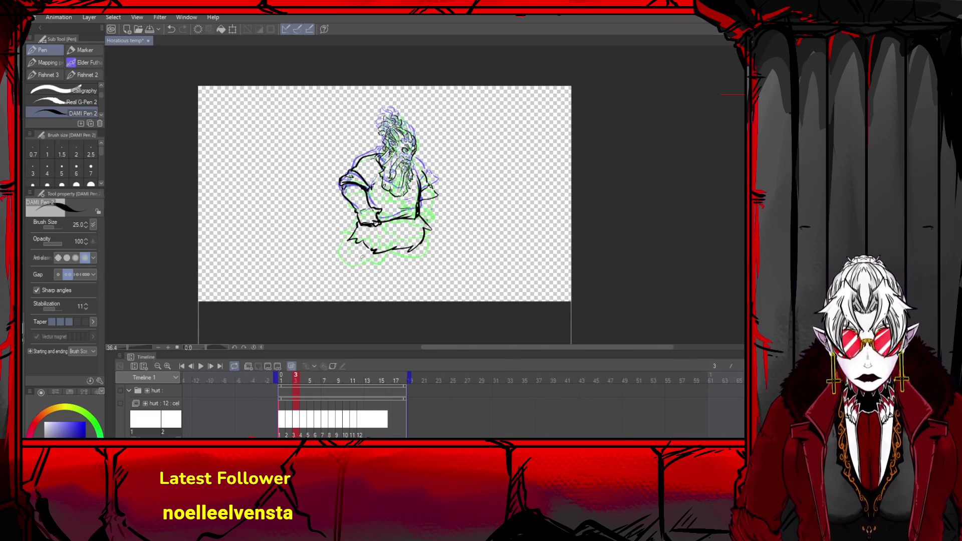
- Ink the lower belly curve and strokes on the right shoulder, arm and hand
{"action": "mouse_move", "coordinate": [351, 250]}
{"action": "left_mouse_down"}
{"action": "mouse_move", "coordinate": [376, 274]}
{"action": "mouse_move", "coordinate": [392, 250]}
{"action": "mouse_move", "coordinate": [429, 253]}
{"action": "mouse_move", "coordinate": [406, 263]}
{"action": "mouse_move", "coordinate": [415, 261]}
{"action": "left_mouse_up"}
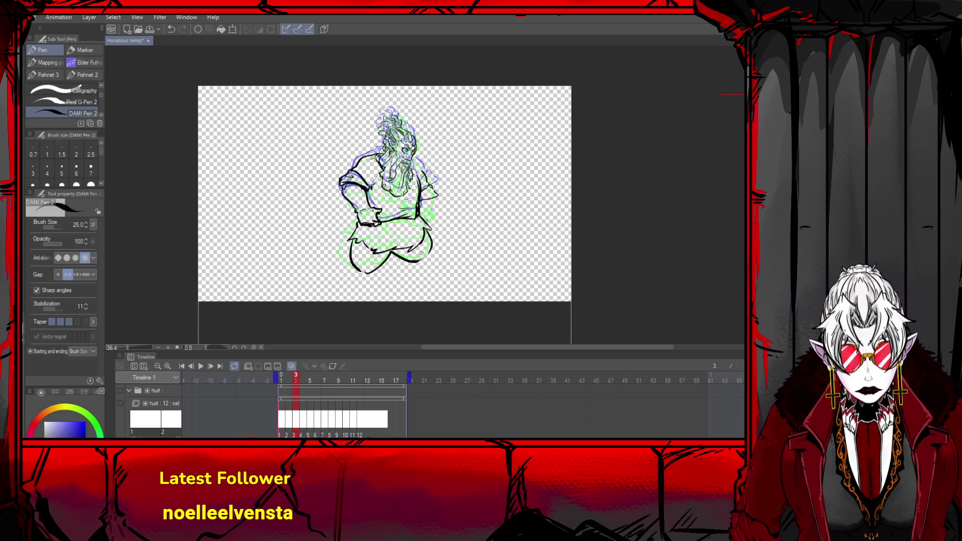
{"action": "mouse_move", "coordinate": [421, 202]}
{"action": "left_mouse_down"}
{"action": "mouse_move", "coordinate": [407, 220]}
{"action": "mouse_move", "coordinate": [419, 201]}
{"action": "left_mouse_up"}
{"action": "key", "text": "ctrl+z"}
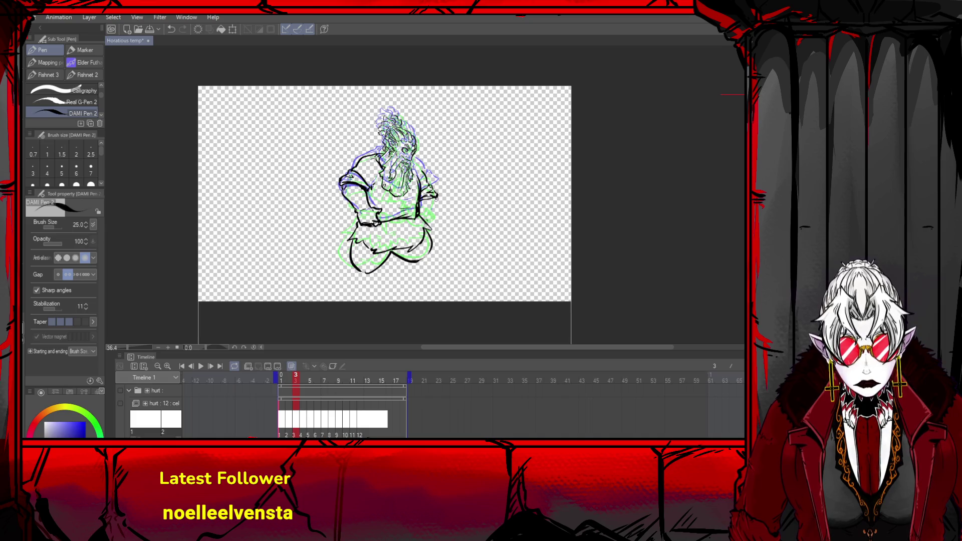
{"action": "left_click_drag", "start_coordinate": [433, 207], "coordinate": [404, 227]}
{"action": "key", "text": "ctrl+z"}
{"action": "key", "text": "ctrl+z"}
{"action": "key", "text": "ctrl+z"}
{"action": "key", "text": "ctrl+z"}
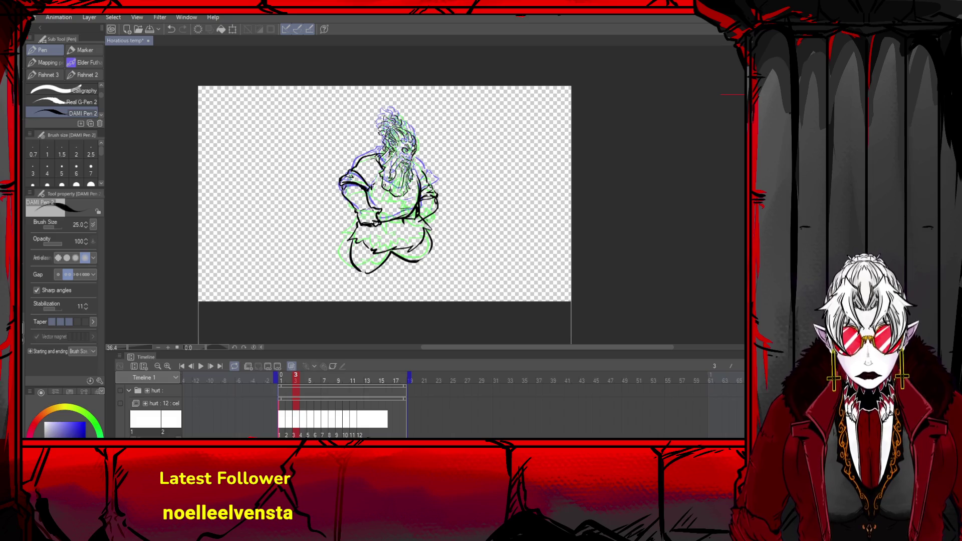
{"action": "mouse_move", "coordinate": [422, 173]}
{"action": "left_mouse_down"}
{"action": "mouse_move", "coordinate": [434, 186]}
{"action": "mouse_move", "coordinate": [415, 197]}
{"action": "mouse_move", "coordinate": [408, 221]}
{"action": "left_mouse_up"}
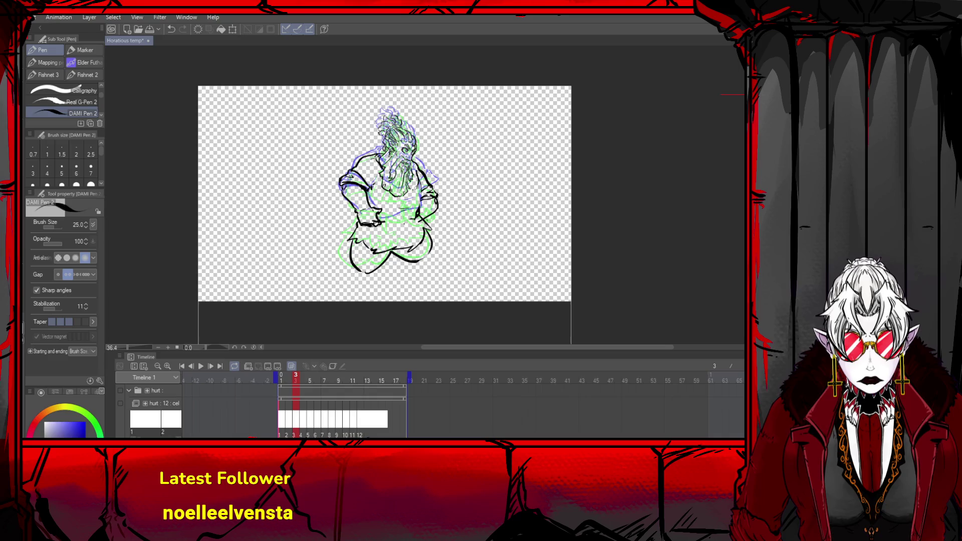
{"action": "mouse_move", "coordinate": [419, 183]}
{"action": "left_mouse_down"}
{"action": "mouse_move", "coordinate": [421, 204]}
{"action": "mouse_move", "coordinate": [420, 196]}
{"action": "mouse_move", "coordinate": [381, 220]}
{"action": "left_mouse_up"}
{"action": "key", "text": "ctrl+z"}
{"action": "key", "text": "ctrl+z"}
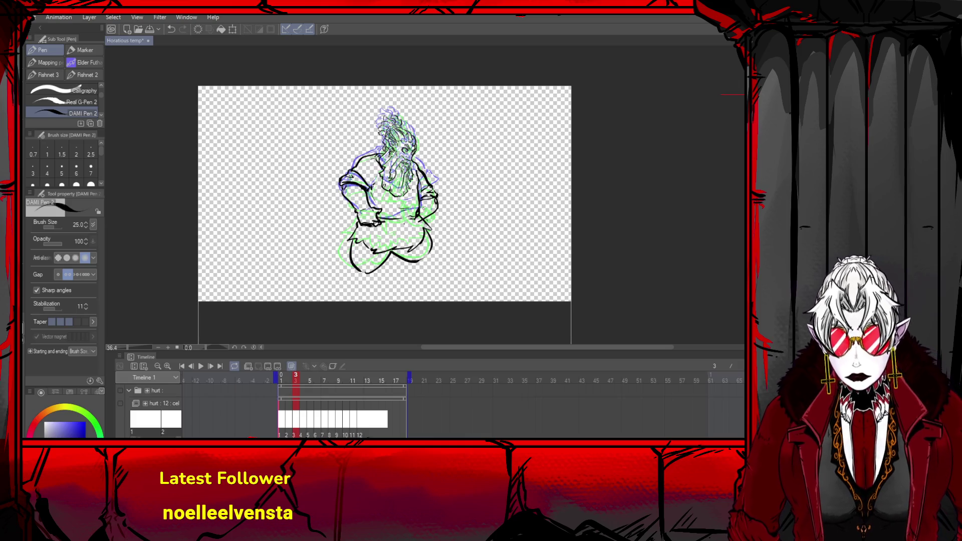
{"action": "mouse_move", "coordinate": [407, 204]}
{"action": "left_mouse_down"}
{"action": "mouse_move", "coordinate": [417, 223]}
{"action": "mouse_move", "coordinate": [397, 215]}
{"action": "mouse_move", "coordinate": [425, 218]}
{"action": "left_mouse_up"}
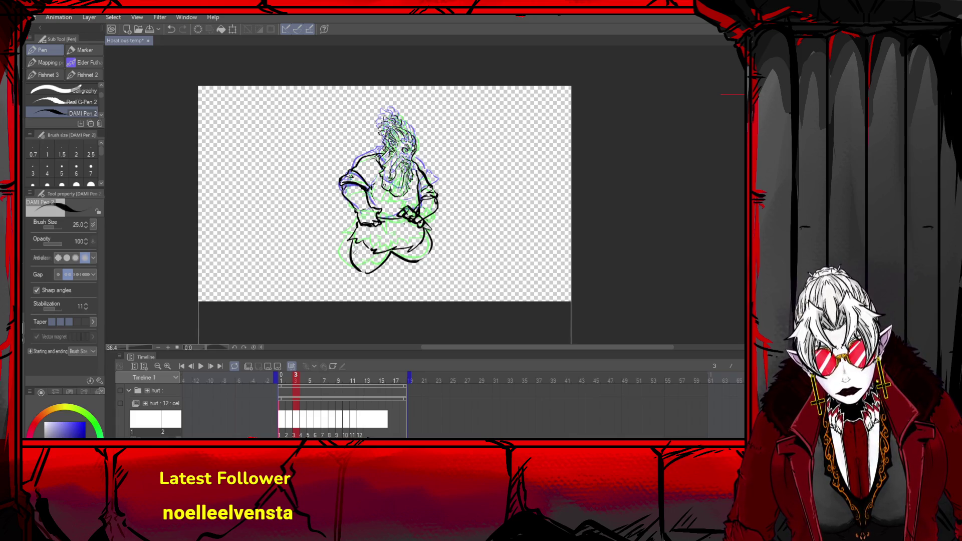
- Try inking the left side of the lower body, then undo it
{"action": "mouse_move", "coordinate": [354, 256]}
{"action": "left_mouse_down"}
{"action": "mouse_move", "coordinate": [358, 244]}
{"action": "mouse_move", "coordinate": [363, 271]}
{"action": "left_mouse_up"}
{"action": "mouse_move", "coordinate": [348, 237]}
{"action": "left_mouse_down"}
{"action": "mouse_move", "coordinate": [378, 276]}
{"action": "mouse_move", "coordinate": [385, 262]}
{"action": "mouse_move", "coordinate": [374, 282]}
{"action": "mouse_move", "coordinate": [386, 258]}
{"action": "mouse_move", "coordinate": [398, 253]}
{"action": "mouse_move", "coordinate": [401, 272]}
{"action": "mouse_move", "coordinate": [416, 261]}
{"action": "mouse_move", "coordinate": [389, 256]}
{"action": "mouse_move", "coordinate": [400, 273]}
{"action": "mouse_move", "coordinate": [388, 272]}
{"action": "left_mouse_up"}
{"action": "key", "text": "ctrl+z"}
{"action": "key", "text": "ctrl+z"}
{"action": "key", "text": "ctrl+z"}
{"action": "key", "text": "ctrl+z"}
{"action": "key", "text": "ctrl+z"}
{"action": "key", "text": "ctrl+z"}
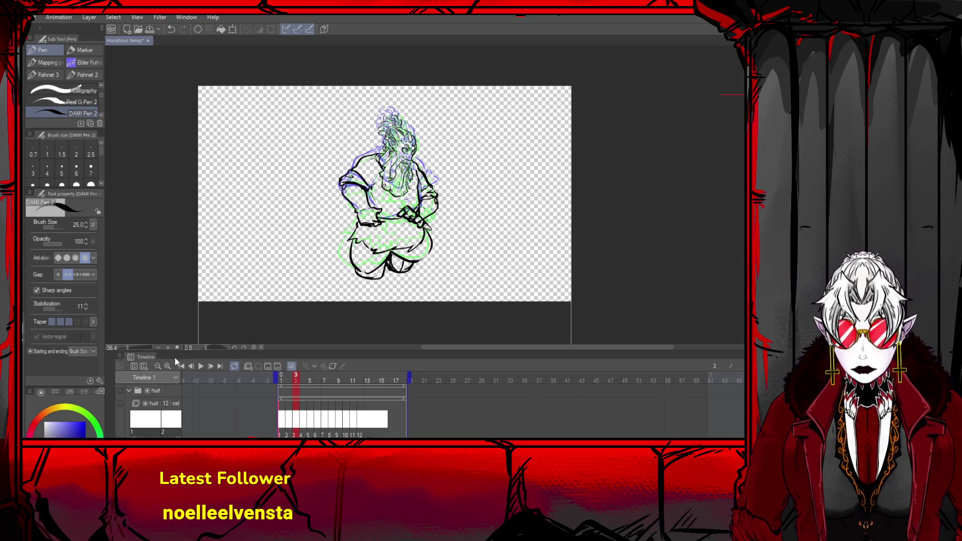
- Flip back and forth between neighbouring frames to check frame 3
{"action": "left_click", "coordinate": [192, 366]}
{"action": "left_click", "coordinate": [193, 366]}
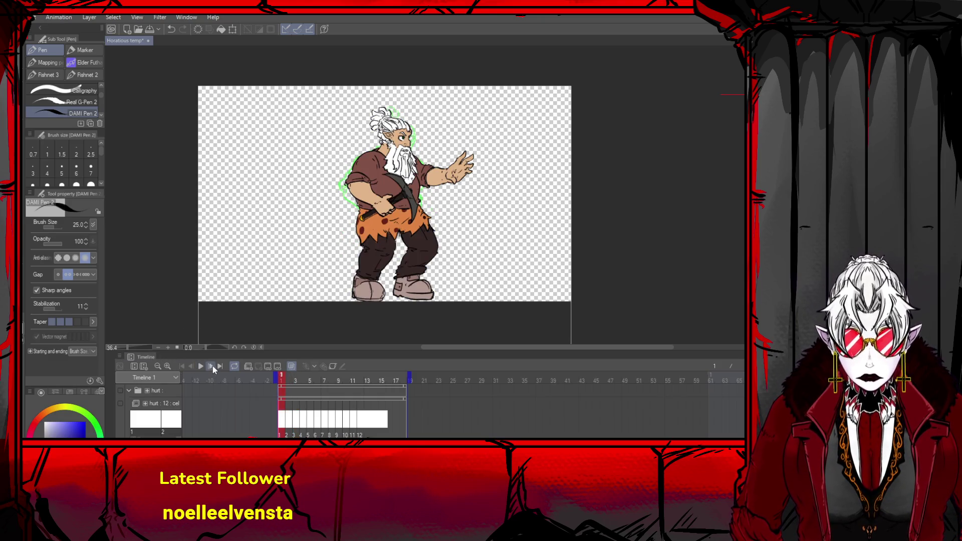
{"action": "left_click", "coordinate": [211, 366]}
{"action": "left_click", "coordinate": [209, 366]}
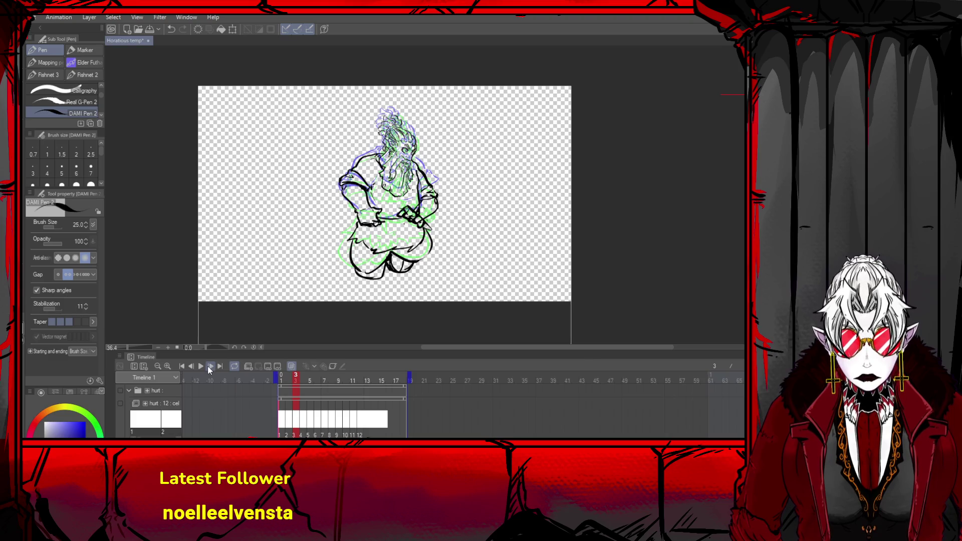
- Flip through frames 1 to 6 of the hurt animation, ending on frame 2
{"action": "left_click", "coordinate": [209, 366]}
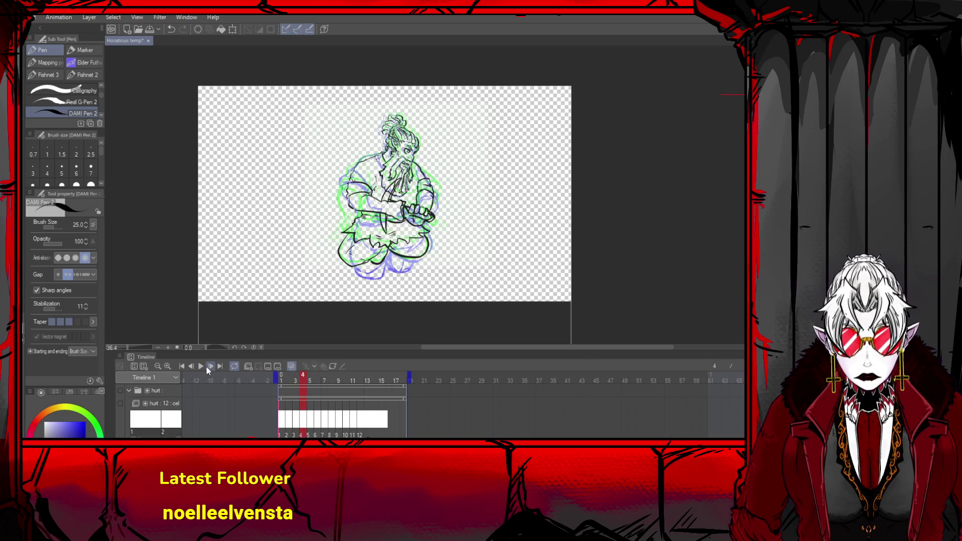
{"action": "left_click", "coordinate": [209, 365]}
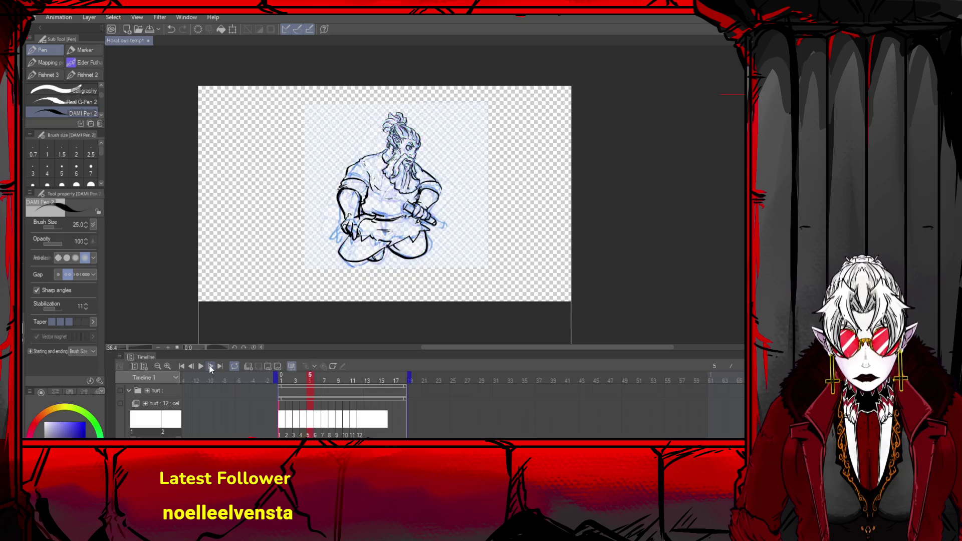
{"action": "left_click", "coordinate": [209, 366]}
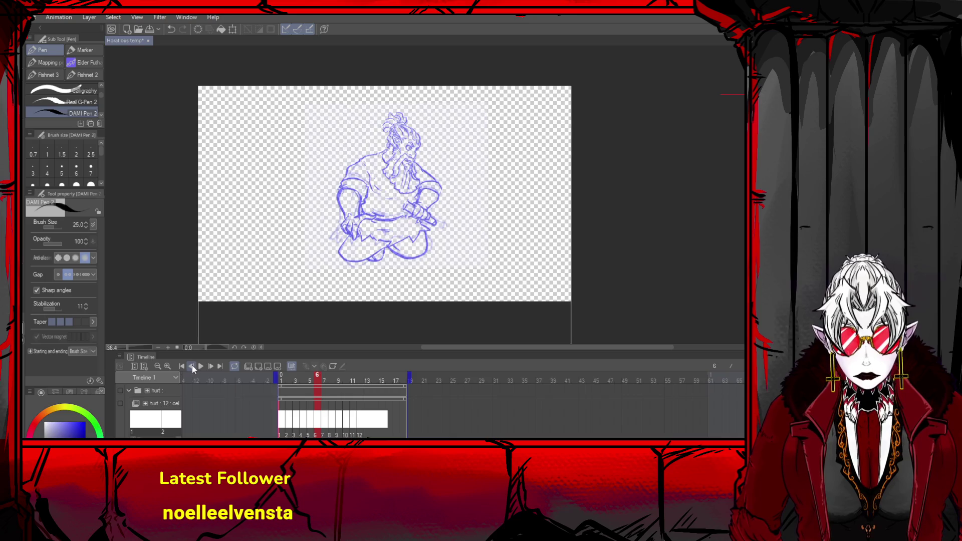
{"action": "left_click", "coordinate": [191, 366]}
{"action": "left_click", "coordinate": [192, 365]}
{"action": "left_click", "coordinate": [191, 366]}
{"action": "left_click", "coordinate": [192, 366]}
{"action": "left_click", "coordinate": [192, 367]}
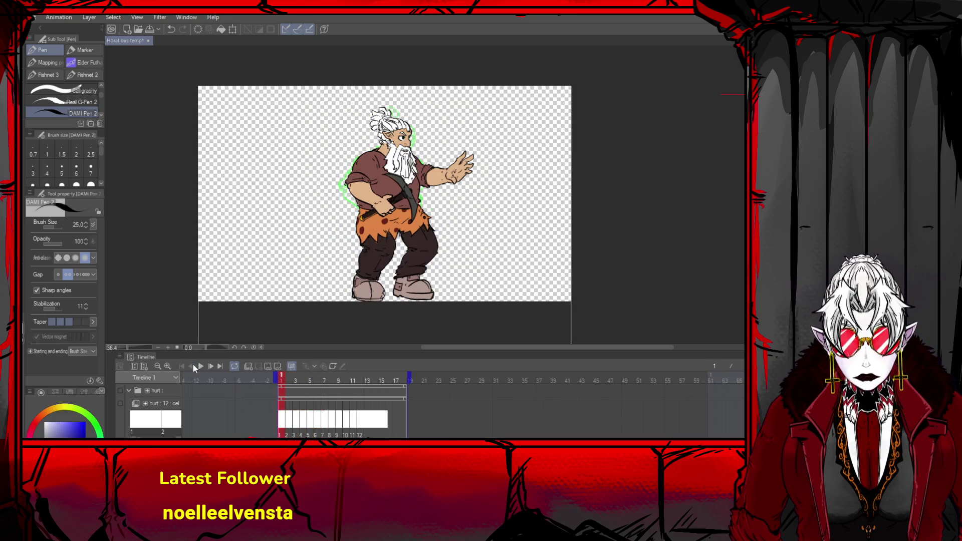
{"action": "left_click", "coordinate": [210, 365]}
{"action": "left_click", "coordinate": [210, 365]}
{"action": "left_click", "coordinate": [210, 365]}
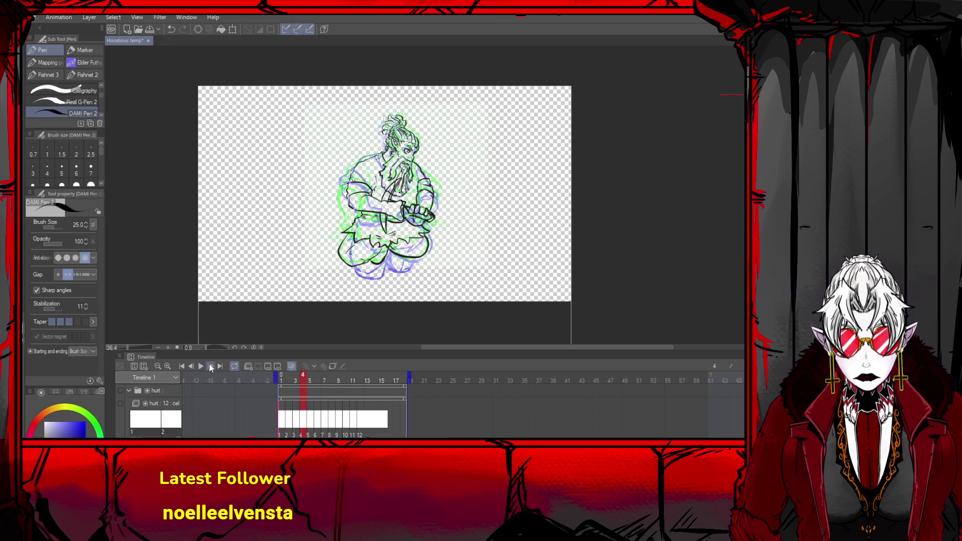
{"action": "left_click", "coordinate": [192, 365]}
{"action": "left_click", "coordinate": [192, 366]}
{"action": "left_click", "coordinate": [192, 365]}
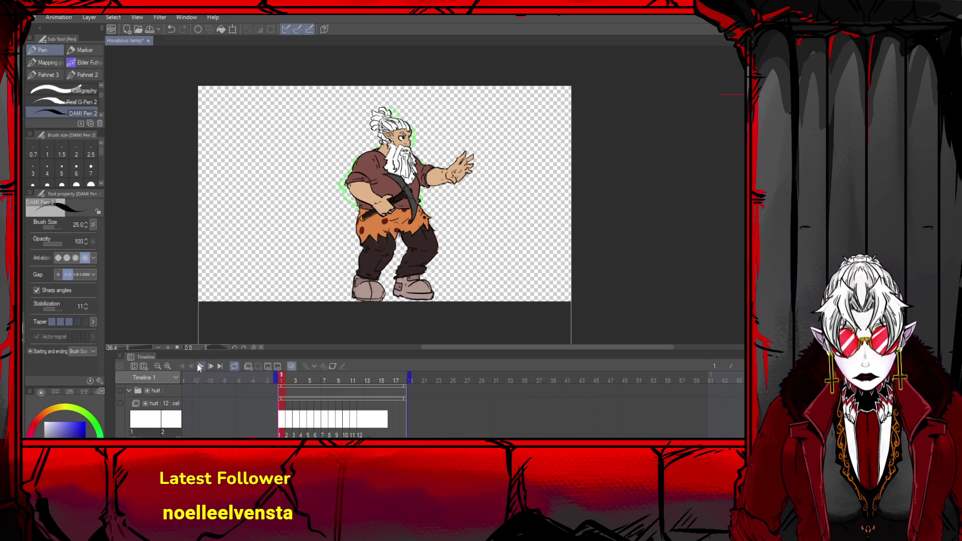
{"action": "left_click", "coordinate": [212, 366]}
{"action": "left_click", "coordinate": [212, 366]}
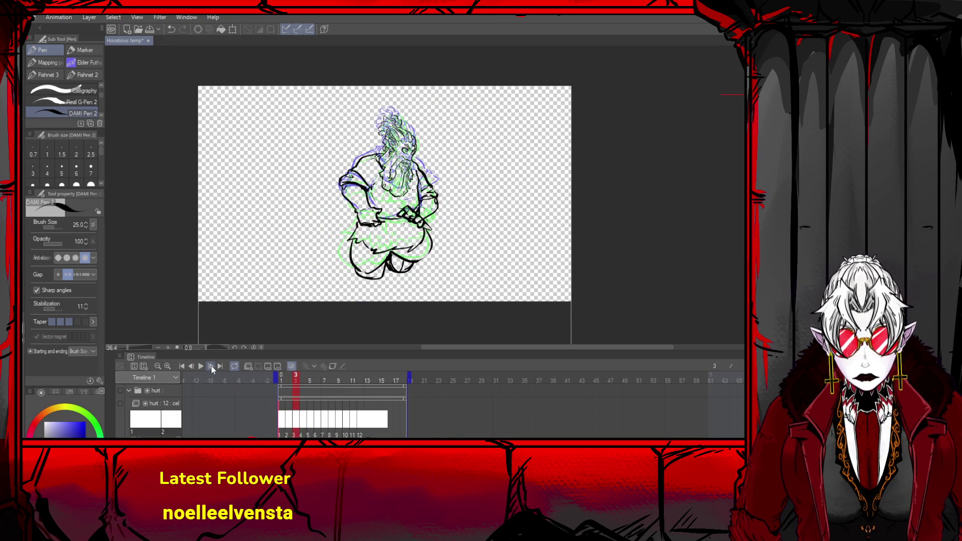
{"action": "left_click", "coordinate": [212, 366]}
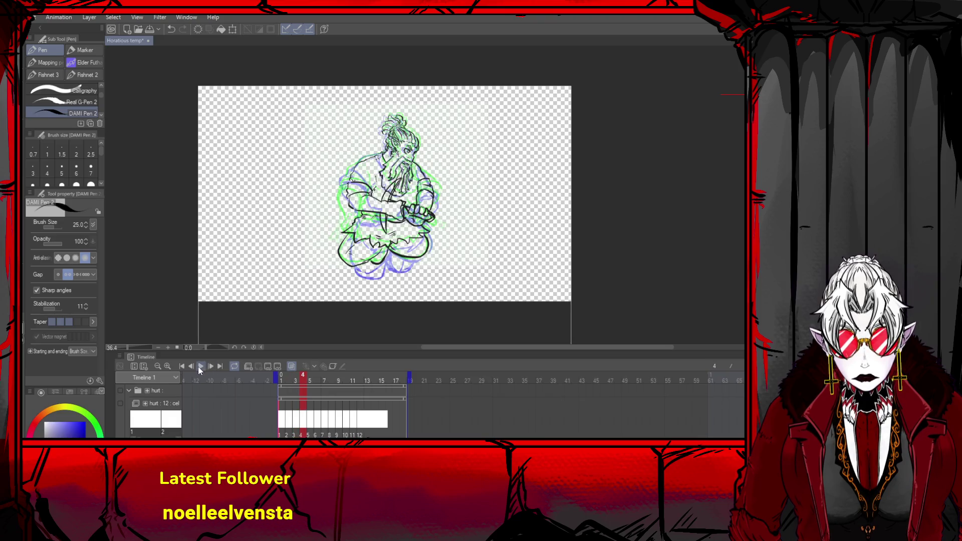
{"action": "left_click", "coordinate": [194, 366]}
{"action": "left_click", "coordinate": [193, 366]}
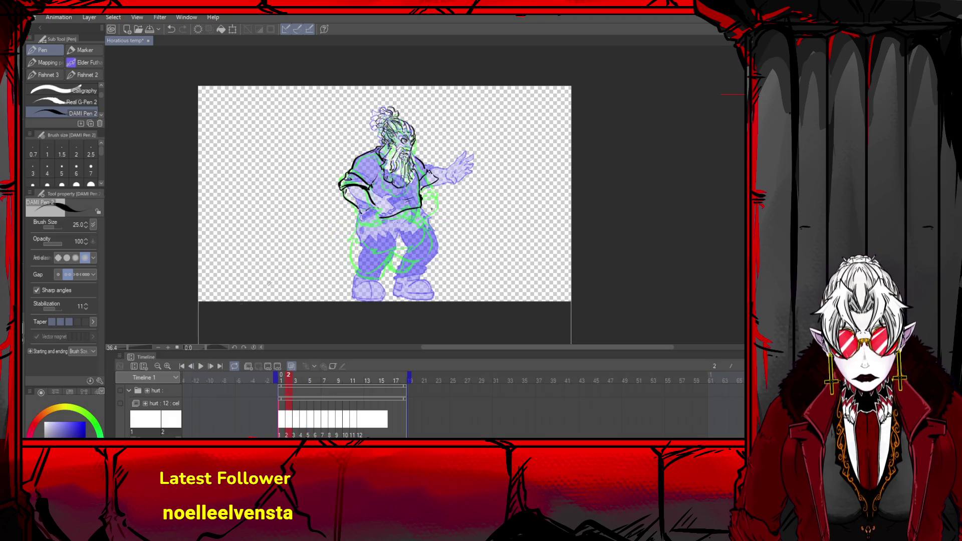
- Ink the curved belt line on frame 2, redrawing it until it fits
{"action": "mouse_move", "coordinate": [359, 216]}
{"action": "left_mouse_down"}
{"action": "mouse_move", "coordinate": [352, 237]}
{"action": "mouse_move", "coordinate": [387, 242]}
{"action": "left_mouse_up"}
{"action": "key", "text": "ctrl+z"}
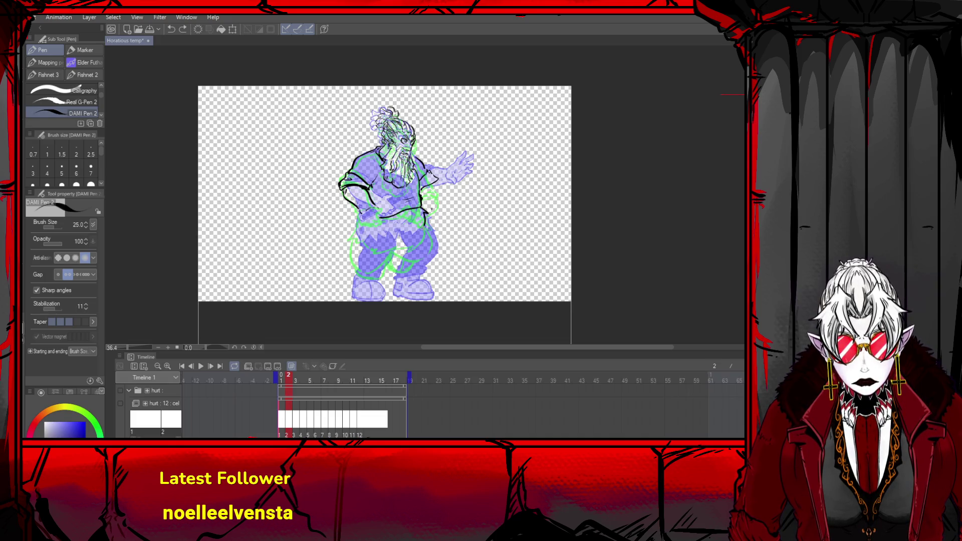
{"action": "left_click_drag", "start_coordinate": [411, 238], "coordinate": [398, 245]}
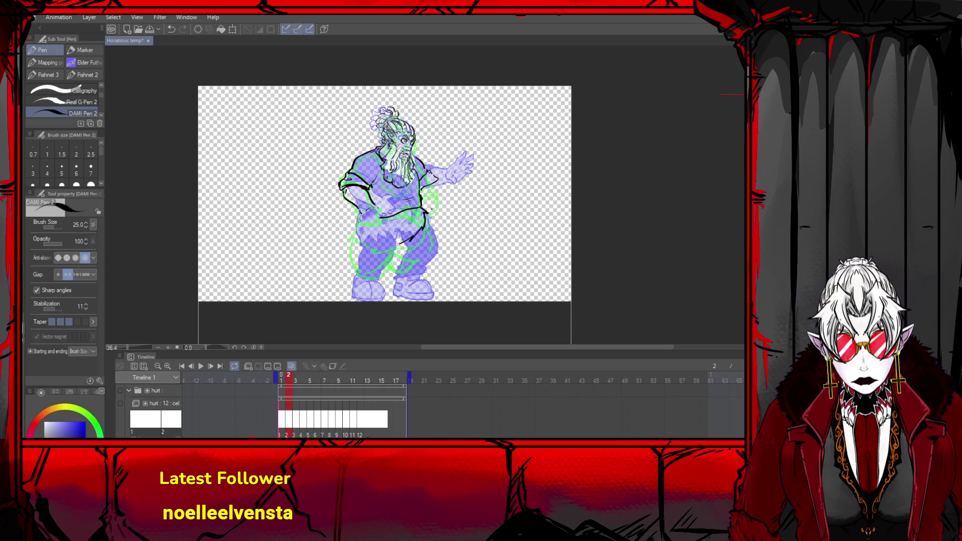
{"action": "key", "text": "ctrl+z"}
{"action": "mouse_move", "coordinate": [359, 217]}
{"action": "left_mouse_down"}
{"action": "mouse_move", "coordinate": [353, 241]}
{"action": "mouse_move", "coordinate": [389, 242]}
{"action": "mouse_move", "coordinate": [422, 220]}
{"action": "mouse_move", "coordinate": [368, 263]}
{"action": "mouse_move", "coordinate": [404, 238]}
{"action": "mouse_move", "coordinate": [436, 241]}
{"action": "mouse_move", "coordinate": [428, 219]}
{"action": "mouse_move", "coordinate": [430, 249]}
{"action": "mouse_move", "coordinate": [358, 243]}
{"action": "mouse_move", "coordinate": [351, 258]}
{"action": "mouse_move", "coordinate": [364, 274]}
{"action": "mouse_move", "coordinate": [350, 242]}
{"action": "mouse_move", "coordinate": [344, 266]}
{"action": "mouse_move", "coordinate": [348, 253]}
{"action": "mouse_move", "coordinate": [402, 262]}
{"action": "left_mouse_up"}
{"action": "key", "text": "ctrl+z"}
{"action": "key", "text": "ctrl+z"}
{"action": "key", "text": "ctrl+z"}
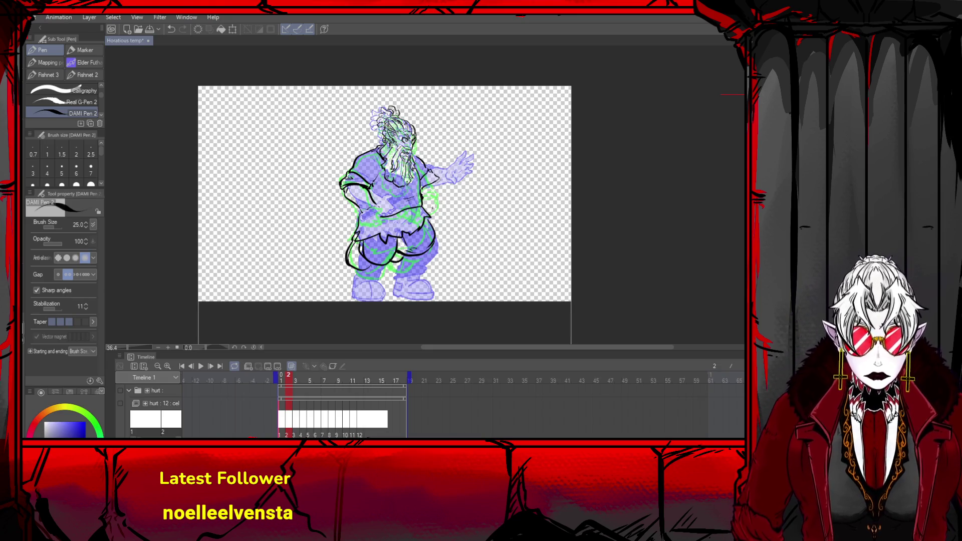
- Ink a mark on the right shoulder outline and a short torso stroke
{"action": "mouse_move", "coordinate": [420, 179]}
{"action": "left_mouse_down"}
{"action": "mouse_move", "coordinate": [433, 186]}
{"action": "mouse_move", "coordinate": [431, 210]}
{"action": "mouse_move", "coordinate": [416, 211]}
{"action": "mouse_move", "coordinate": [430, 214]}
{"action": "mouse_move", "coordinate": [412, 215]}
{"action": "mouse_move", "coordinate": [433, 214]}
{"action": "left_mouse_up"}
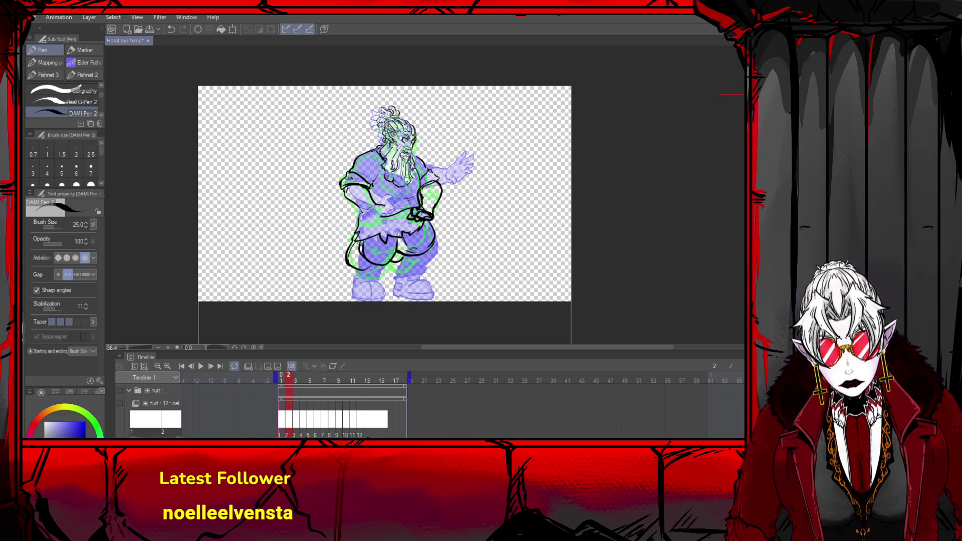
{"action": "left_click_drag", "start_coordinate": [383, 210], "coordinate": [381, 224]}
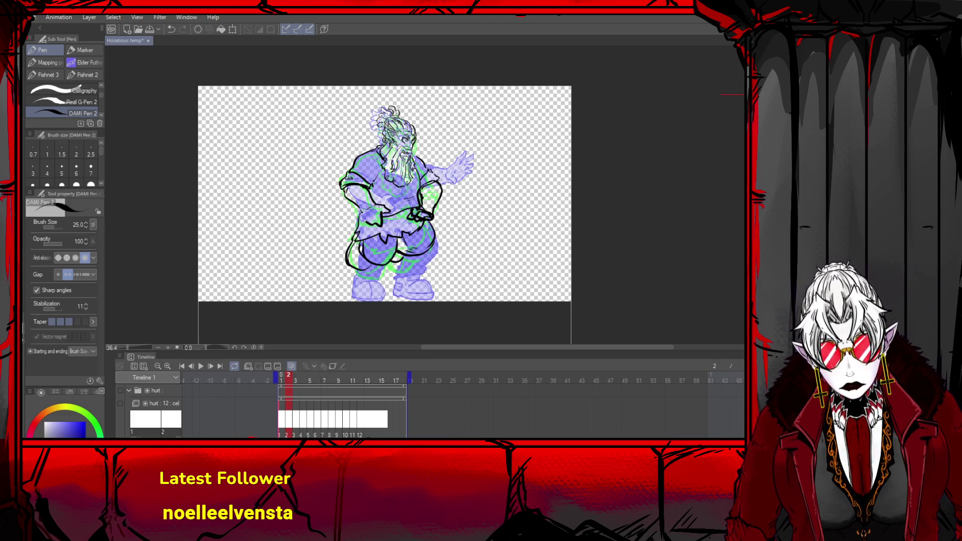
{"action": "key", "text": "ctrl+z"}
{"action": "key", "text": "ctrl+z"}
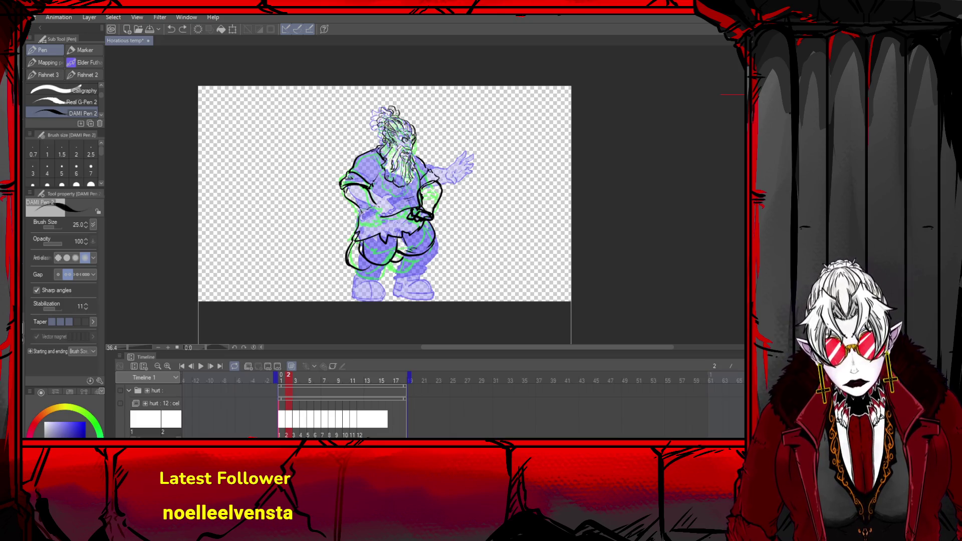
{"action": "left_click_drag", "start_coordinate": [362, 214], "coordinate": [381, 228]}
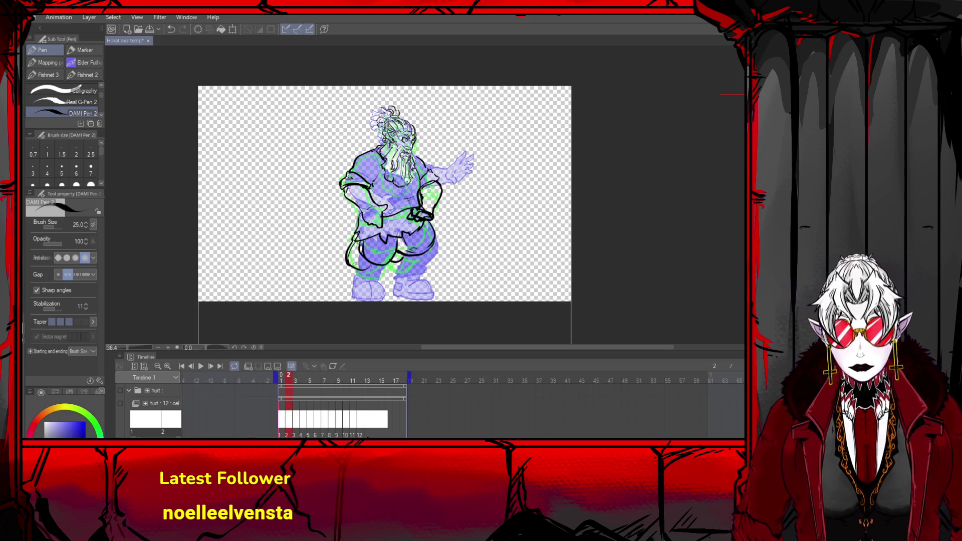
- Select the dwarf's coloured torso on frame 1 with a rectangle selection
{"action": "key", "text": "m"}
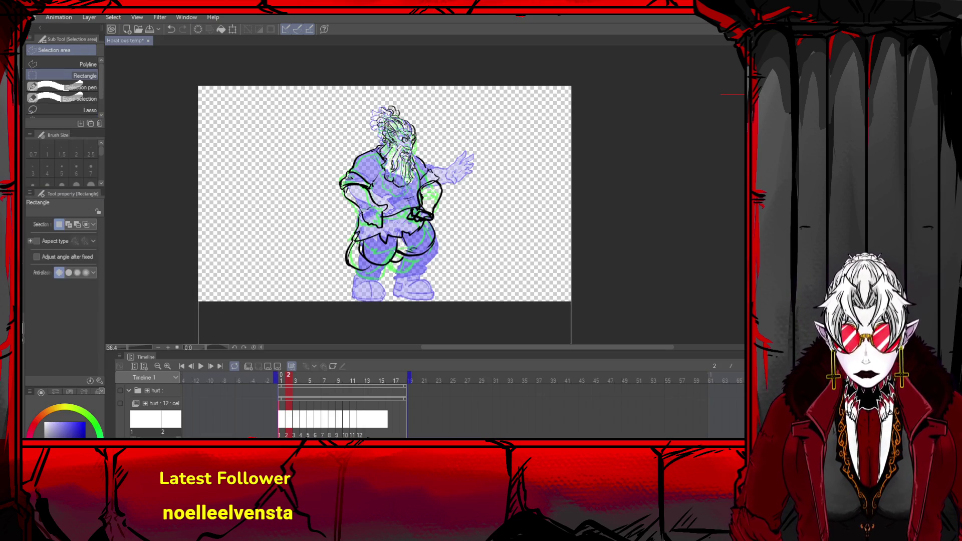
{"action": "key", "text": "Left"}
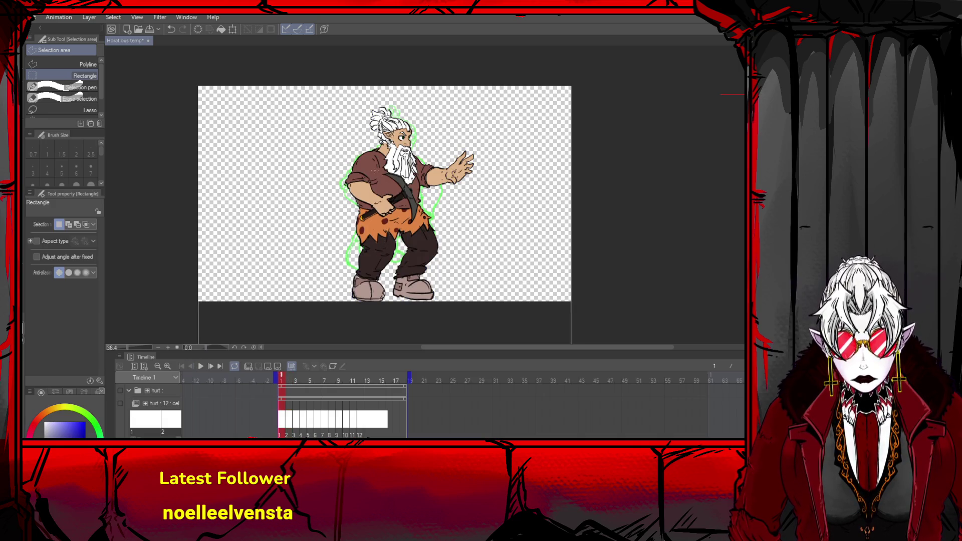
{"action": "left_click_drag", "start_coordinate": [373, 165], "coordinate": [422, 232]}
{"action": "left_click_drag", "start_coordinate": [398, 194], "coordinate": [359, 224]}
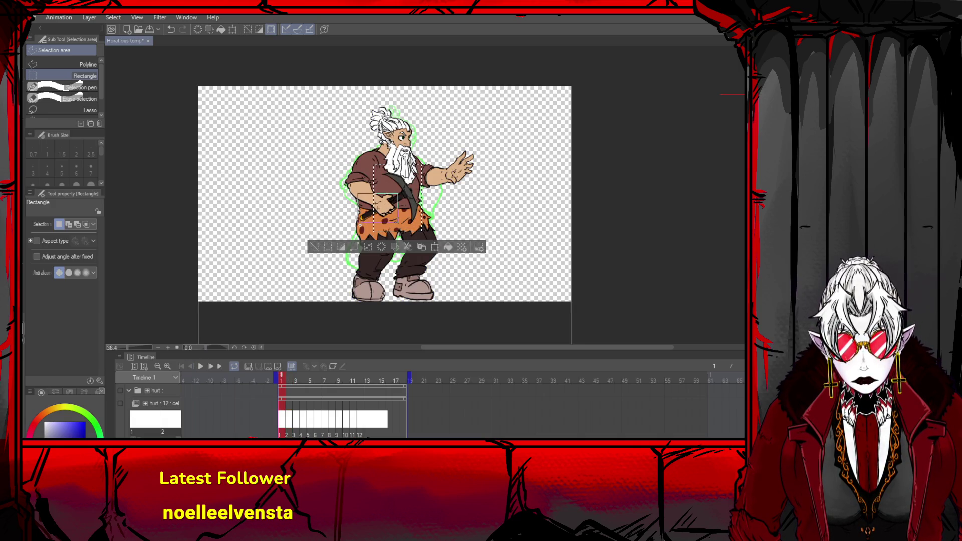
{"action": "key", "text": "o"}
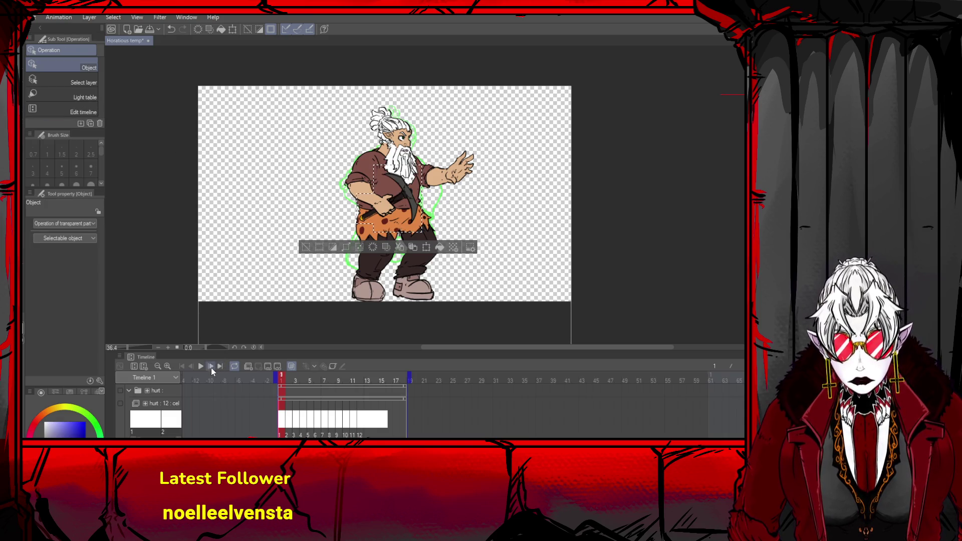
- Paste the torso onto frame 2, rotate it about 21.6°, position it, and tint it blue
{"action": "left_click", "coordinate": [211, 366]}
{"action": "key", "text": "ctrl+t"}
{"action": "left_click_drag", "start_coordinate": [489, 248], "coordinate": [465, 279]}
{"action": "left_click_drag", "start_coordinate": [390, 210], "coordinate": [394, 224]}
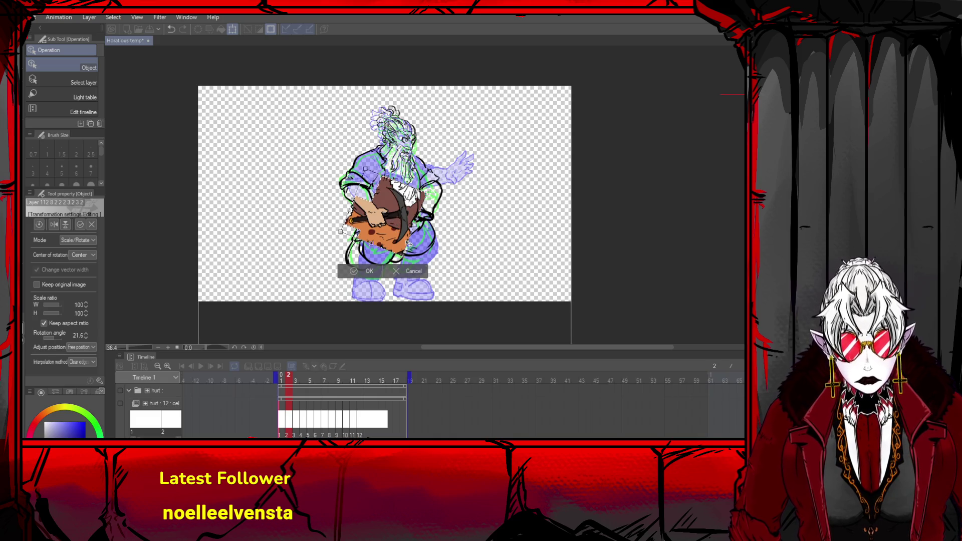
{"action": "left_click", "coordinate": [368, 271]}
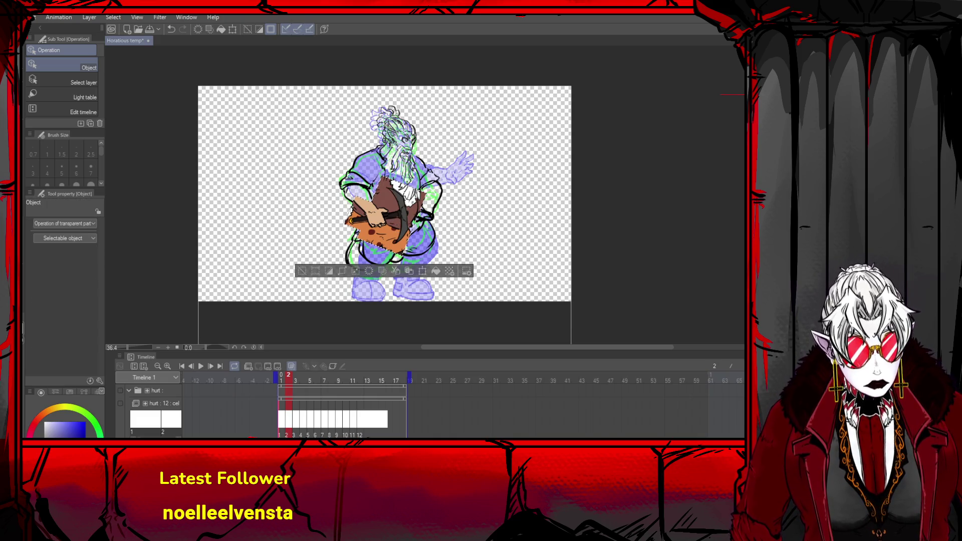
{"action": "key", "text": "Delete"}
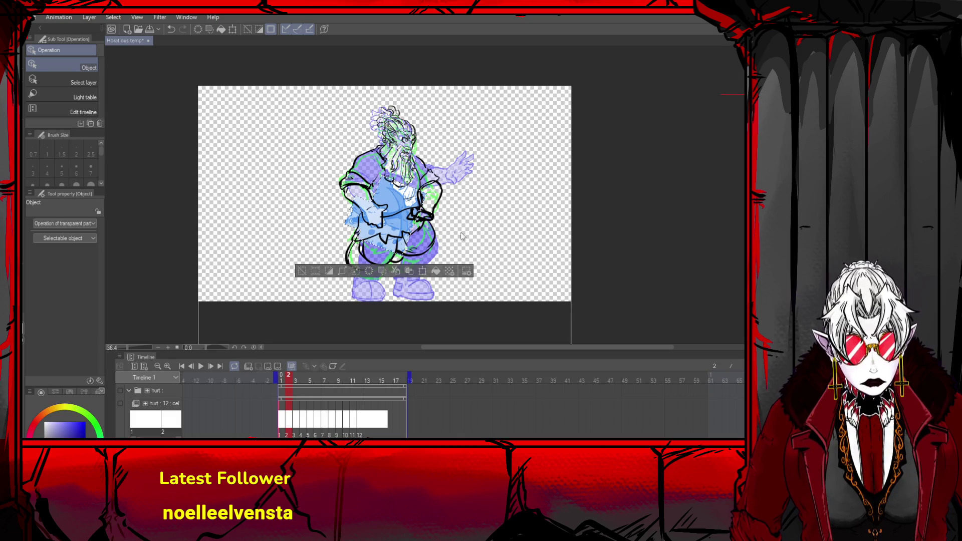
- Rotate the pasted blue torso back by 9.7° to line up with the sketch
{"action": "scroll", "coordinate": [401, 211], "scroll_direction": "up", "scroll_amount": 3}
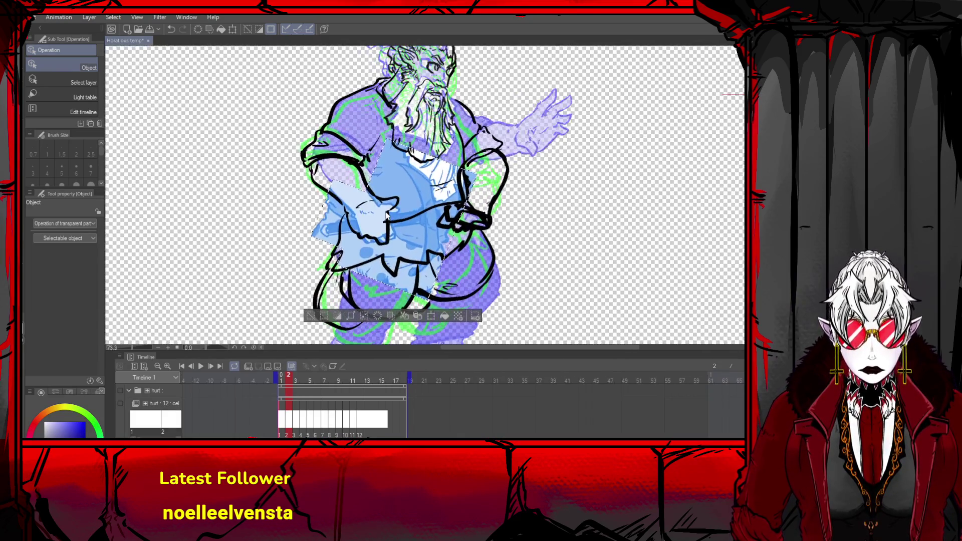
{"action": "key", "text": "ctrl+t"}
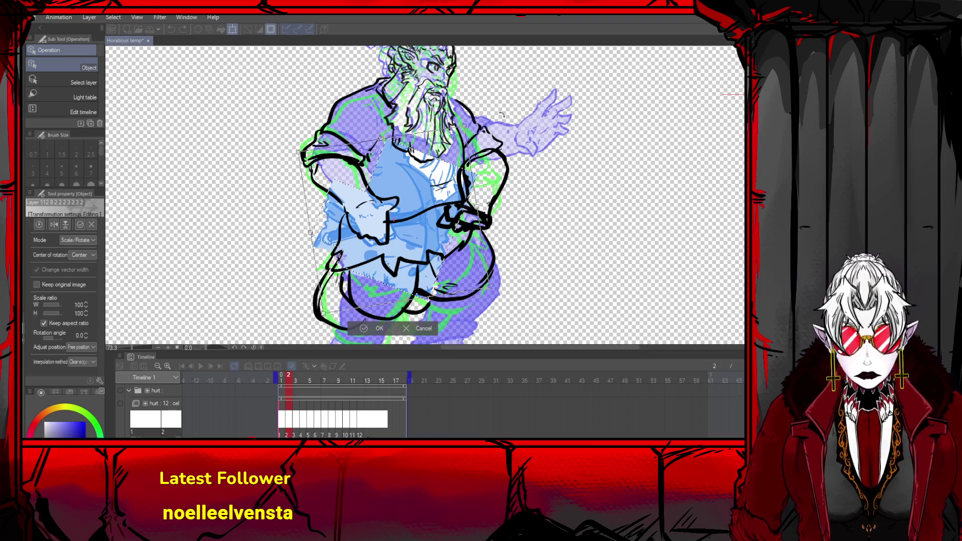
{"action": "left_click_drag", "start_coordinate": [441, 166], "coordinate": [438, 205]}
{"action": "scroll", "coordinate": [373, 307], "scroll_direction": "up", "scroll_amount": 1}
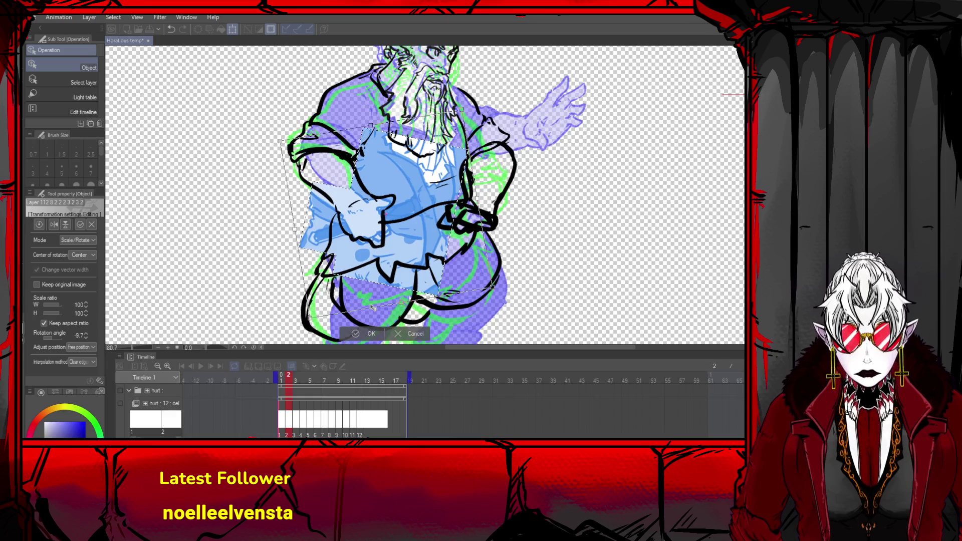
{"action": "left_click", "coordinate": [357, 338]}
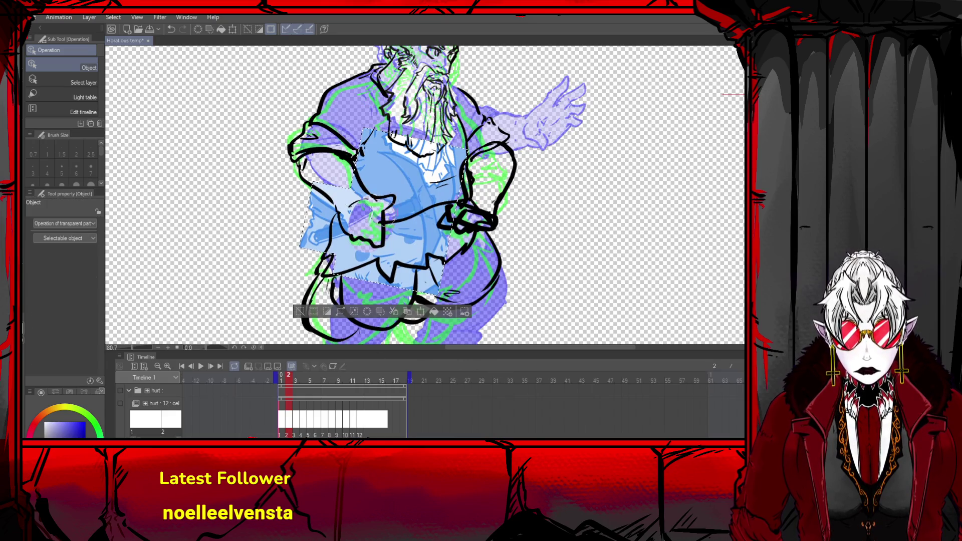
{"action": "key", "text": "ctrl+z"}
{"action": "key", "text": "ctrl+z"}
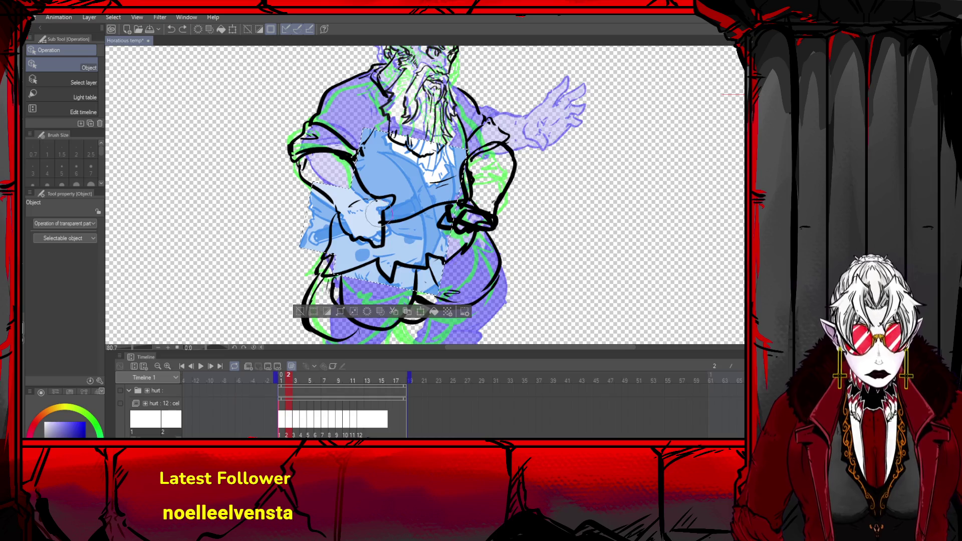
{"action": "key", "text": "ctrl+y"}
{"action": "key", "text": "ctrl+y"}
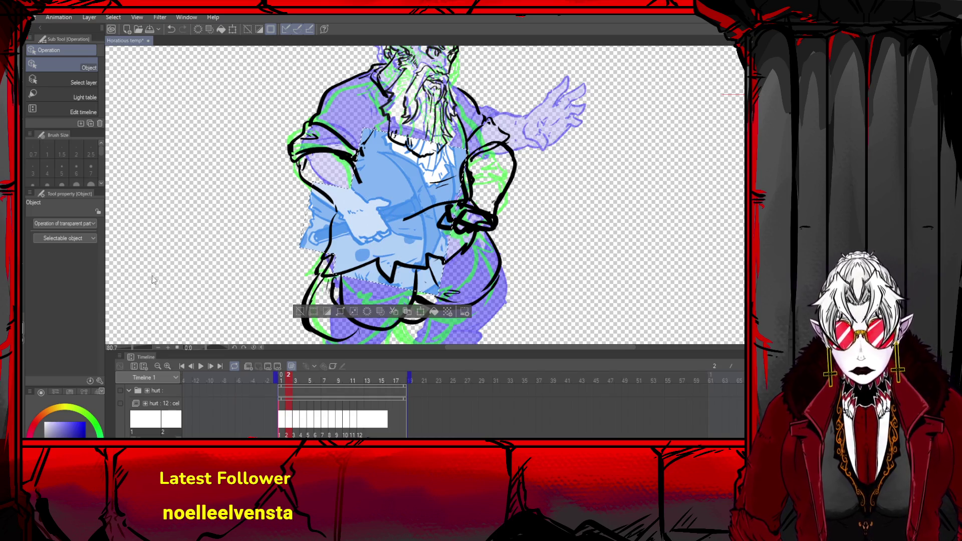
{"action": "key", "text": "p"}
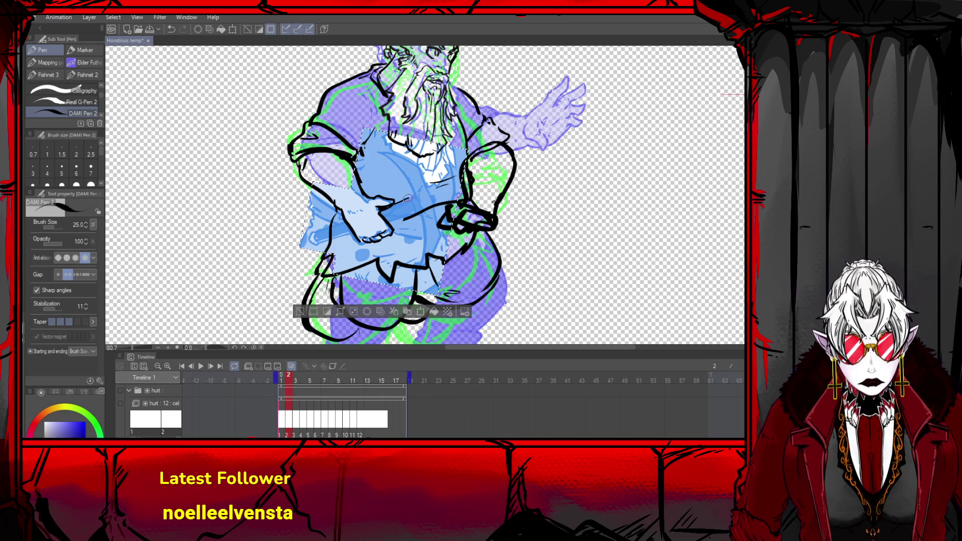
- Lay a diagonal symmetry ruler line across the canvas
{"action": "key", "text": "ctrl+z"}
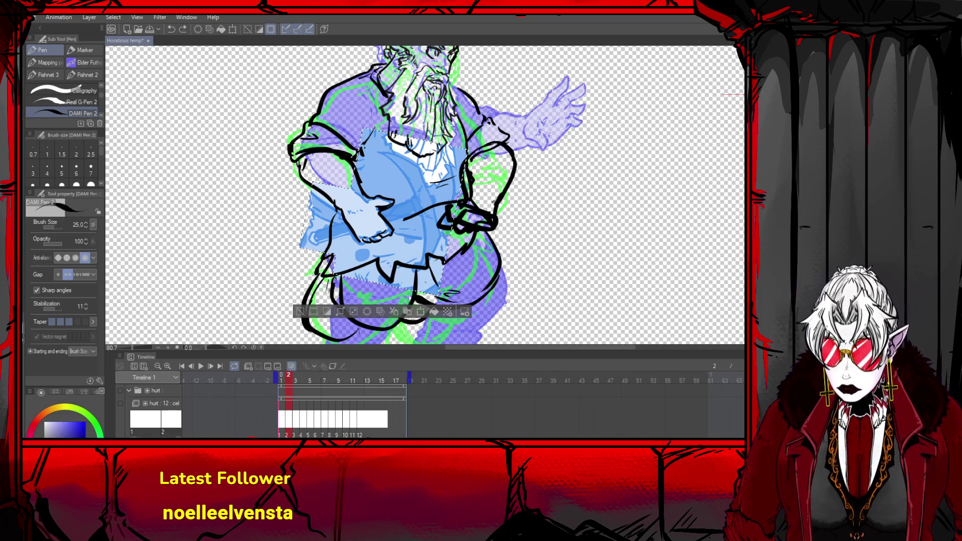
{"action": "key", "text": "u"}
{"action": "left_click_drag", "start_coordinate": [279, 251], "coordinate": [478, 183]}
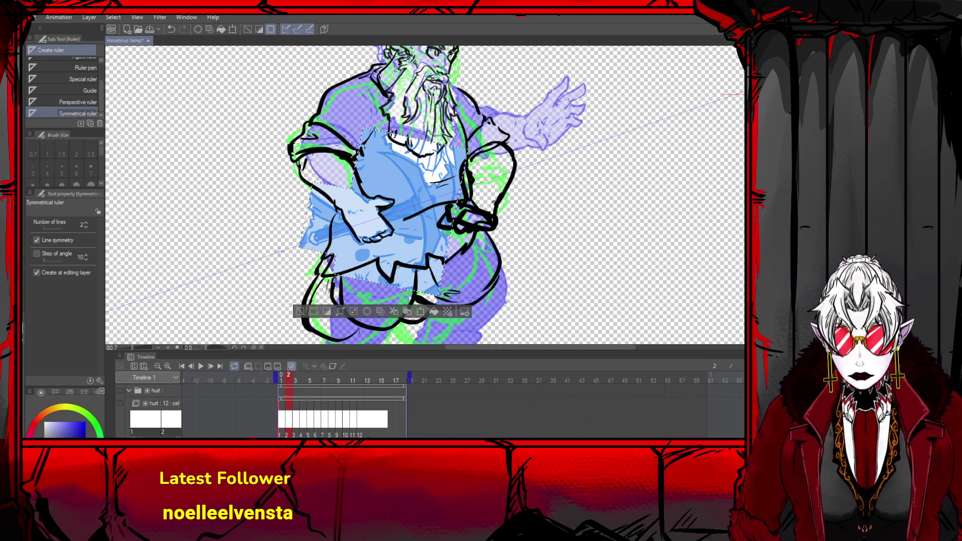
{"action": "key", "text": "p"}
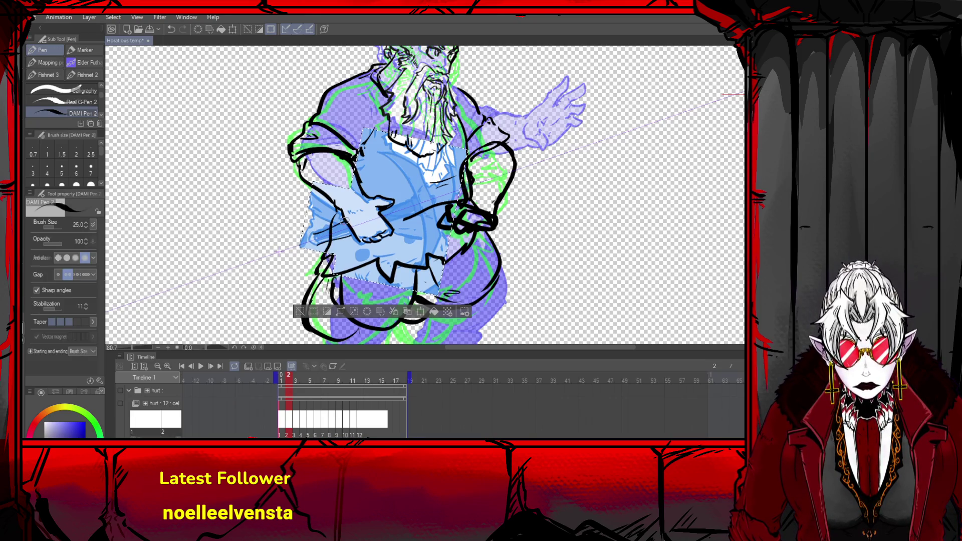
{"action": "key", "text": "ctrl+z"}
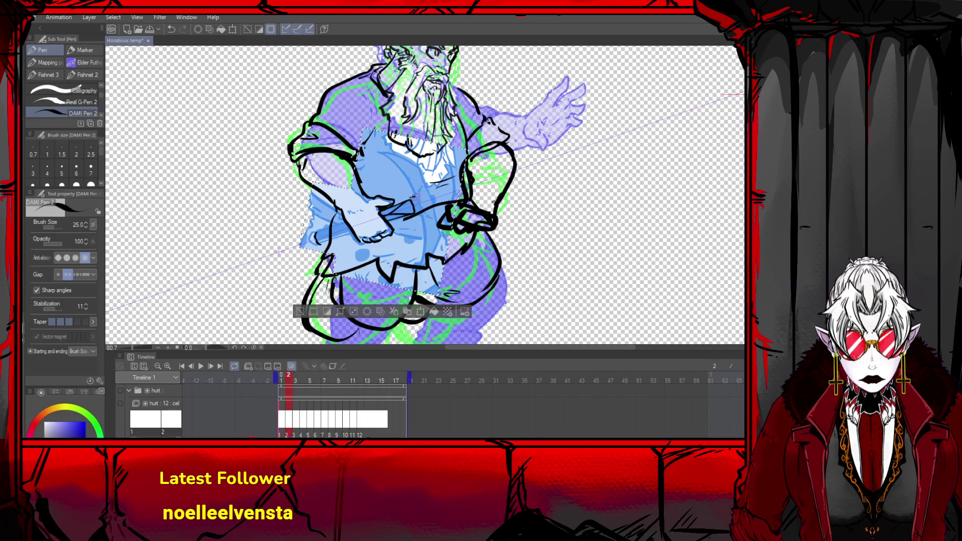
- Ink the curved hammer-handle lines across the dwarf's torso
{"action": "left_click_drag", "start_coordinate": [394, 161], "coordinate": [429, 253]}
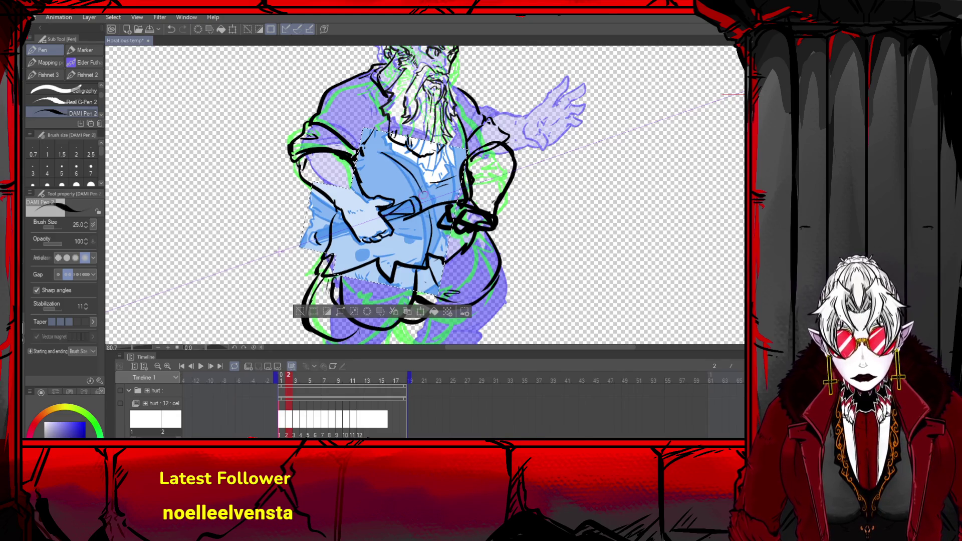
{"action": "key", "text": "ctrl+z"}
{"action": "key", "text": "ctrl+y"}
{"action": "key", "text": "ctrl+z"}
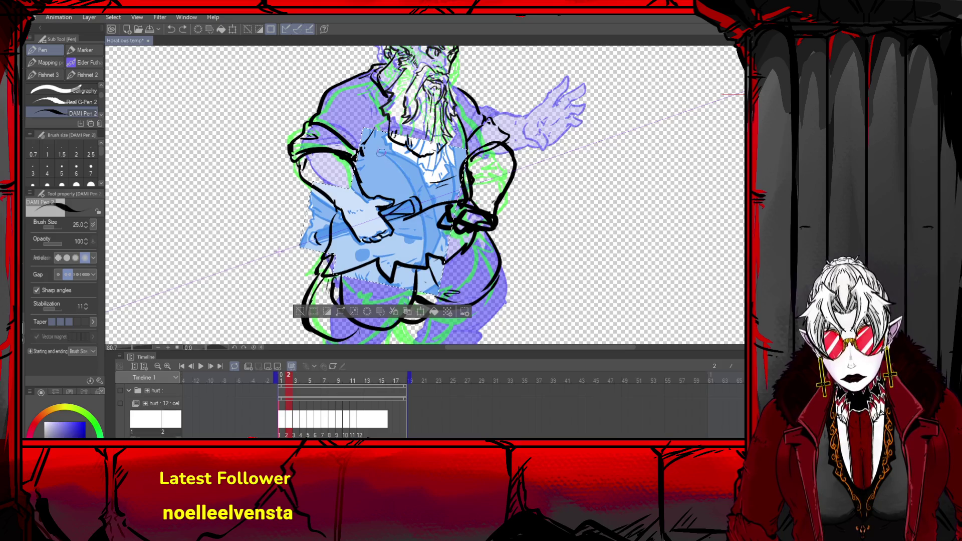
{"action": "key", "text": "ctrl+y"}
{"action": "left_click_drag", "start_coordinate": [381, 152], "coordinate": [422, 264]}
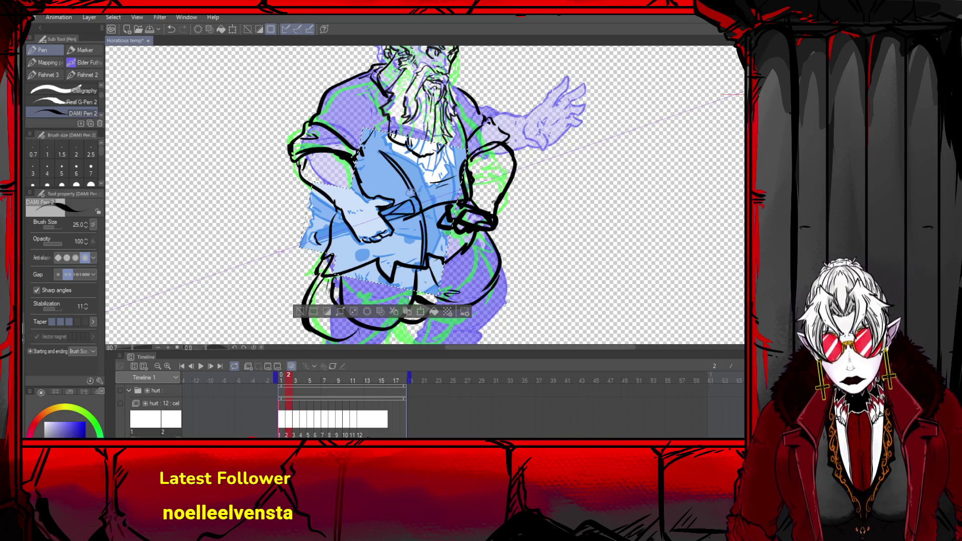
{"action": "mouse_move", "coordinate": [378, 145]}
{"action": "left_mouse_down"}
{"action": "mouse_move", "coordinate": [416, 162]}
{"action": "mouse_move", "coordinate": [434, 207]}
{"action": "left_mouse_up"}
{"action": "key", "text": "ctrl+z"}
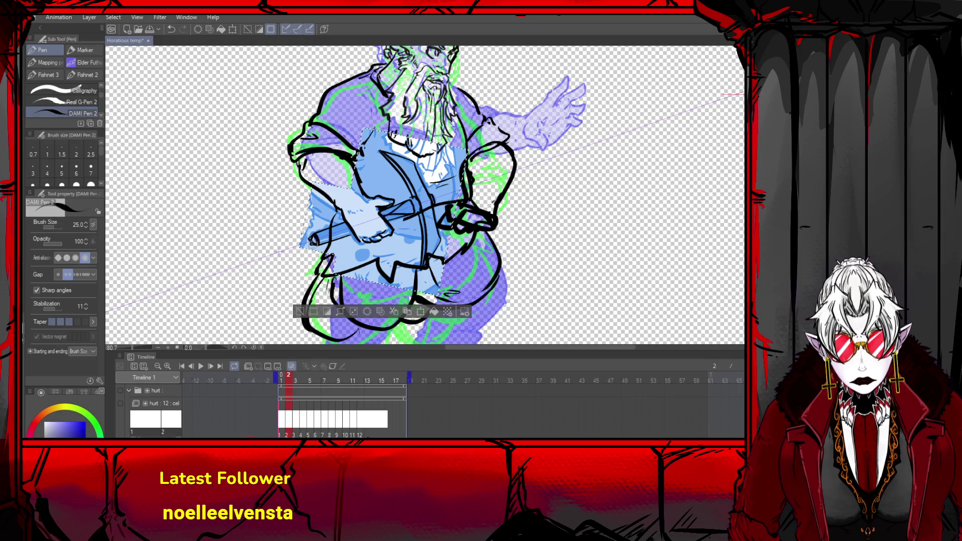
{"action": "key", "text": "ctrl+z"}
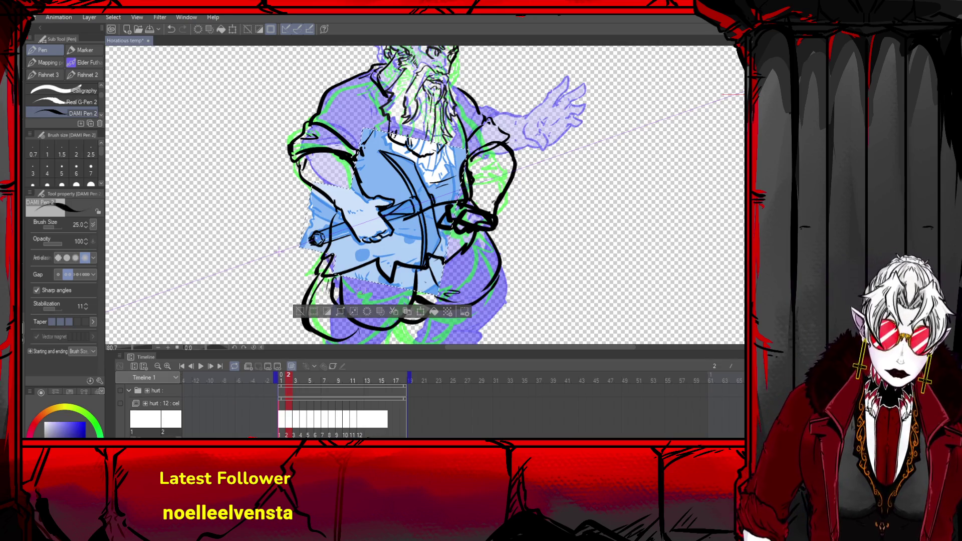
{"action": "key", "text": "ctrl+minus"}
- Clear the torso selection and erase the hand's ink lines
{"action": "scroll", "coordinate": [321, 251], "scroll_direction": "down", "scroll_amount": 3}
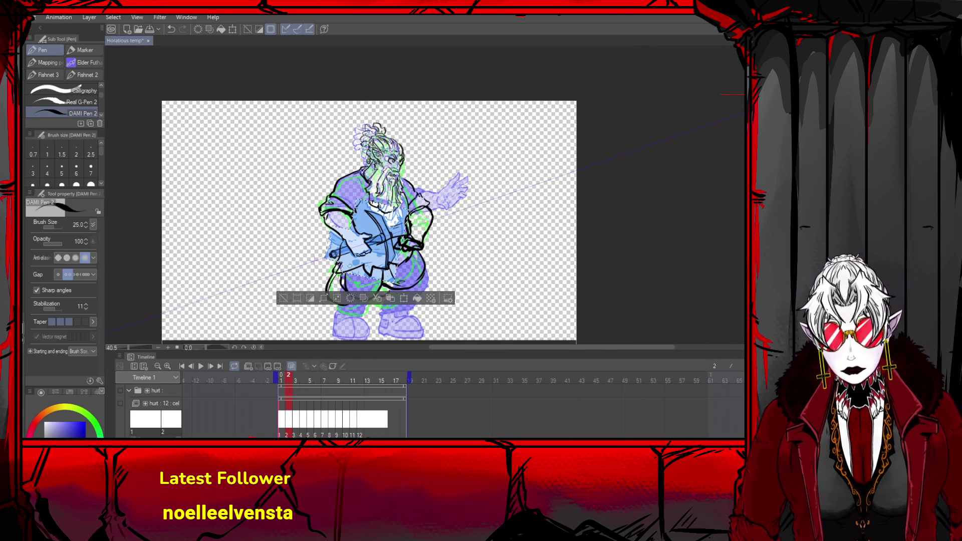
{"action": "scroll", "coordinate": [407, 255], "scroll_direction": "up", "scroll_amount": 2}
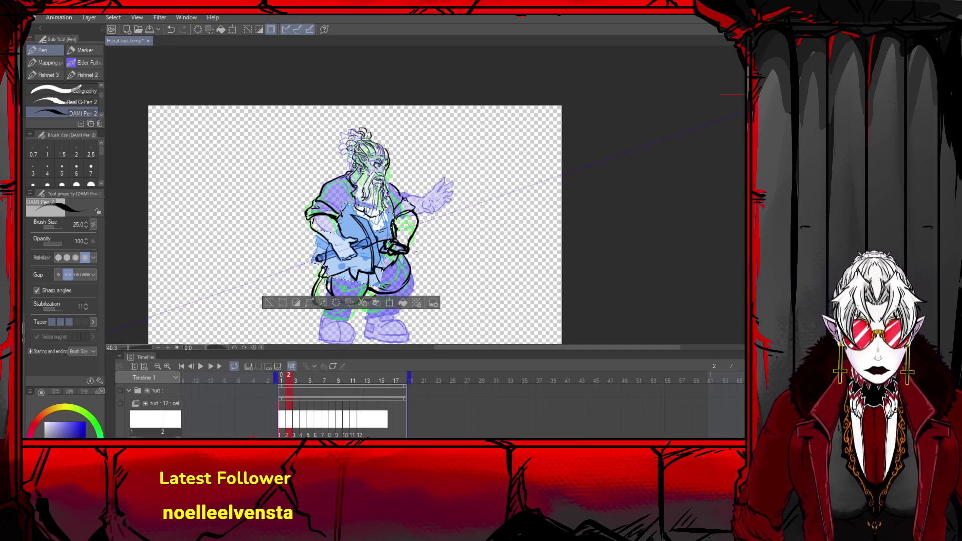
{"action": "key", "text": "ctrl+d"}
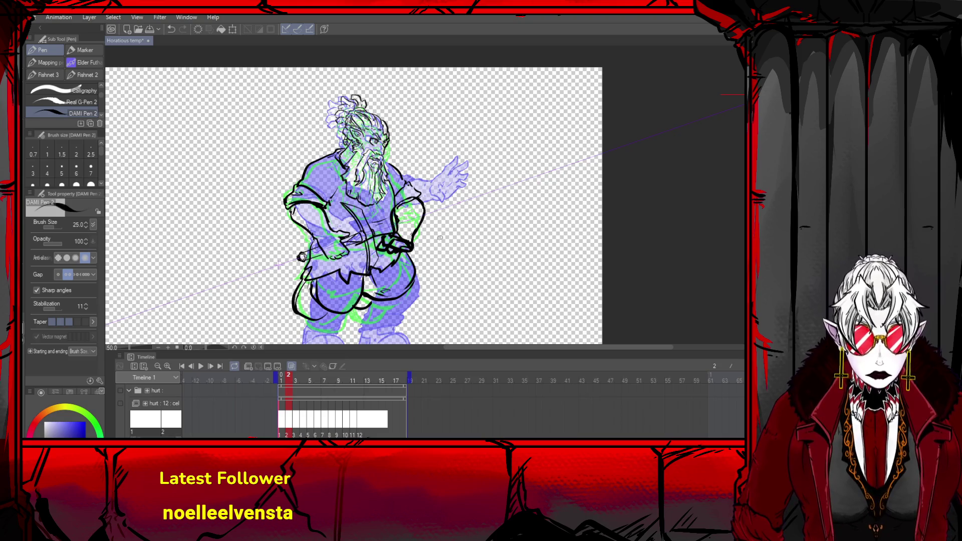
{"action": "scroll", "coordinate": [433, 216], "scroll_direction": "up", "scroll_amount": 1}
{"action": "mouse_move", "coordinate": [526, 176]}
{"action": "left_mouse_down"}
{"action": "mouse_move", "coordinate": [381, 223]}
{"action": "mouse_move", "coordinate": [378, 263]}
{"action": "mouse_move", "coordinate": [365, 226]}
{"action": "mouse_move", "coordinate": [328, 250]}
{"action": "left_mouse_up"}
{"action": "key", "text": "ctrl+z"}
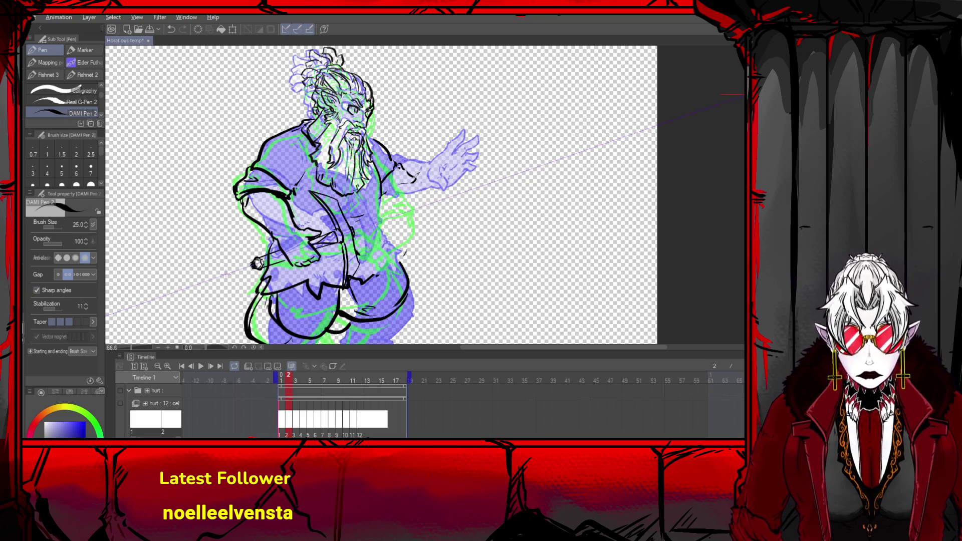
- Ink short strokes at the hip and chest and a line down the right side
{"action": "left_click_drag", "start_coordinate": [399, 241], "coordinate": [427, 232]}
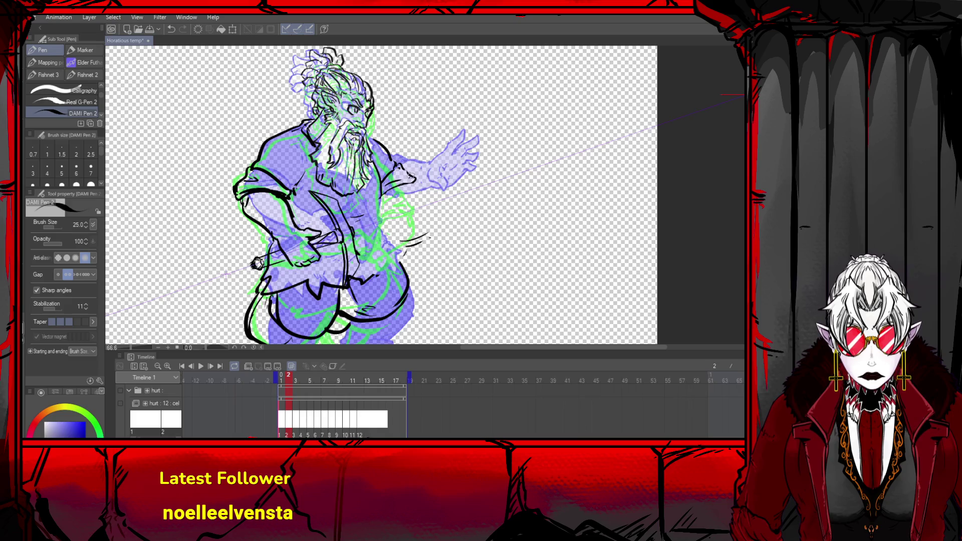
{"action": "key", "text": "ctrl+z"}
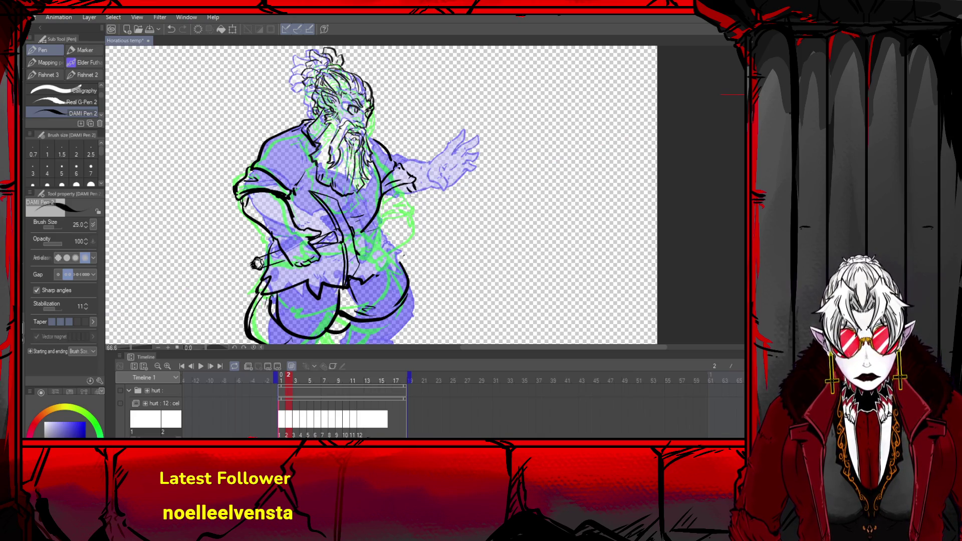
{"action": "key", "text": "ctrl+z"}
{"action": "left_click_drag", "start_coordinate": [368, 221], "coordinate": [374, 225]}
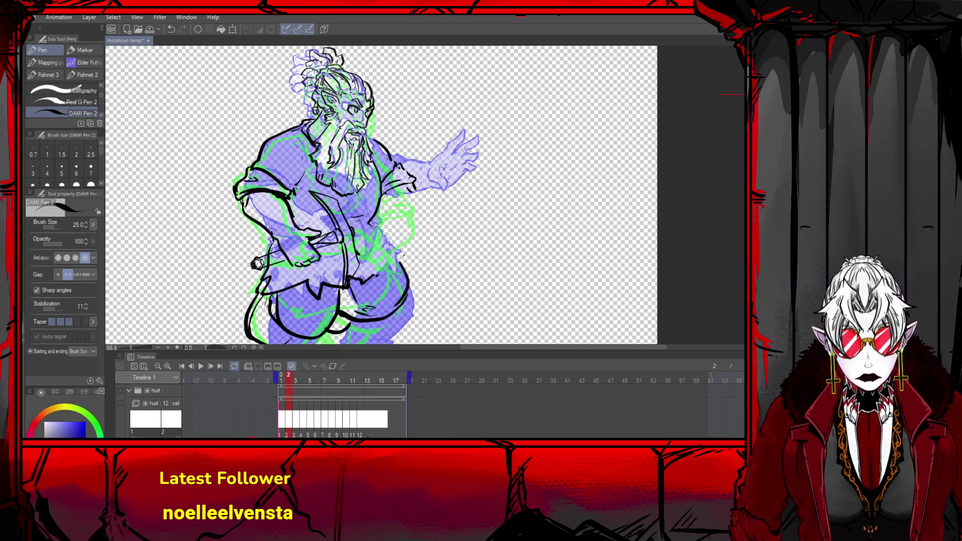
{"action": "mouse_move", "coordinate": [415, 196]}
{"action": "left_mouse_down"}
{"action": "mouse_move", "coordinate": [391, 234]}
{"action": "mouse_move", "coordinate": [382, 232]}
{"action": "mouse_move", "coordinate": [396, 239]}
{"action": "mouse_move", "coordinate": [390, 246]}
{"action": "left_mouse_up"}
{"action": "key", "text": "ctrl+z"}
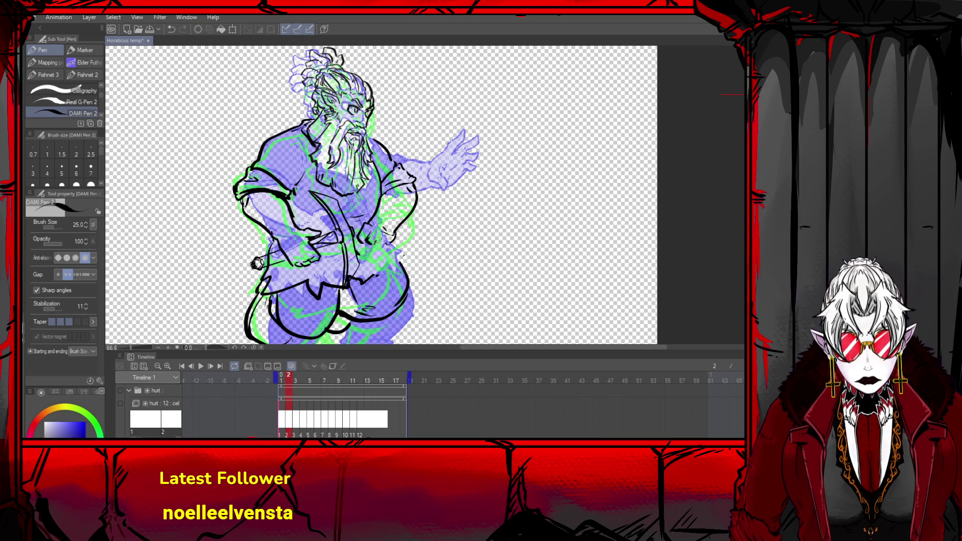
- Ink the right hip marks and the hip outline near the belt
{"action": "left_click_drag", "start_coordinate": [374, 248], "coordinate": [390, 239]}
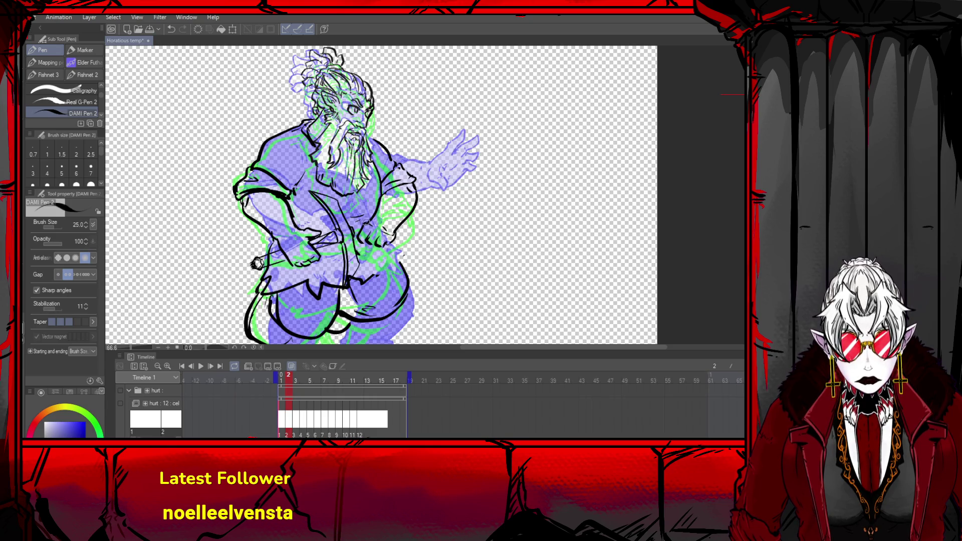
{"action": "mouse_move", "coordinate": [383, 245]}
{"action": "left_mouse_down"}
{"action": "mouse_move", "coordinate": [389, 230]}
{"action": "mouse_move", "coordinate": [388, 244]}
{"action": "mouse_move", "coordinate": [374, 250]}
{"action": "mouse_move", "coordinate": [390, 226]}
{"action": "mouse_move", "coordinate": [373, 226]}
{"action": "left_mouse_up"}
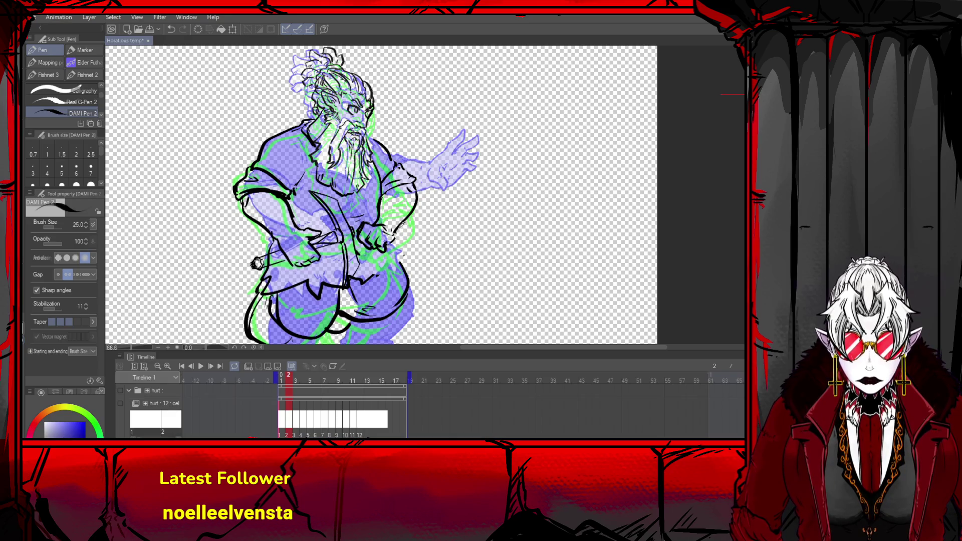
{"action": "key", "text": "ctrl+z"}
{"action": "mouse_move", "coordinate": [401, 244]}
{"action": "left_mouse_down"}
{"action": "mouse_move", "coordinate": [400, 264]}
{"action": "mouse_move", "coordinate": [373, 277]}
{"action": "left_mouse_up"}
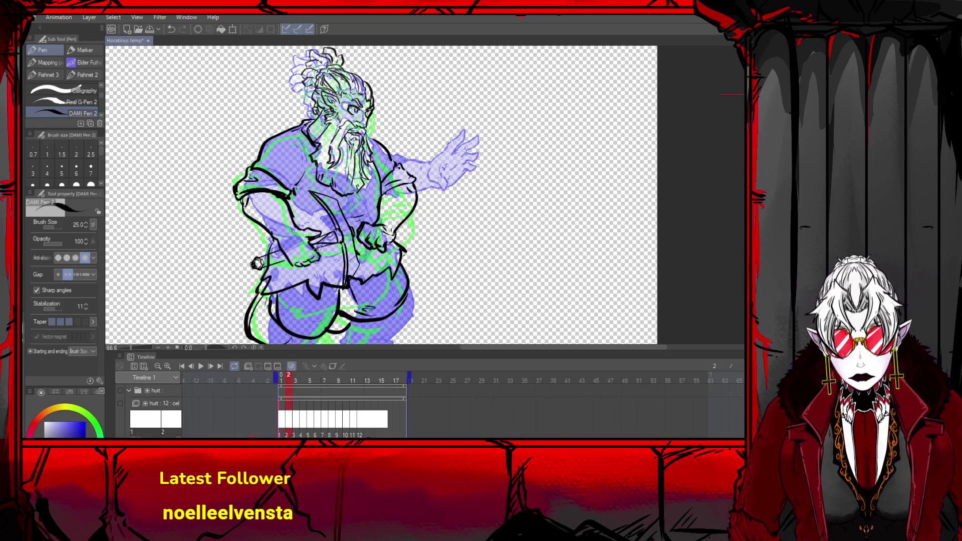
{"action": "left_click_drag", "start_coordinate": [314, 249], "coordinate": [335, 249]}
{"action": "key", "text": "ctrl+z"}
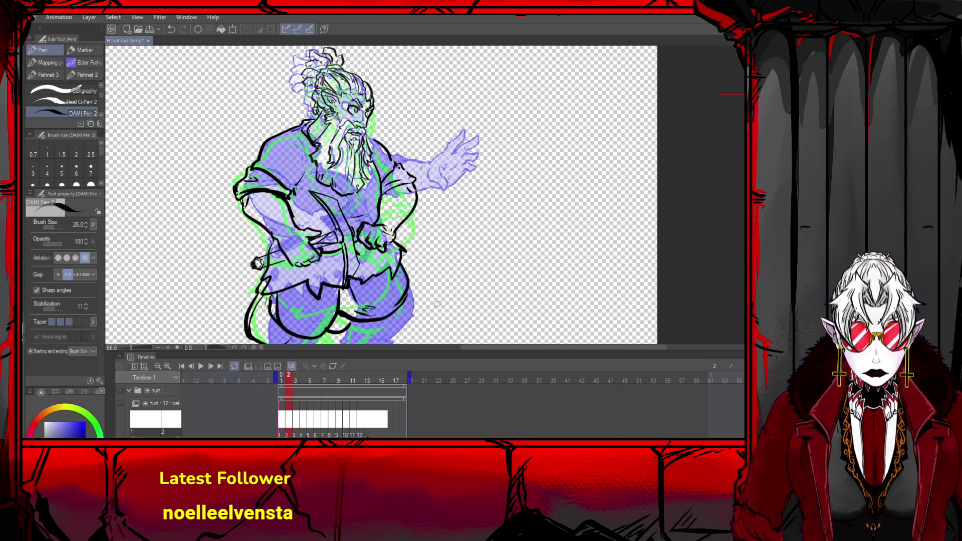
{"action": "scroll", "coordinate": [366, 206], "scroll_direction": "down", "scroll_amount": 3}
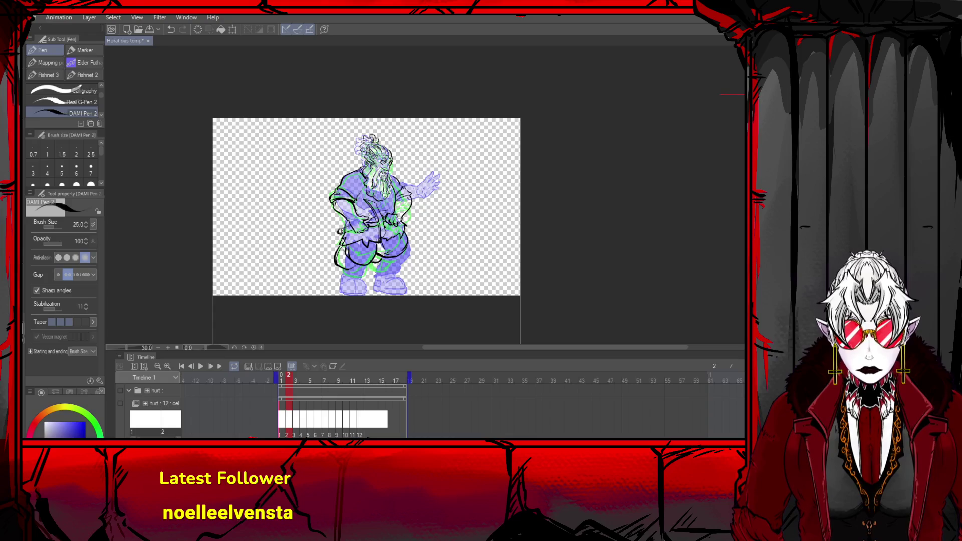
{"action": "scroll", "coordinate": [340, 232], "scroll_direction": "up", "scroll_amount": 2}
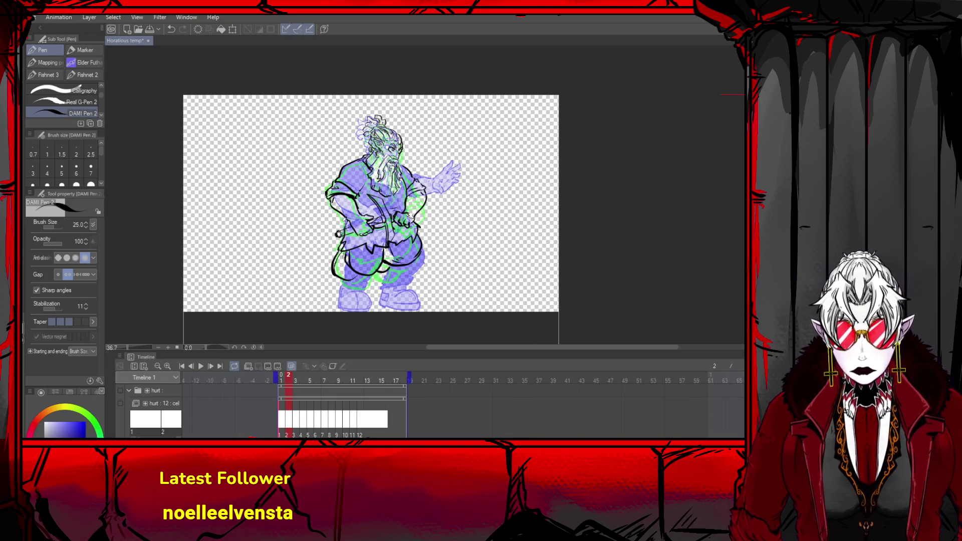
{"action": "key", "text": "u"}
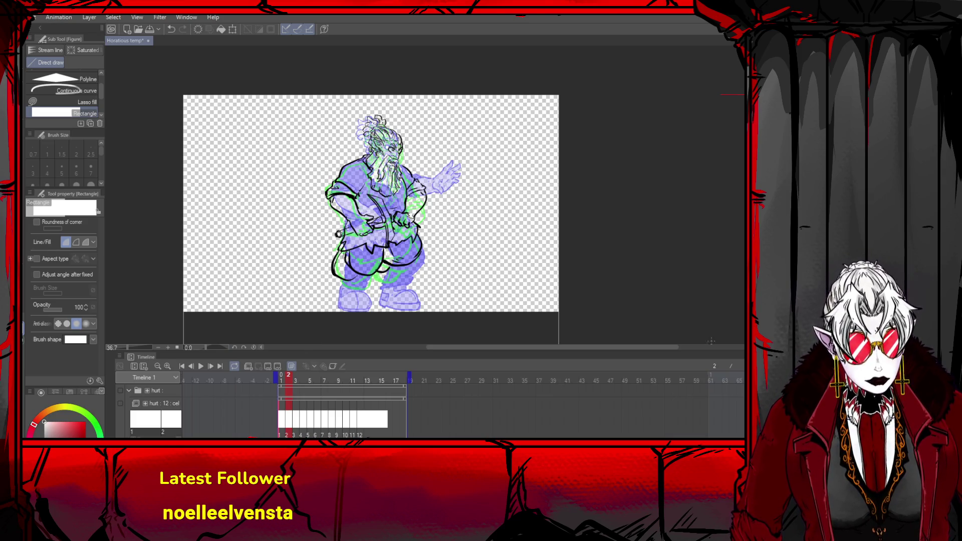
{"action": "left_click_drag", "start_coordinate": [539, 94], "coordinate": [234, 313]}
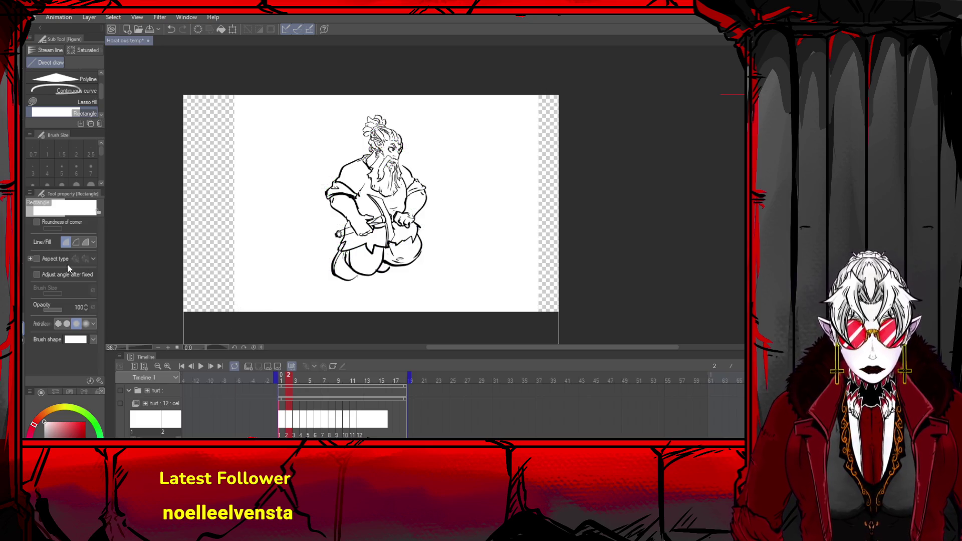
{"action": "key", "text": "g"}
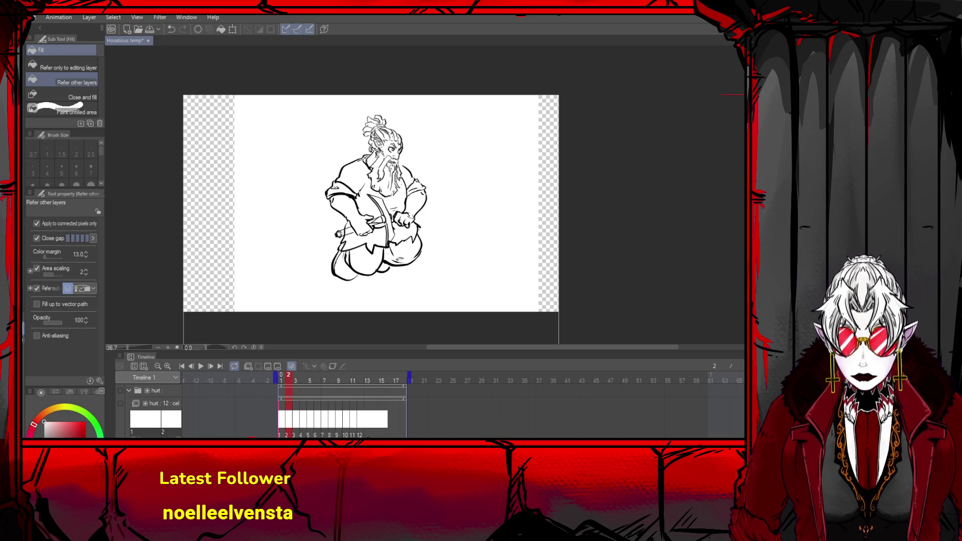
{"action": "key", "text": "ctrl+z"}
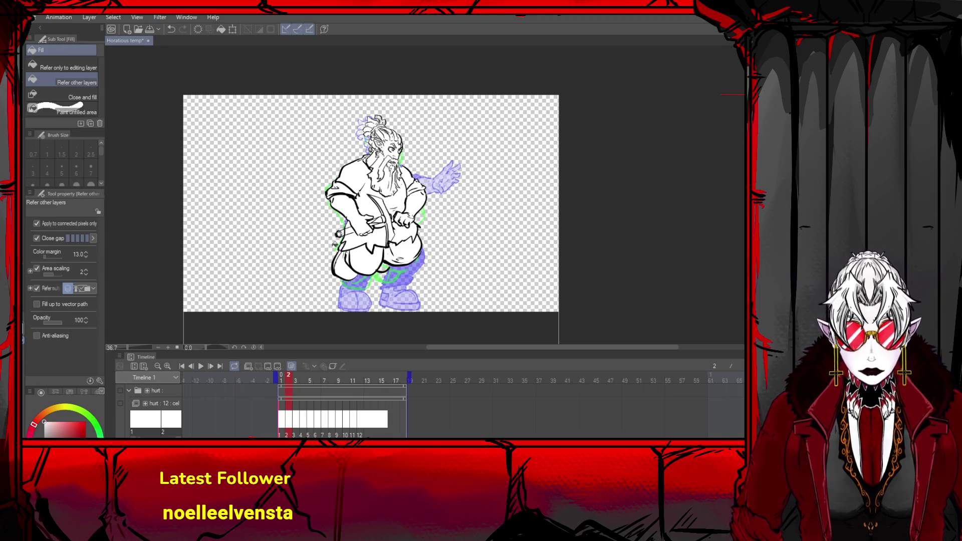
- Go to frame 3, preview its lineart over a white fill, then remove the white cover
{"action": "left_click", "coordinate": [212, 366]}
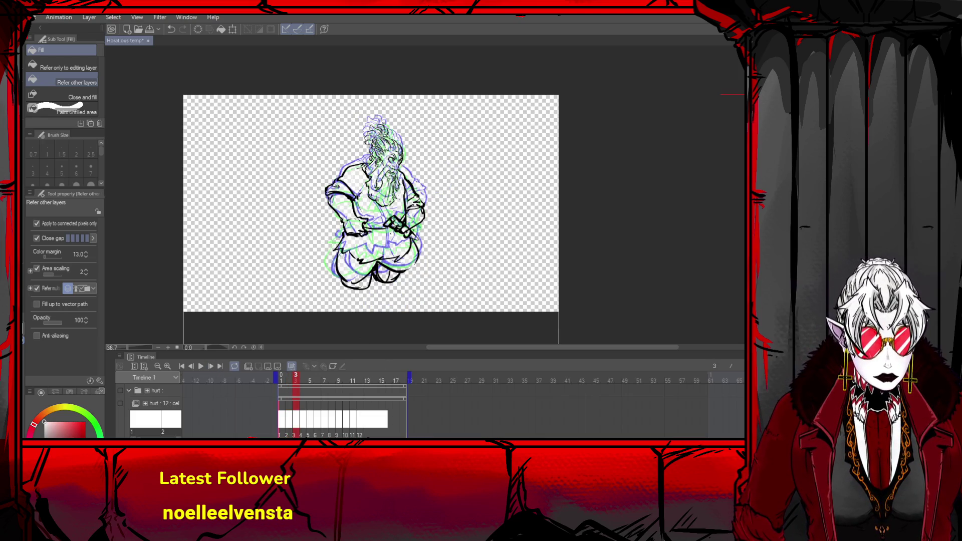
{"action": "key", "text": "u"}
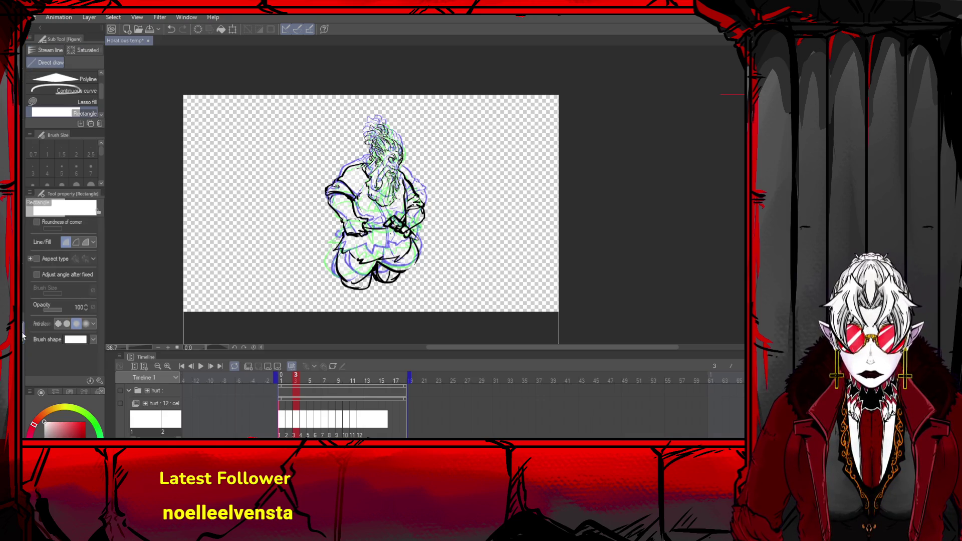
{"action": "key", "text": "ctrl+shift+o"}
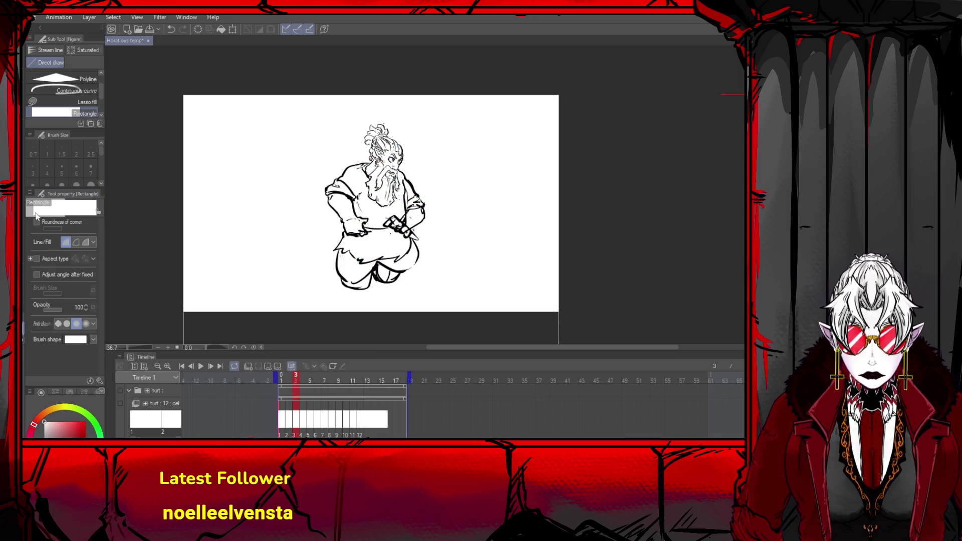
{"action": "key", "text": "g"}
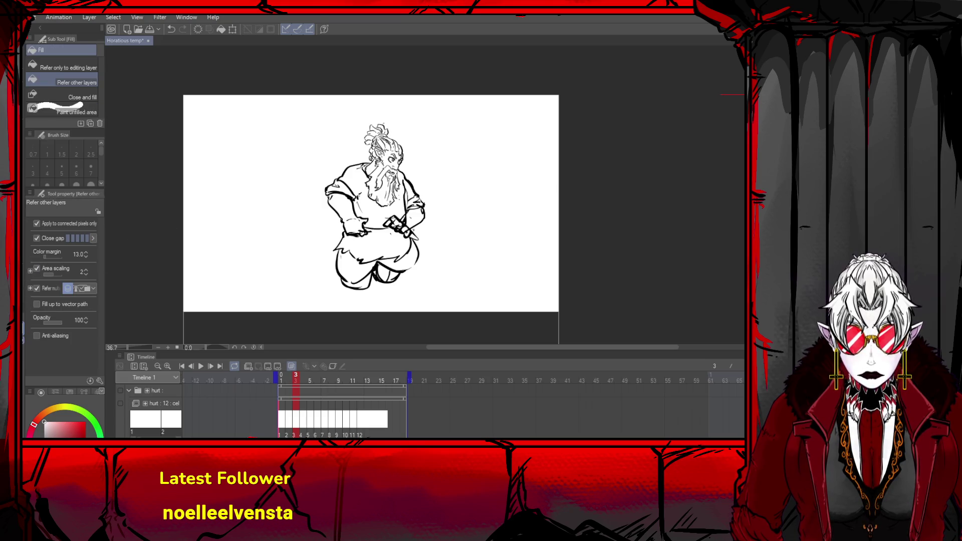
{"action": "key", "text": "ctrl+shift+o"}
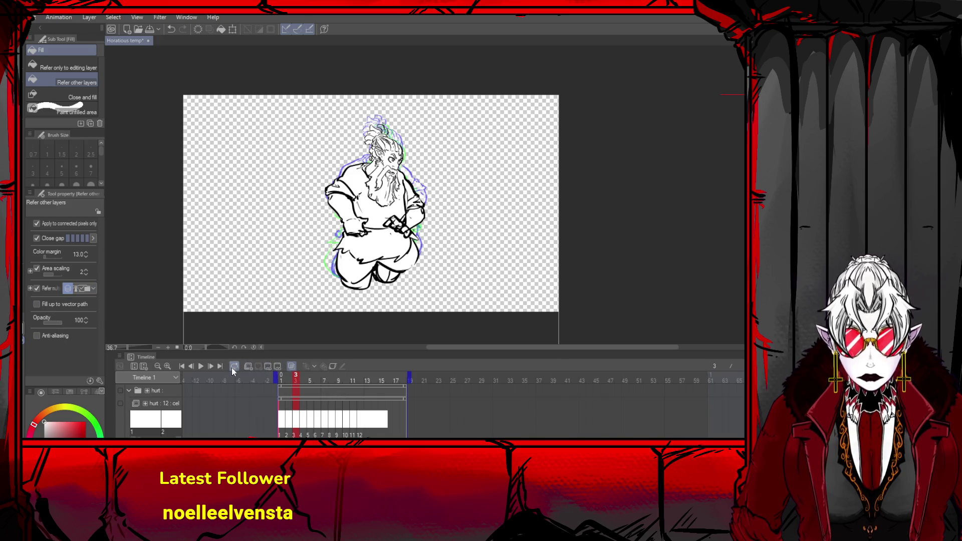
- Advance to frame 4 and pick the rectangle tool with blue as the current colour
{"action": "left_click", "coordinate": [211, 366]}
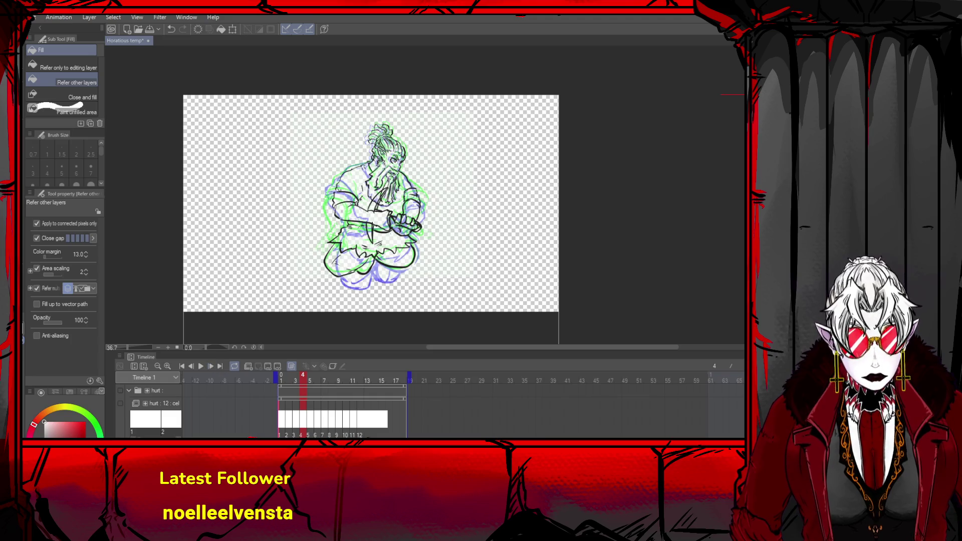
{"action": "key", "text": "u"}
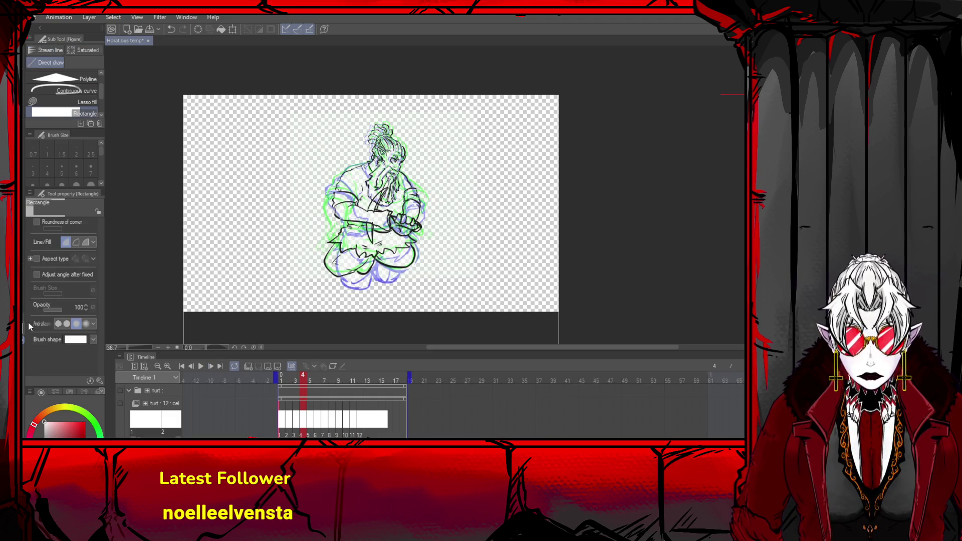
{"action": "key", "text": "x"}
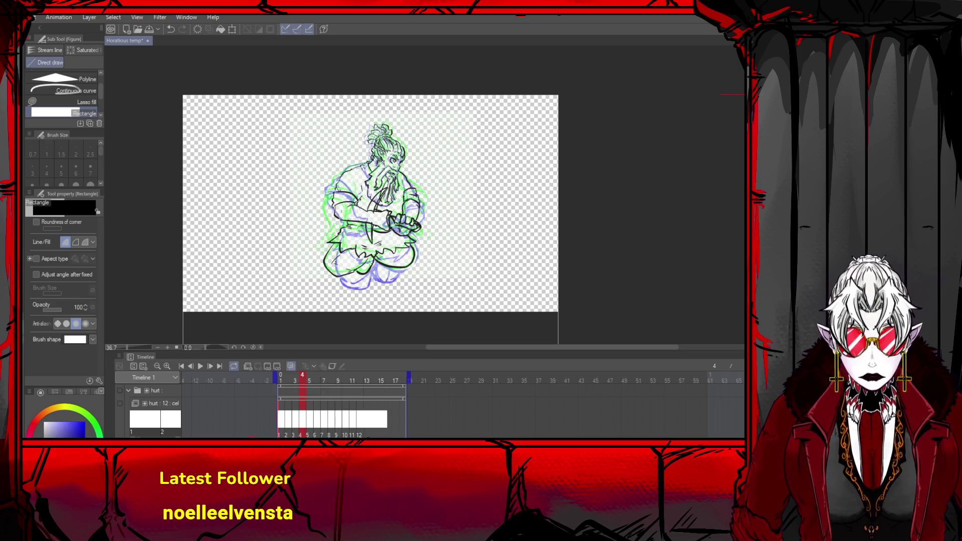
{"action": "scroll", "coordinate": [628, 288], "scroll_direction": "down", "scroll_amount": 5}
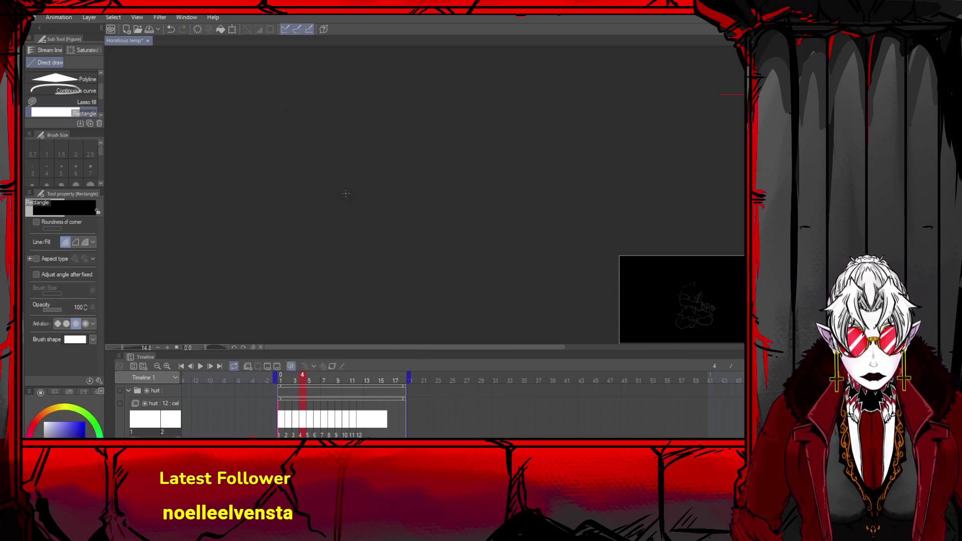
{"action": "key", "text": "x"}
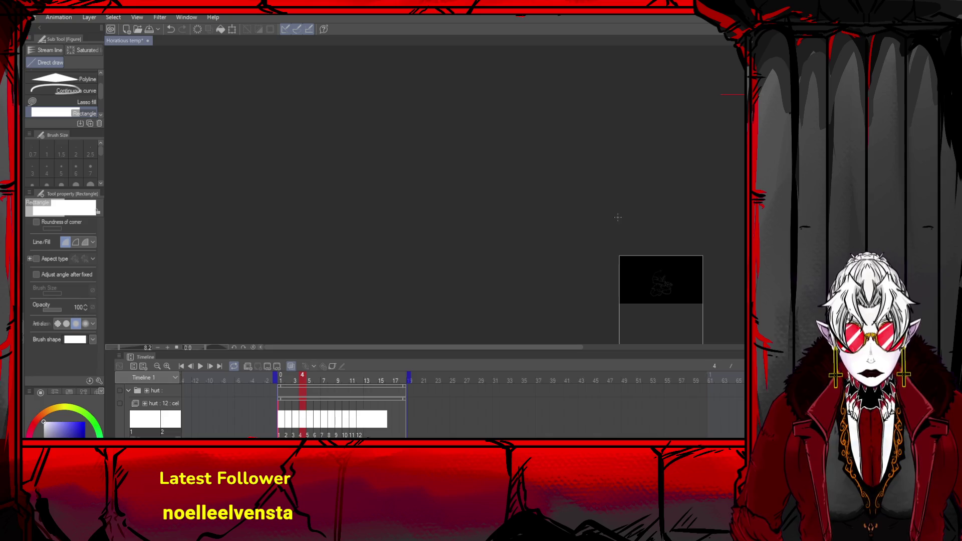
{"action": "scroll", "coordinate": [668, 280], "scroll_direction": "down", "scroll_amount": 1}
{"action": "scroll", "coordinate": [668, 280], "scroll_direction": "up", "scroll_amount": 4}
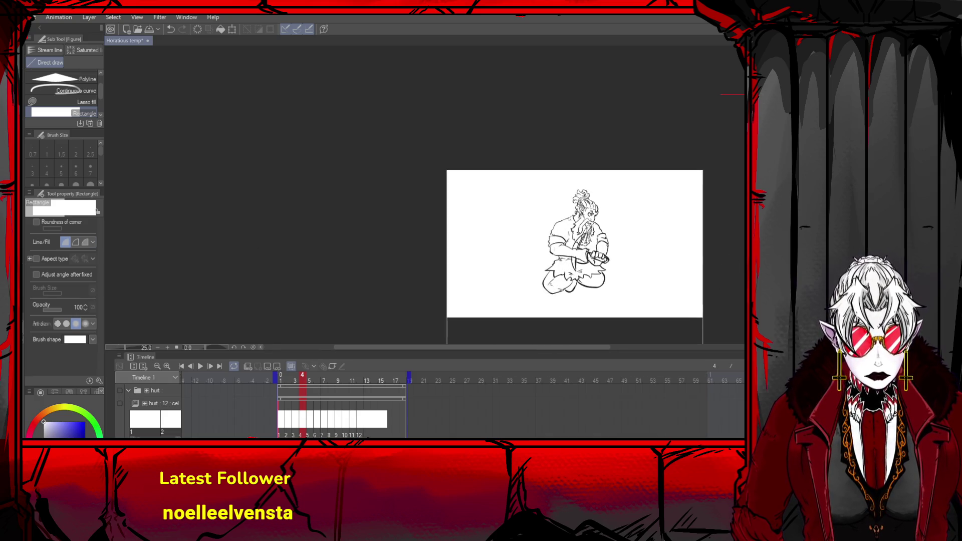
{"action": "key", "text": "g"}
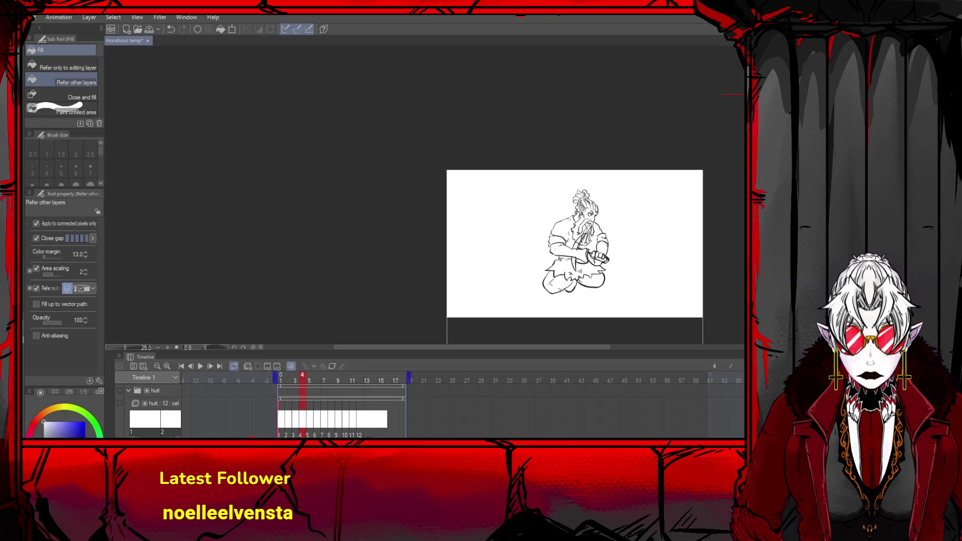
{"action": "key", "text": "ctrl+shift+o"}
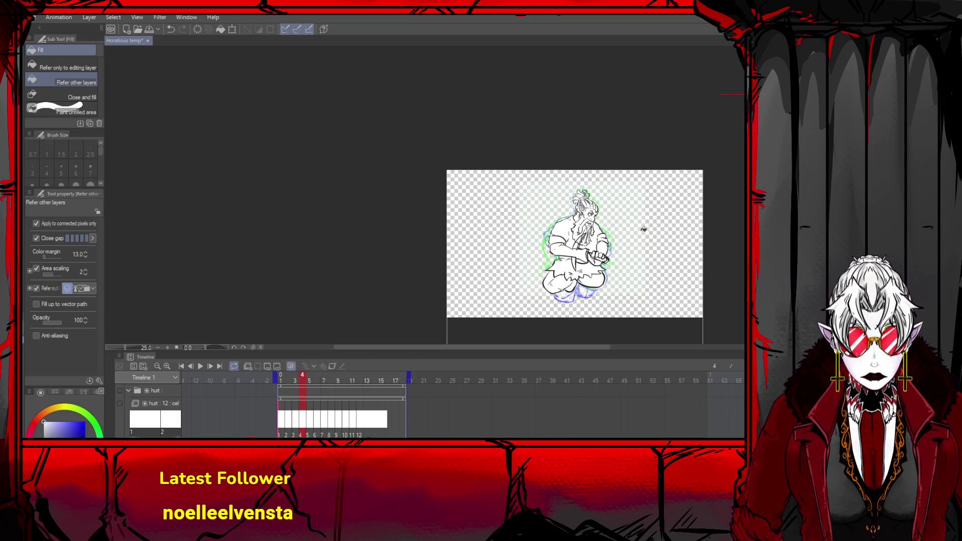
{"action": "scroll", "coordinate": [624, 228], "scroll_direction": "up", "scroll_amount": 2}
{"action": "scroll", "coordinate": [606, 224], "scroll_direction": "up", "scroll_amount": 1}
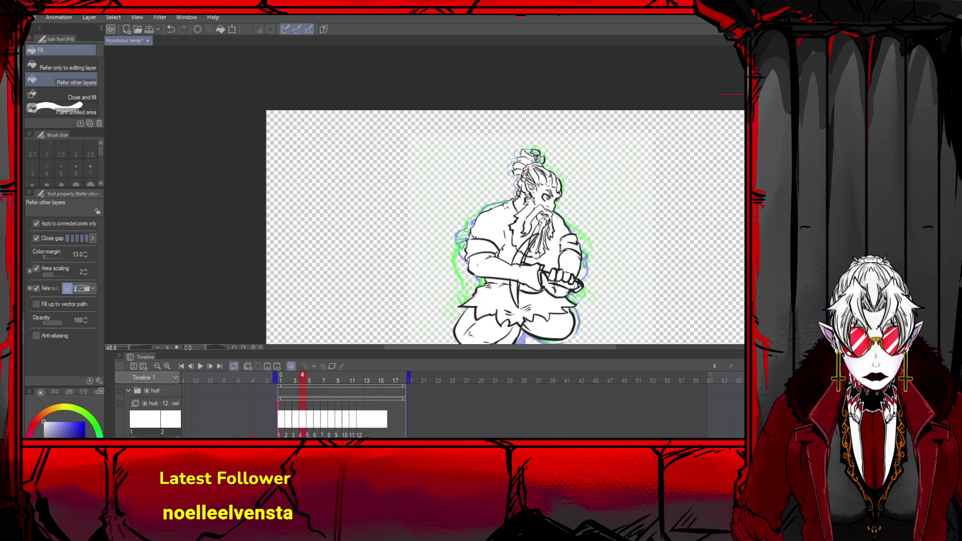
{"action": "scroll", "coordinate": [621, 184], "scroll_direction": "down", "scroll_amount": 2}
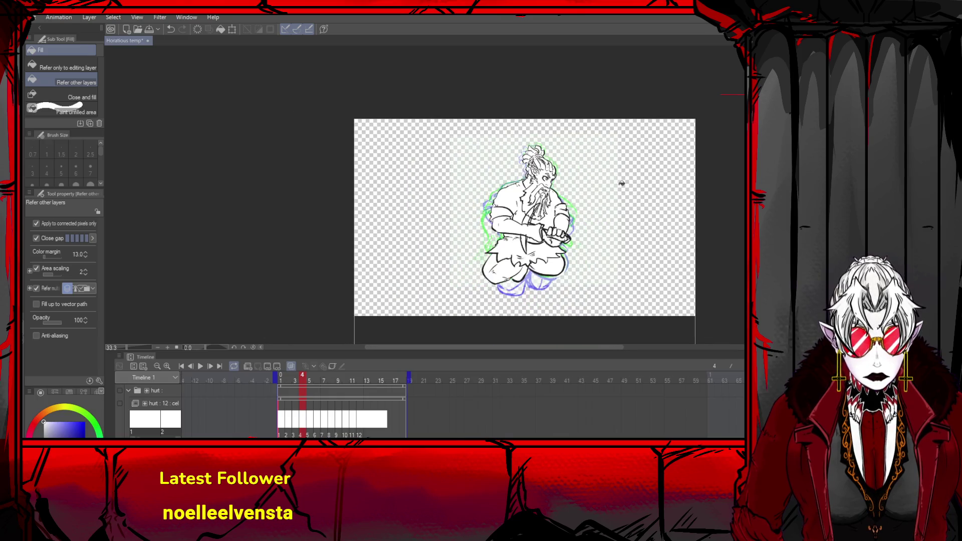
{"action": "scroll", "coordinate": [627, 206], "scroll_direction": "up", "scroll_amount": 1}
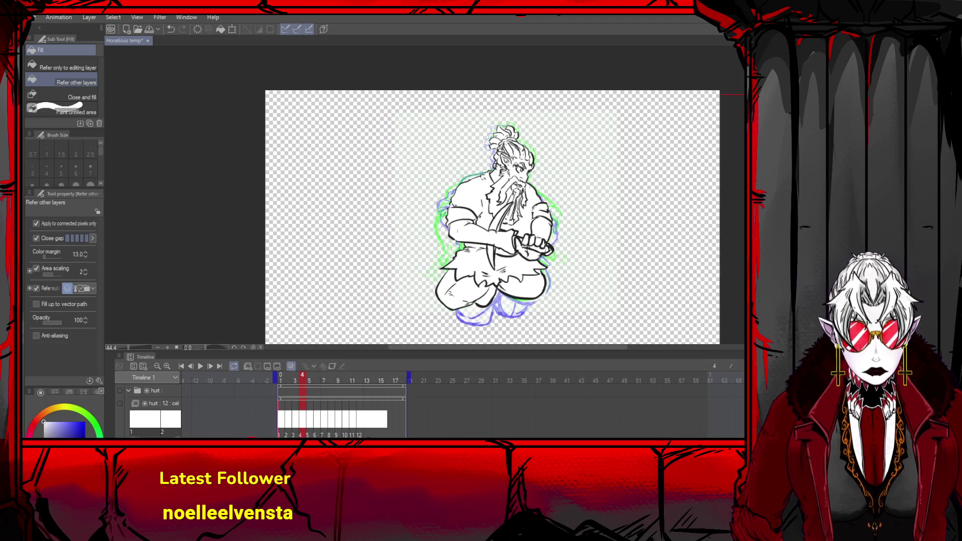
{"action": "scroll", "coordinate": [449, 157], "scroll_direction": "down", "scroll_amount": 3}
{"action": "scroll", "coordinate": [488, 149], "scroll_direction": "up", "scroll_amount": 2}
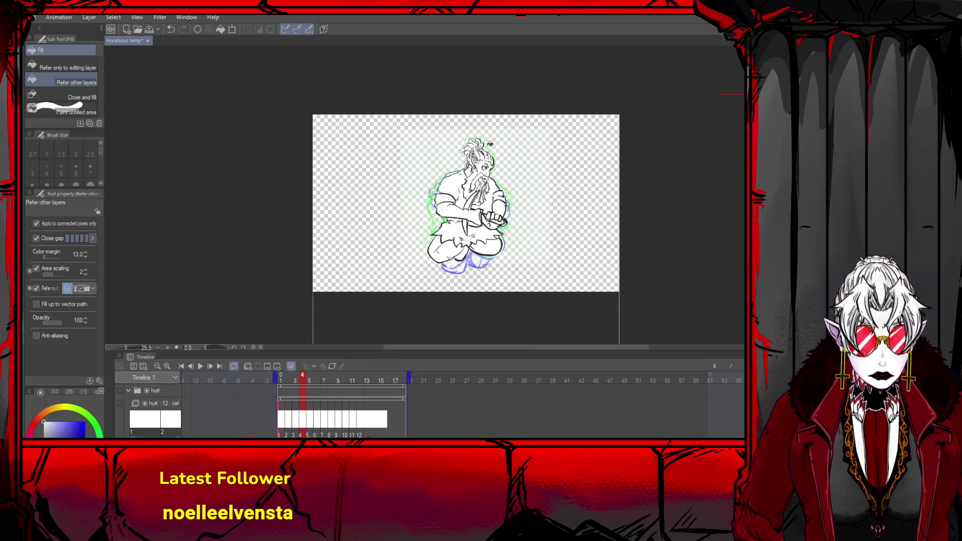
- Play the hurt animation through from the first frame
{"action": "left_click", "coordinate": [181, 366]}
{"action": "left_click", "coordinate": [210, 367]}
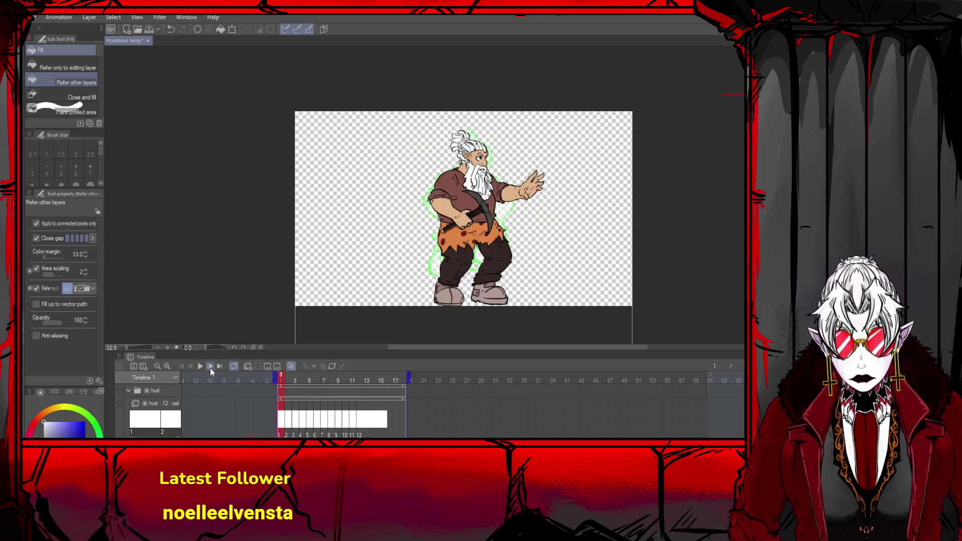
{"action": "left_click", "coordinate": [210, 366]}
{"action": "left_click", "coordinate": [210, 366]}
{"action": "left_click", "coordinate": [211, 367]}
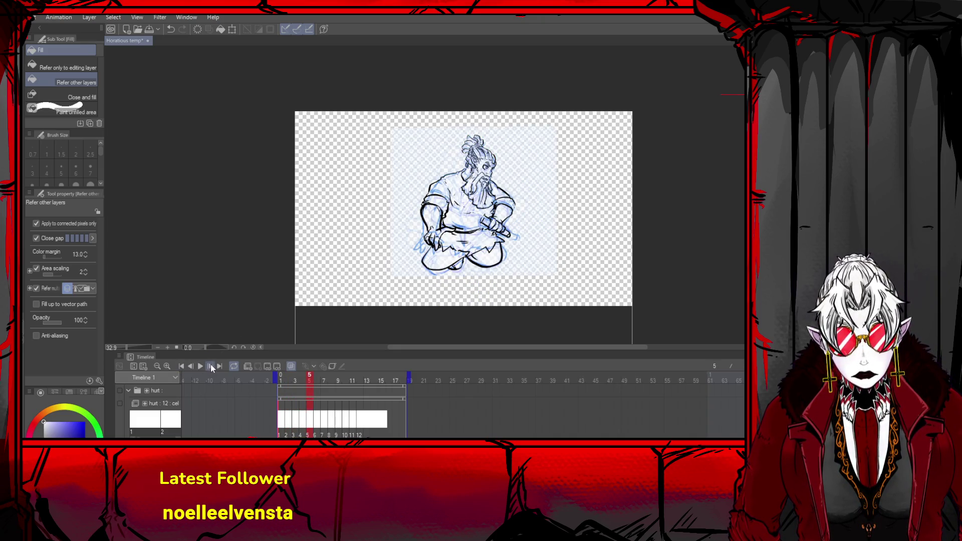
- Step back and replay the frames, then settle on frame 3 zoomed in to 66.7%
{"action": "left_click", "coordinate": [192, 367]}
{"action": "left_click", "coordinate": [192, 366]}
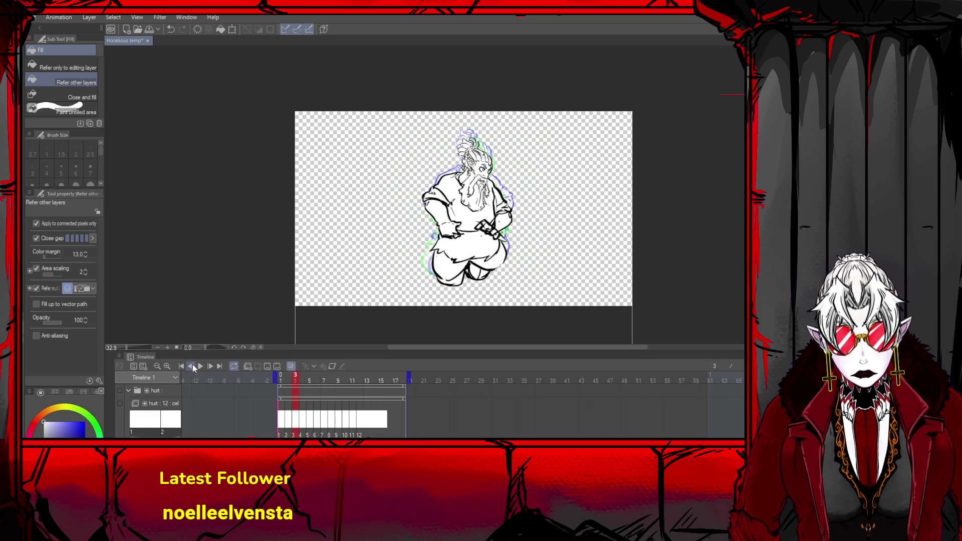
{"action": "left_click", "coordinate": [204, 365]}
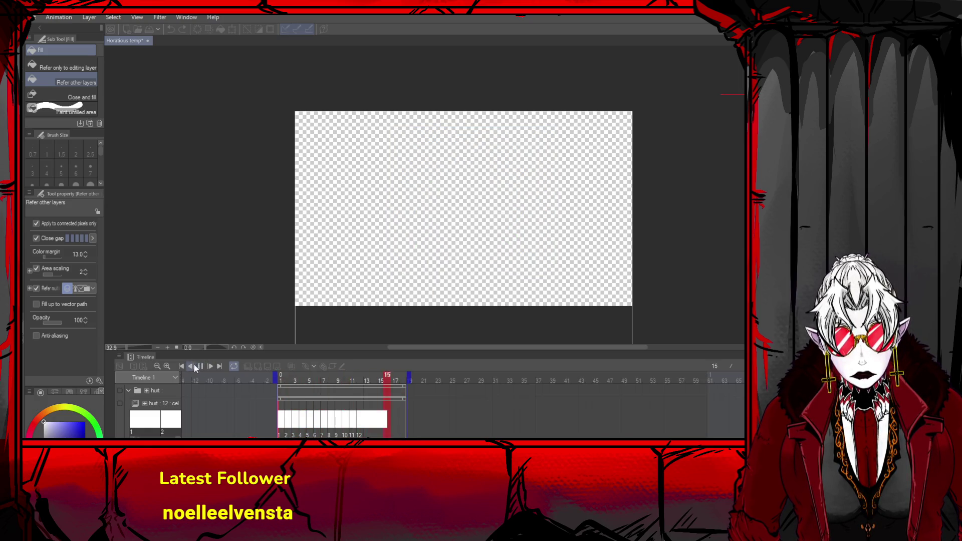
{"action": "left_click", "coordinate": [185, 366]}
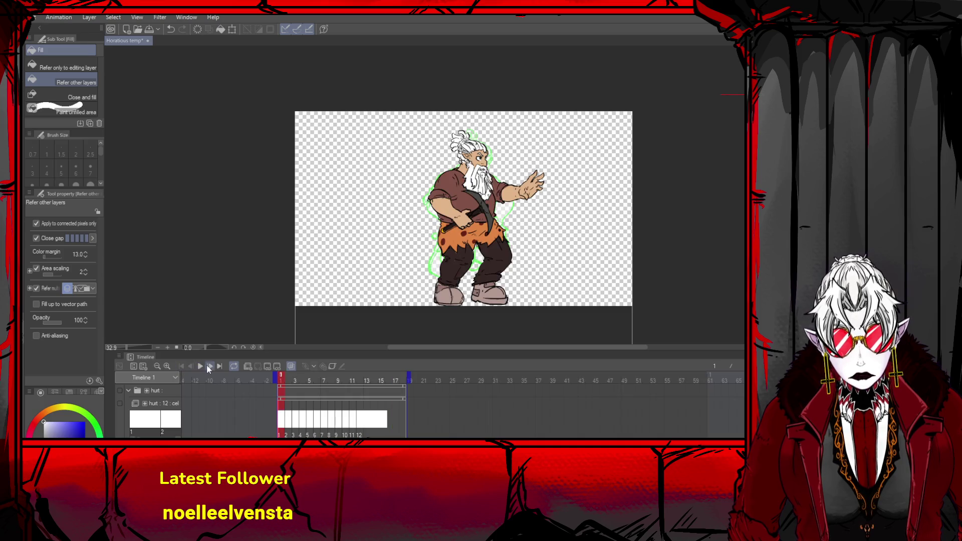
{"action": "left_click", "coordinate": [208, 366]}
{"action": "left_click", "coordinate": [208, 366]}
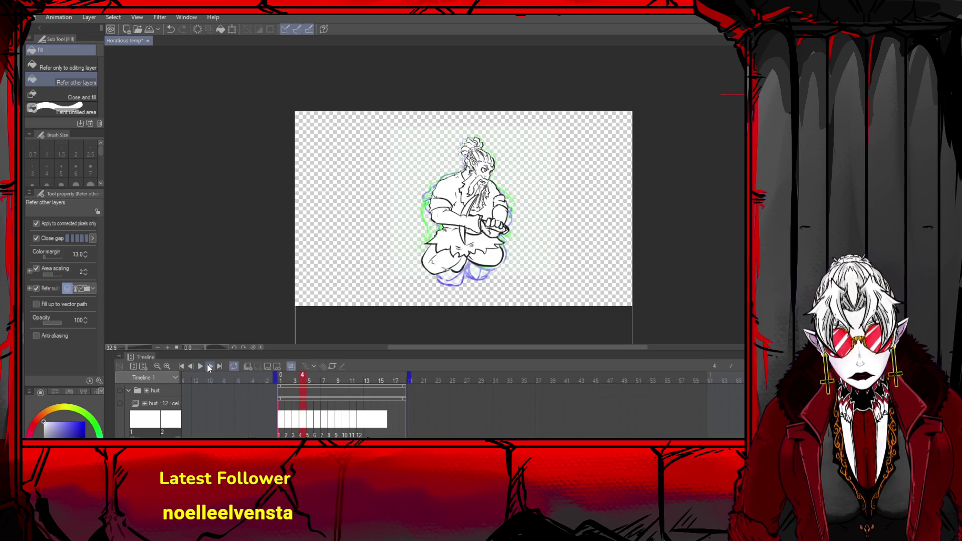
{"action": "left_click", "coordinate": [193, 366]}
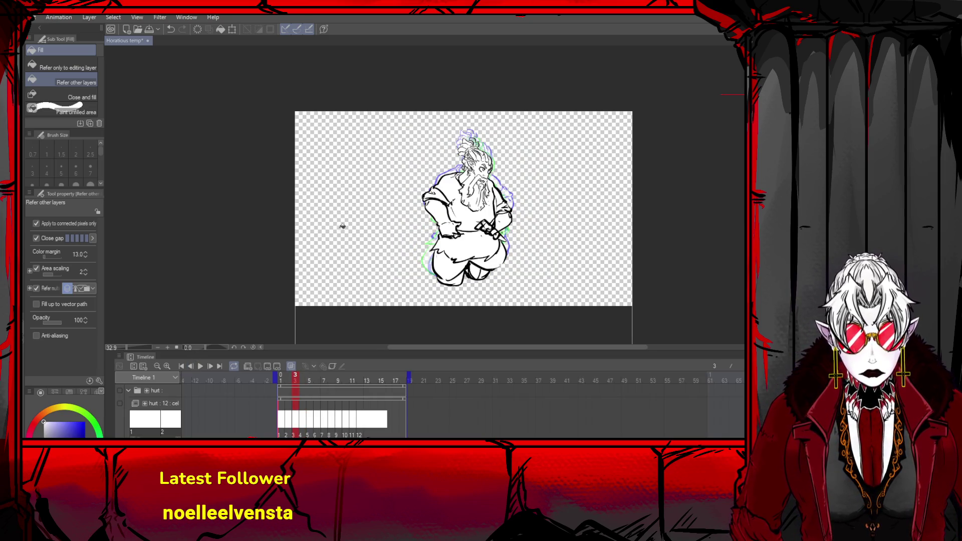
{"action": "scroll", "coordinate": [608, 232], "scroll_direction": "up", "scroll_amount": 2}
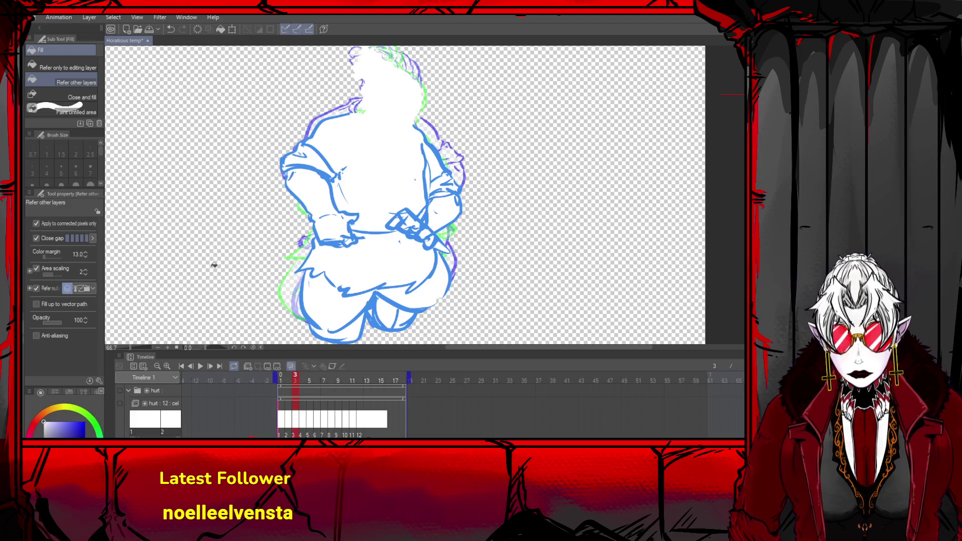
- Widen frame 3's sketch to about 109% from the left and shift it into line with neighbouring frames
{"action": "key", "text": "ctrl+t"}
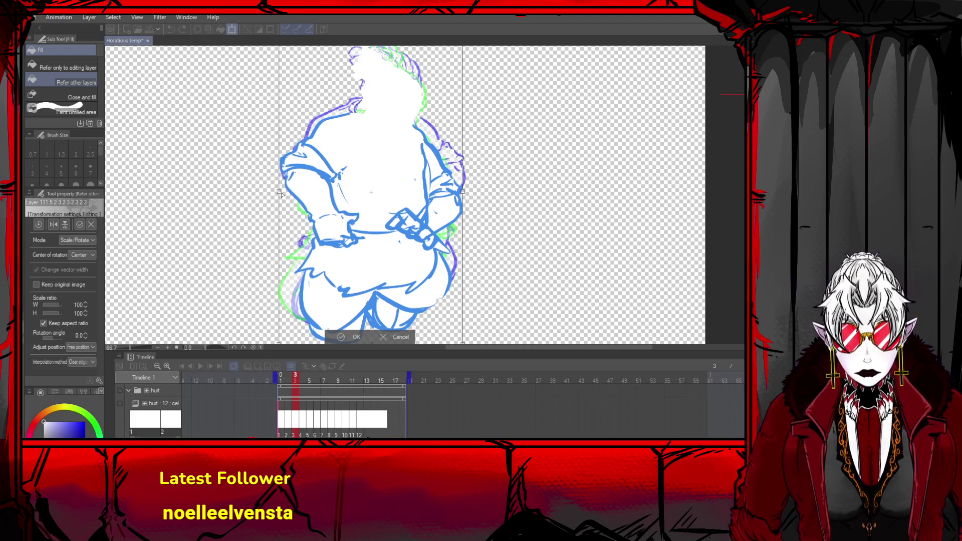
{"action": "left_click_drag", "start_coordinate": [279, 192], "coordinate": [262, 192]}
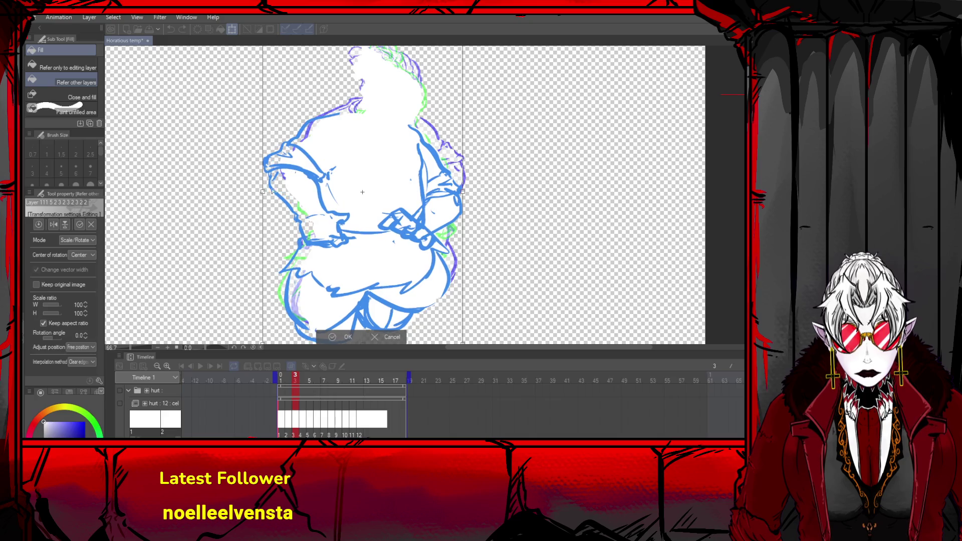
{"action": "left_click_drag", "start_coordinate": [372, 191], "coordinate": [382, 184]}
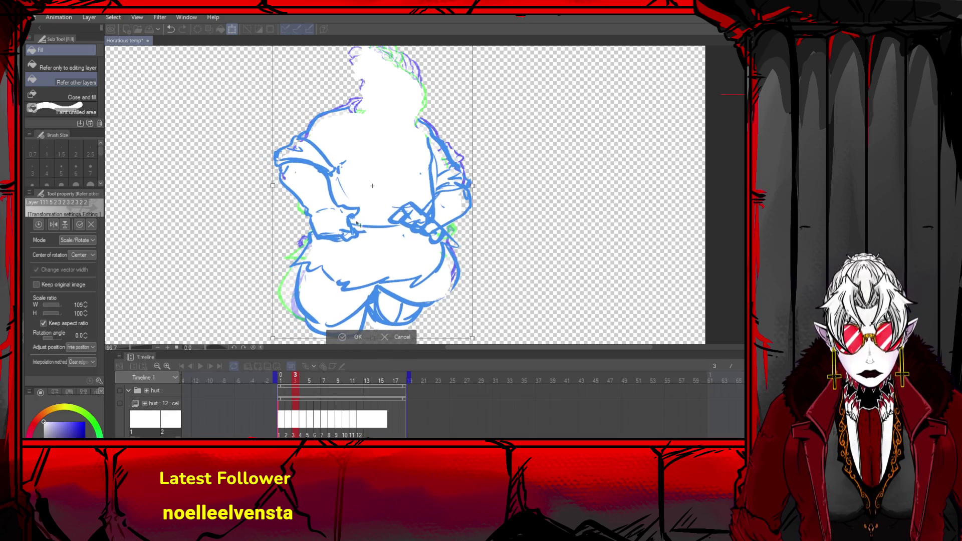
{"action": "left_click", "coordinate": [356, 337]}
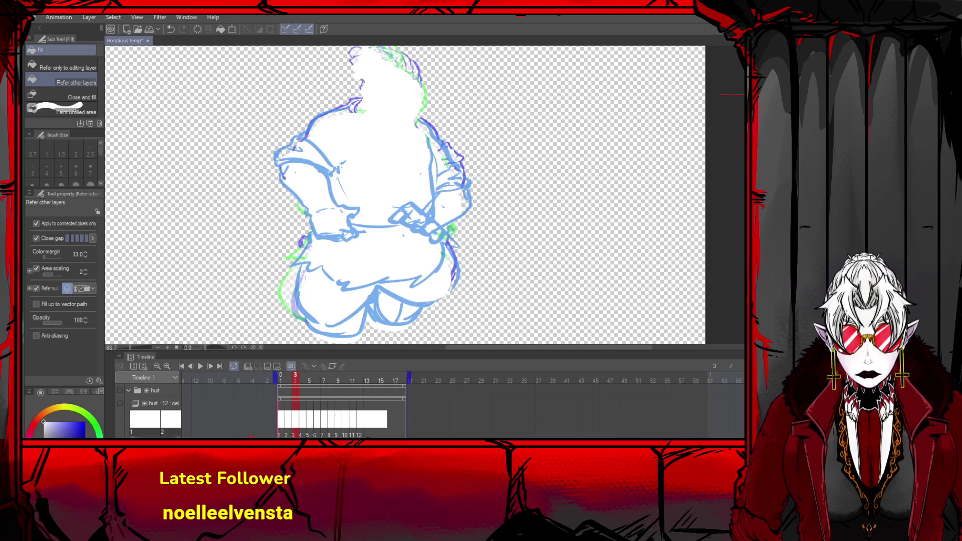
- Jump to the last frame, replay the animation, and return to frame 3's blue sketch
{"action": "left_click", "coordinate": [404, 376]}
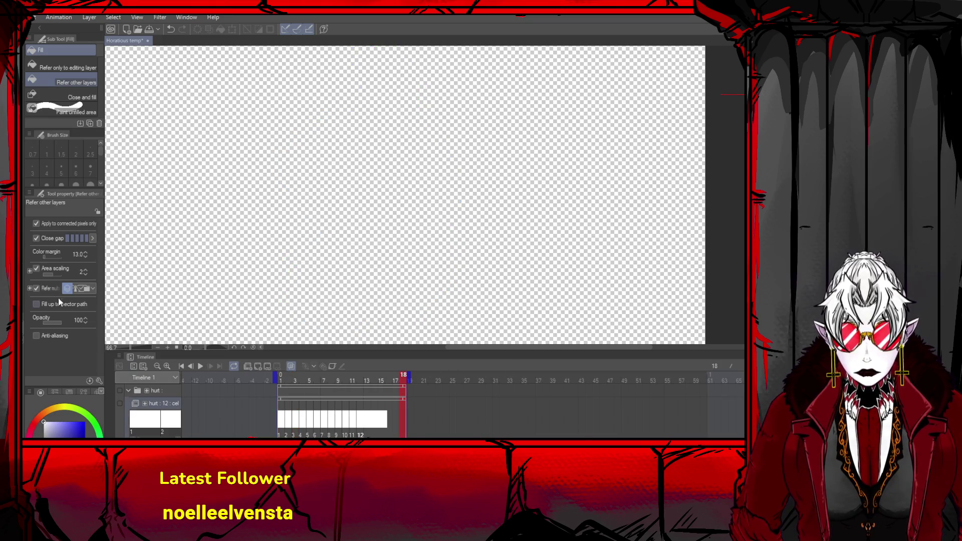
{"action": "key", "text": "p"}
{"action": "left_click", "coordinate": [182, 366]}
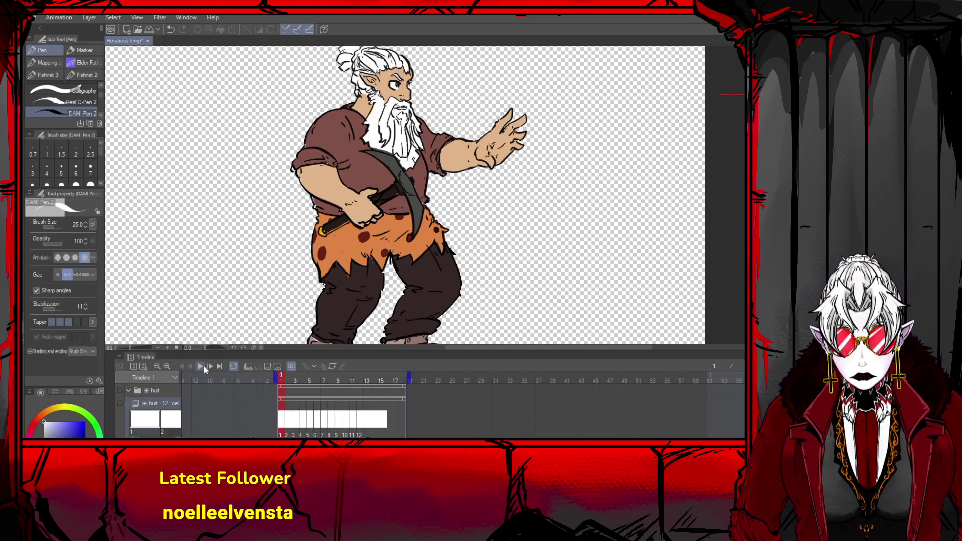
{"action": "left_click", "coordinate": [209, 365]}
{"action": "left_click", "coordinate": [209, 366]}
{"action": "left_click", "coordinate": [209, 366]}
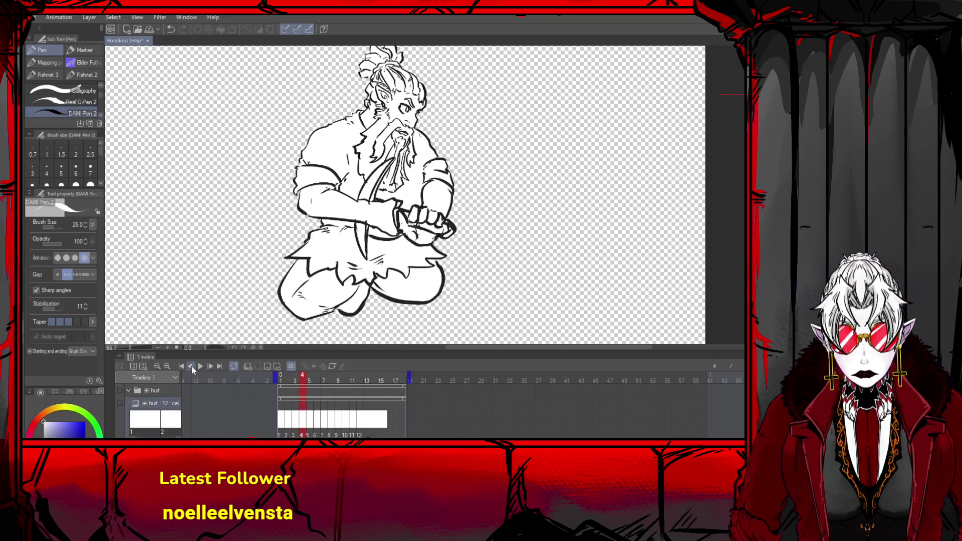
{"action": "left_click", "coordinate": [191, 366]}
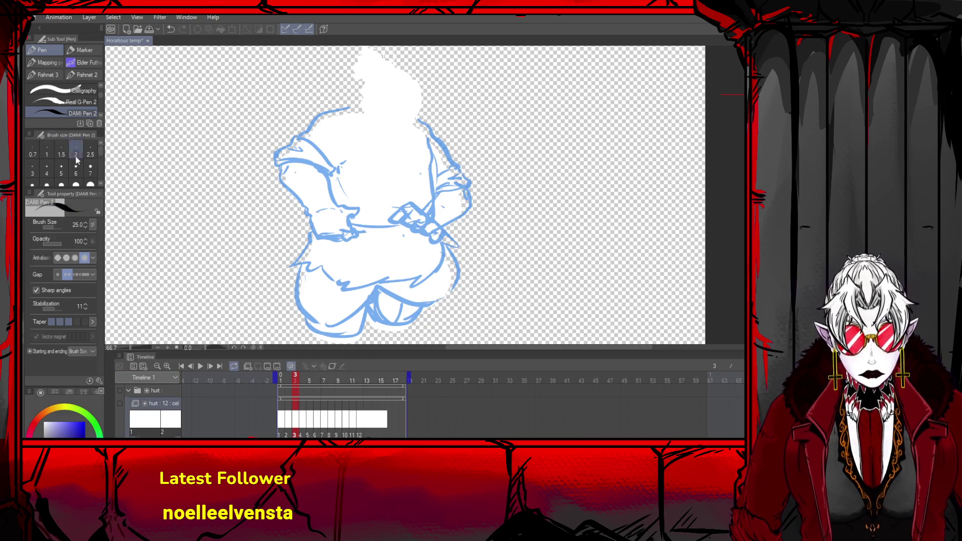
- Select frame 3's sketch object, undo the stray mark, and make the sketch's white fill see-through
{"action": "key", "text": "o"}
{"action": "left_click", "coordinate": [294, 165]}
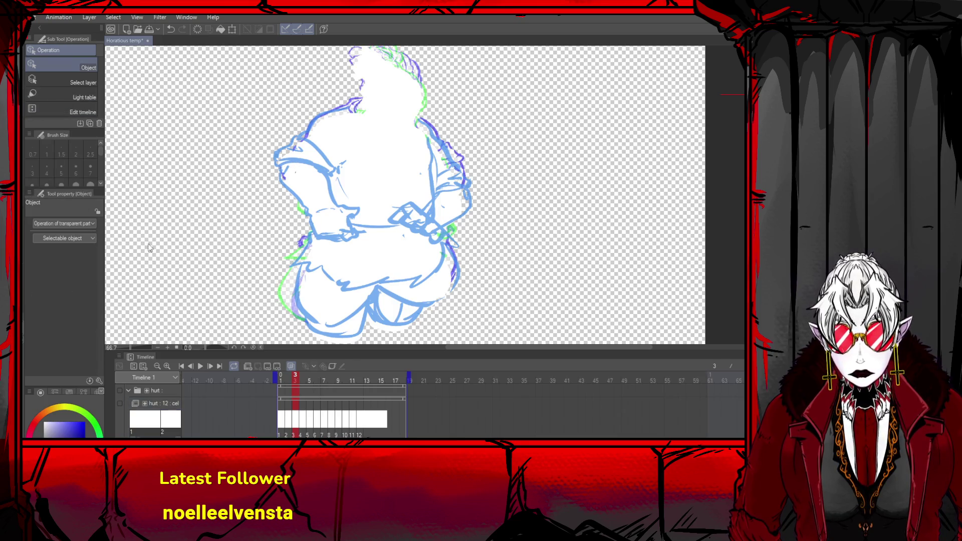
{"action": "key", "text": "p"}
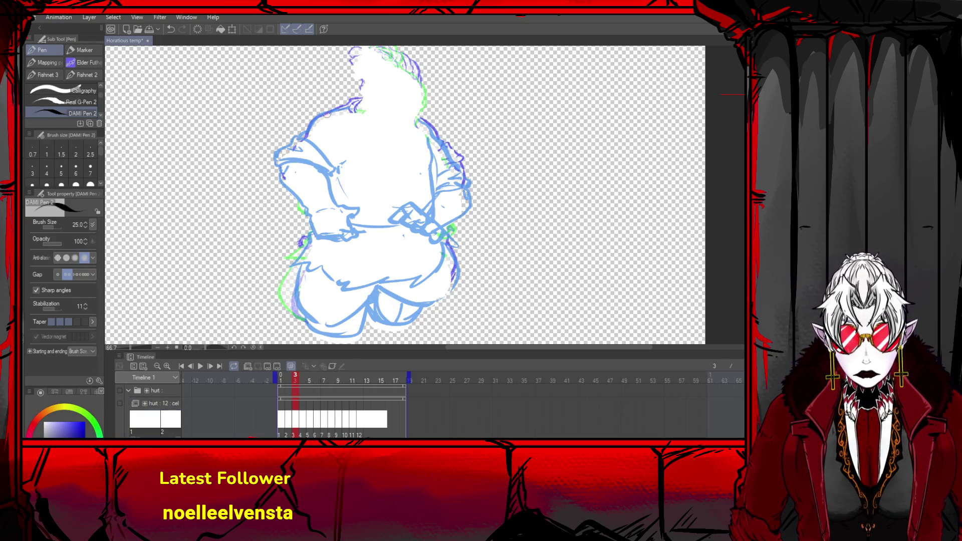
{"action": "key", "text": "ctrl+z"}
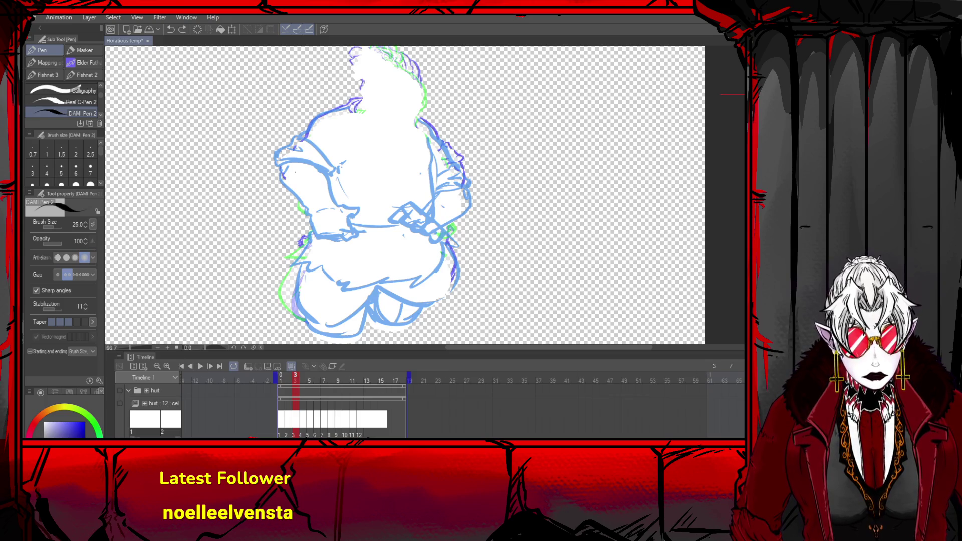
{"action": "key", "text": "ctrl+z"}
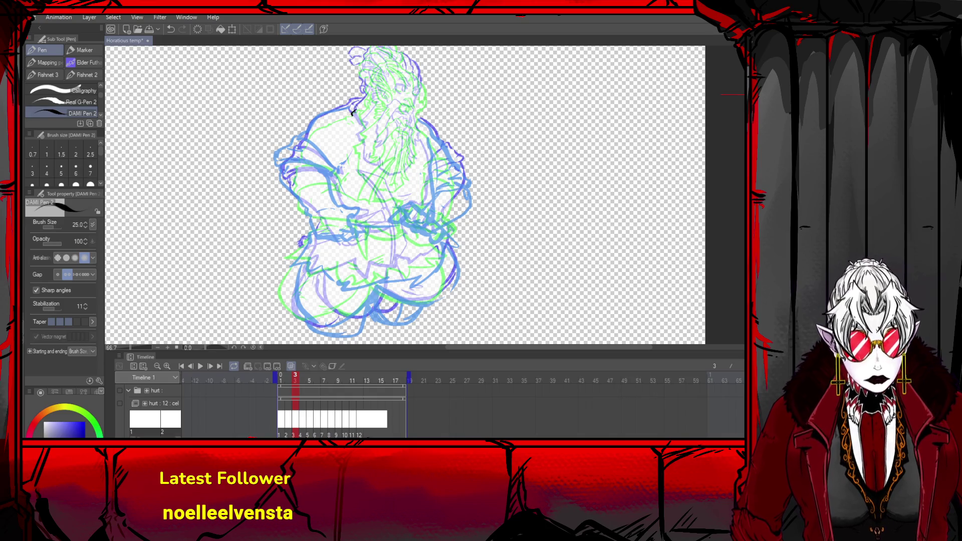
- Restore the head and beard ink, hide onion skins, and try then erase shoulder and chest strokes
{"action": "key", "text": "ctrl+z"}
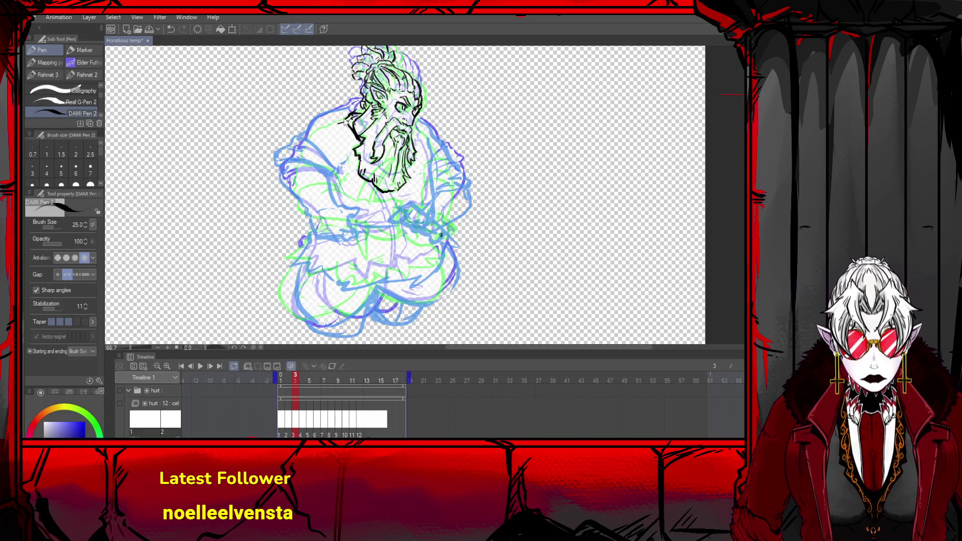
{"action": "key", "text": "ctrl+z"}
{"action": "left_click_drag", "start_coordinate": [345, 115], "coordinate": [283, 163]}
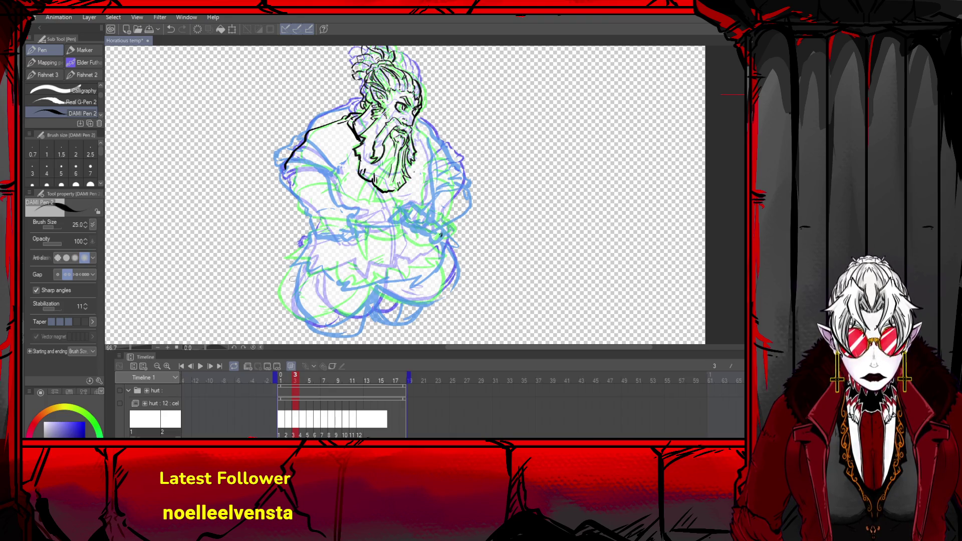
{"action": "left_click", "coordinate": [291, 367]}
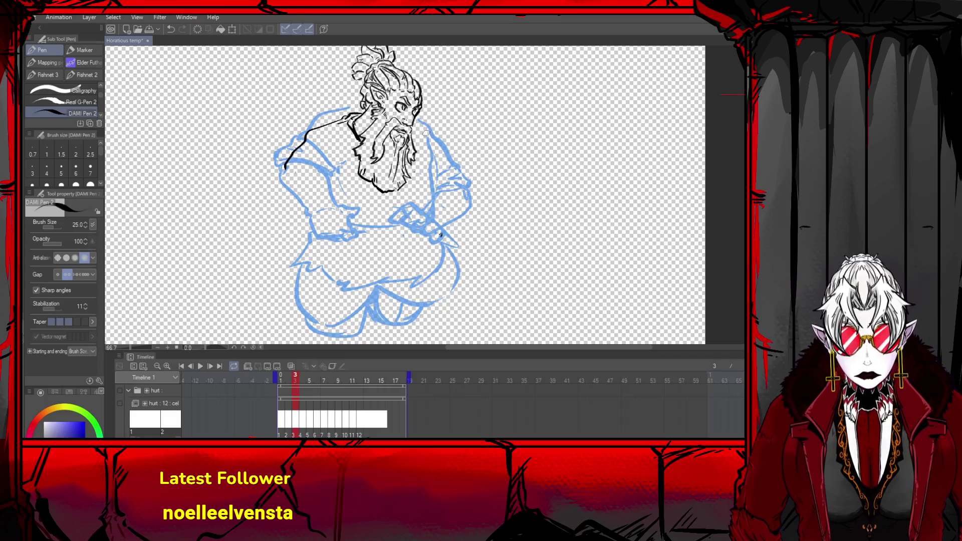
{"action": "left_click_drag", "start_coordinate": [415, 126], "coordinate": [435, 143]}
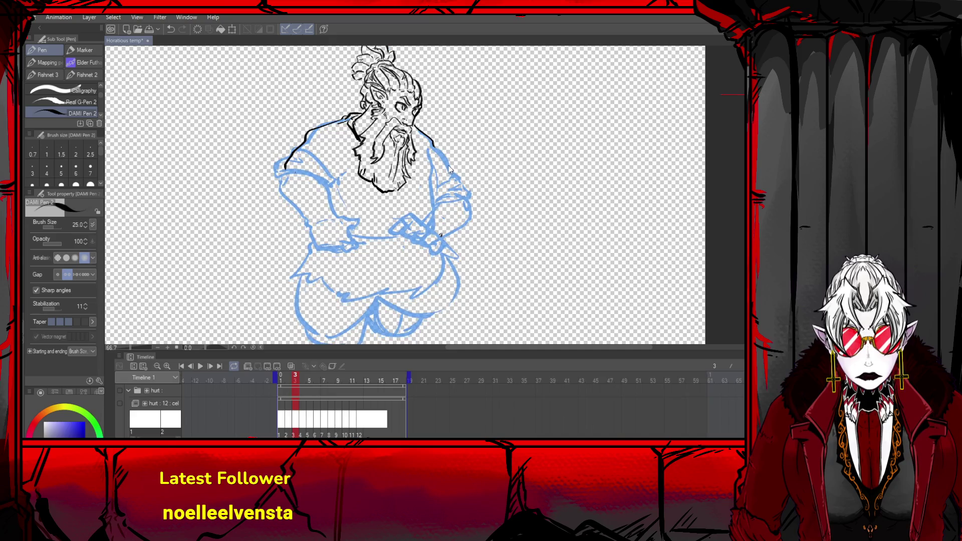
{"action": "left_click_drag", "start_coordinate": [432, 143], "coordinate": [460, 183]}
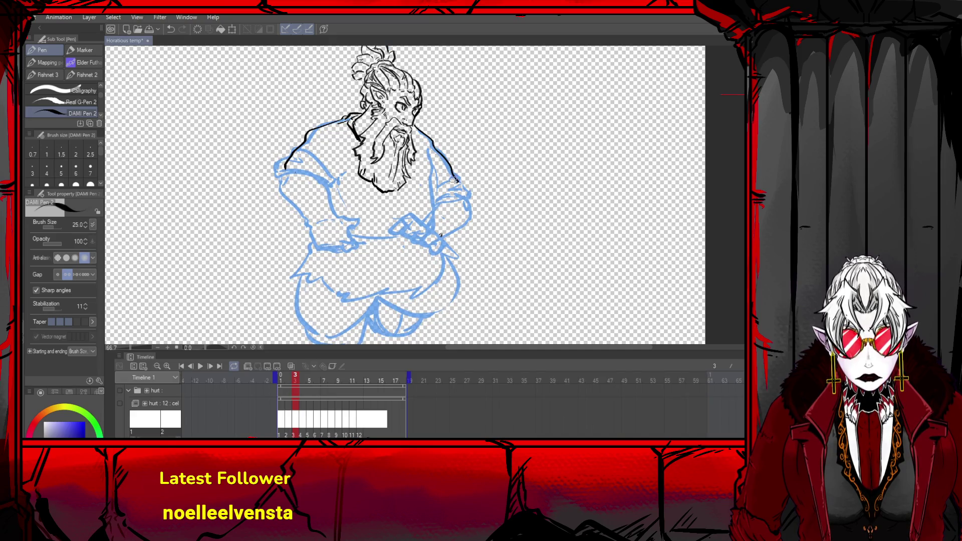
{"action": "key", "text": "ctrl+z"}
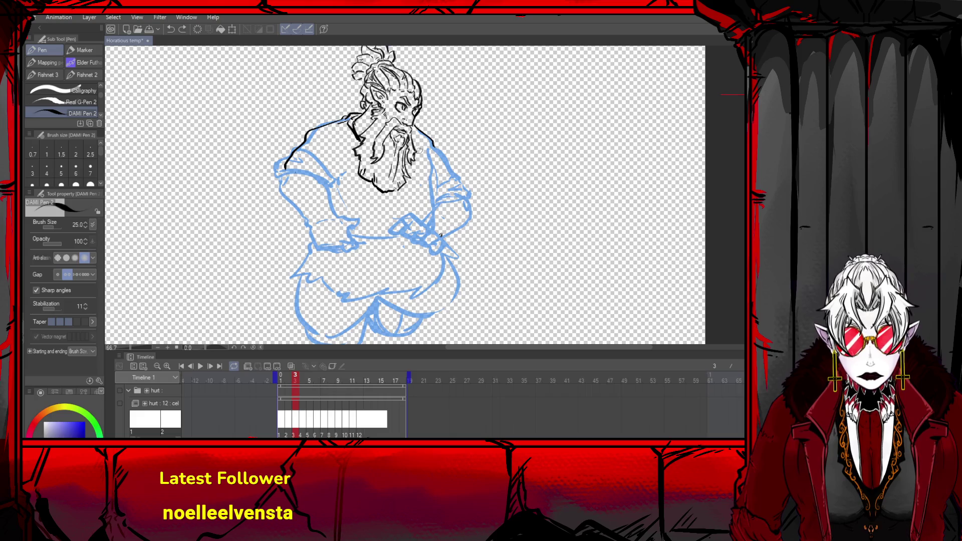
{"action": "left_click_drag", "start_coordinate": [420, 149], "coordinate": [429, 190]}
{"action": "key", "text": "ctrl+z"}
{"action": "left_click_drag", "start_coordinate": [420, 152], "coordinate": [429, 201]}
{"action": "key", "text": "ctrl+z"}
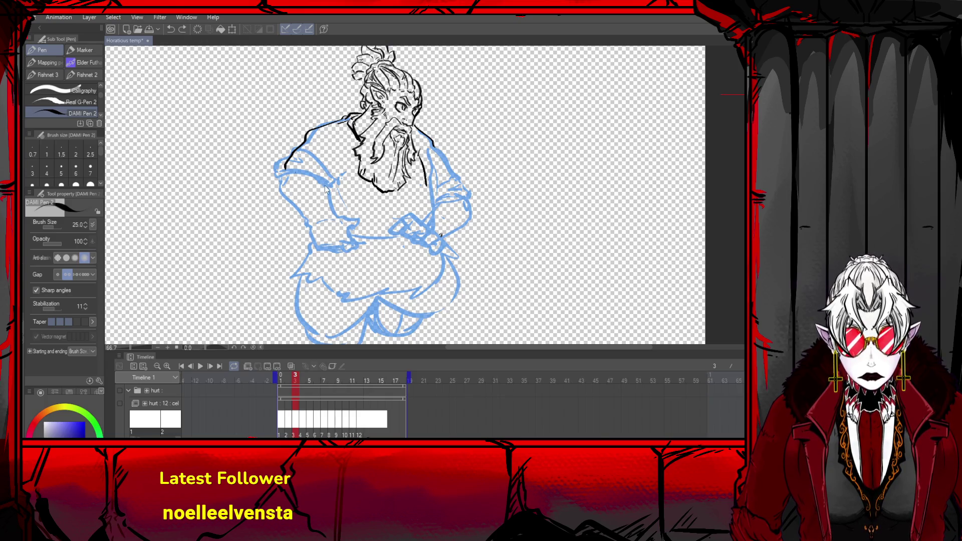
{"action": "left_click_drag", "start_coordinate": [313, 131], "coordinate": [280, 176]}
{"action": "left_click_drag", "start_coordinate": [431, 150], "coordinate": [428, 166]}
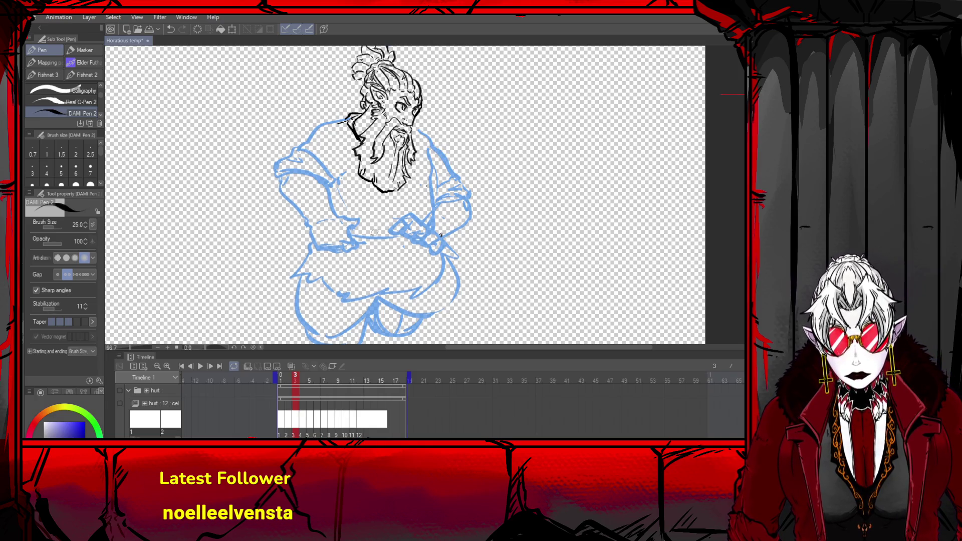
- Ink the curved waistline, right shoulder, body sides, lower hem line and a tunic crease
{"action": "mouse_move", "coordinate": [353, 244]}
{"action": "left_mouse_down"}
{"action": "mouse_move", "coordinate": [417, 241]}
{"action": "mouse_move", "coordinate": [431, 190]}
{"action": "left_mouse_up"}
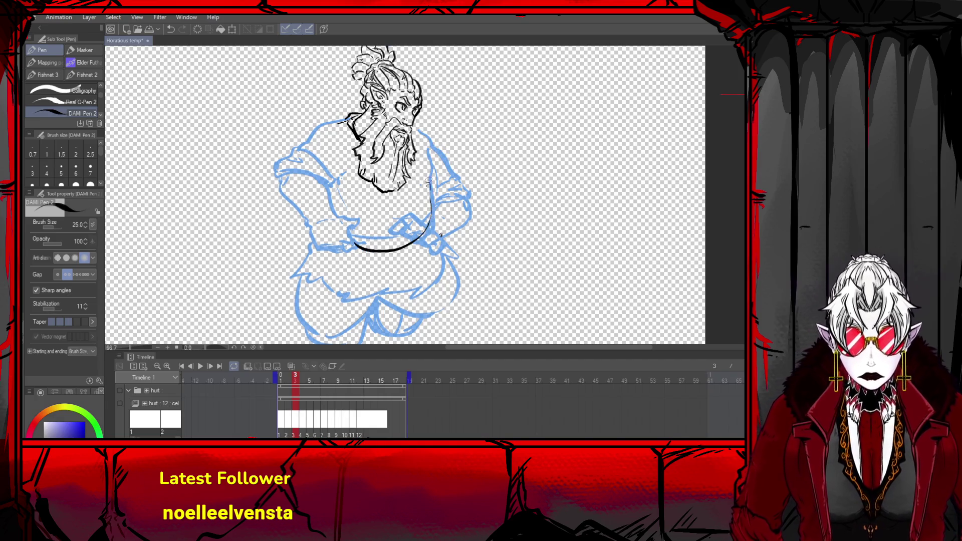
{"action": "mouse_move", "coordinate": [407, 132]}
{"action": "left_mouse_down"}
{"action": "mouse_move", "coordinate": [464, 187]}
{"action": "mouse_move", "coordinate": [442, 189]}
{"action": "mouse_move", "coordinate": [426, 163]}
{"action": "mouse_move", "coordinate": [431, 199]}
{"action": "left_mouse_up"}
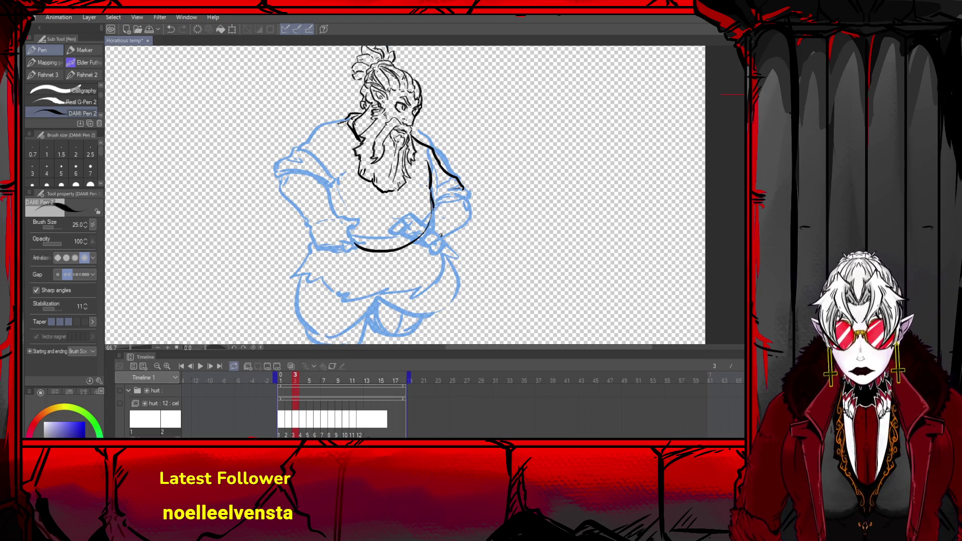
{"action": "mouse_move", "coordinate": [339, 119]}
{"action": "left_mouse_down"}
{"action": "mouse_move", "coordinate": [299, 168]}
{"action": "mouse_move", "coordinate": [333, 239]}
{"action": "left_mouse_up"}
{"action": "key", "text": "ctrl+z"}
{"action": "key", "text": "ctrl+z"}
{"action": "mouse_move", "coordinate": [319, 192]}
{"action": "left_mouse_down"}
{"action": "mouse_move", "coordinate": [329, 237]}
{"action": "mouse_move", "coordinate": [354, 245]}
{"action": "mouse_move", "coordinate": [323, 243]}
{"action": "mouse_move", "coordinate": [312, 268]}
{"action": "mouse_move", "coordinate": [305, 251]}
{"action": "mouse_move", "coordinate": [285, 279]}
{"action": "mouse_move", "coordinate": [359, 301]}
{"action": "left_mouse_up"}
{"action": "key", "text": "ctrl+z"}
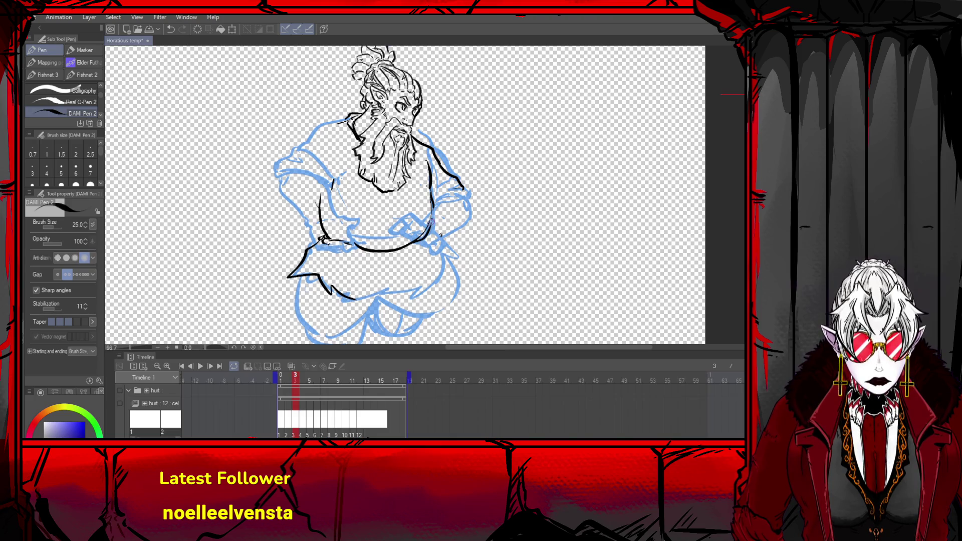
{"action": "mouse_move", "coordinate": [429, 235]}
{"action": "left_mouse_down"}
{"action": "mouse_move", "coordinate": [456, 262]}
{"action": "mouse_move", "coordinate": [454, 279]}
{"action": "mouse_move", "coordinate": [437, 288]}
{"action": "left_mouse_up"}
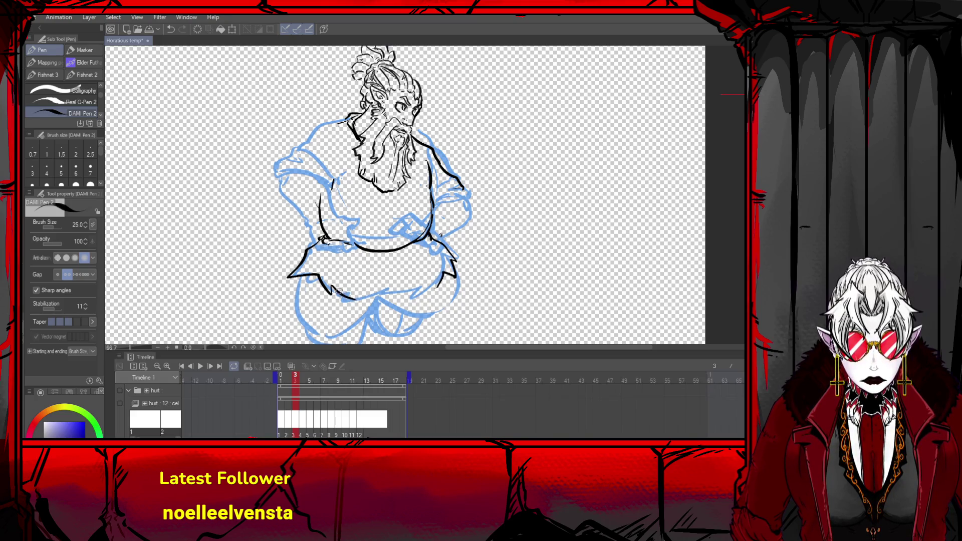
{"action": "mouse_move", "coordinate": [339, 290]}
{"action": "left_mouse_down"}
{"action": "mouse_move", "coordinate": [343, 299]}
{"action": "mouse_move", "coordinate": [432, 283]}
{"action": "left_mouse_up"}
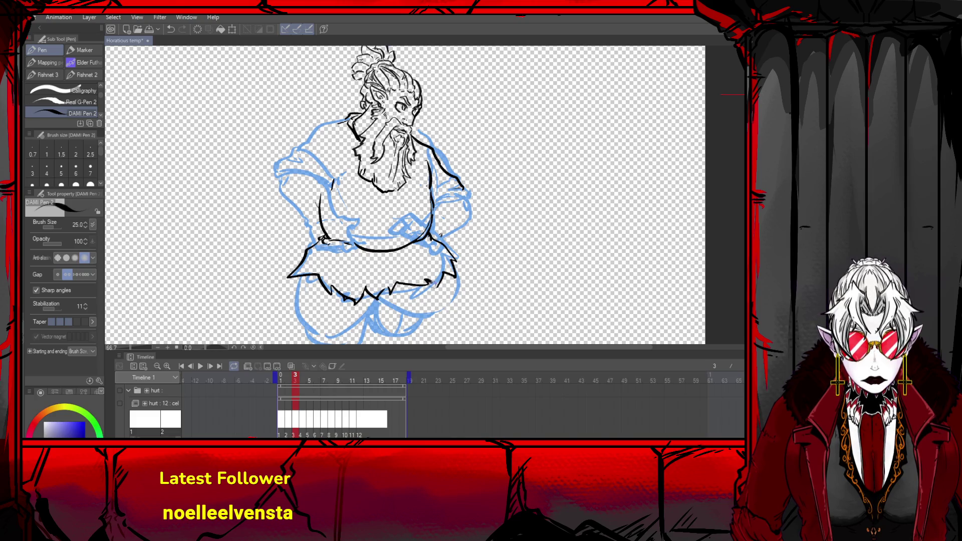
{"action": "left_click_drag", "start_coordinate": [359, 271], "coordinate": [377, 271]}
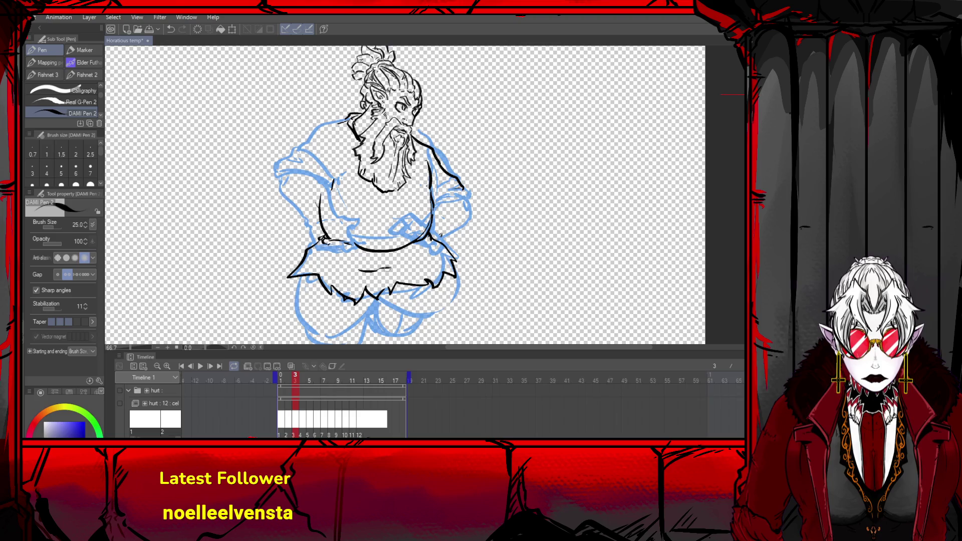
- Add right-arm detail marks and ink the left shoulder, checking against frame 2
{"action": "key", "text": "ctrl+minus"}
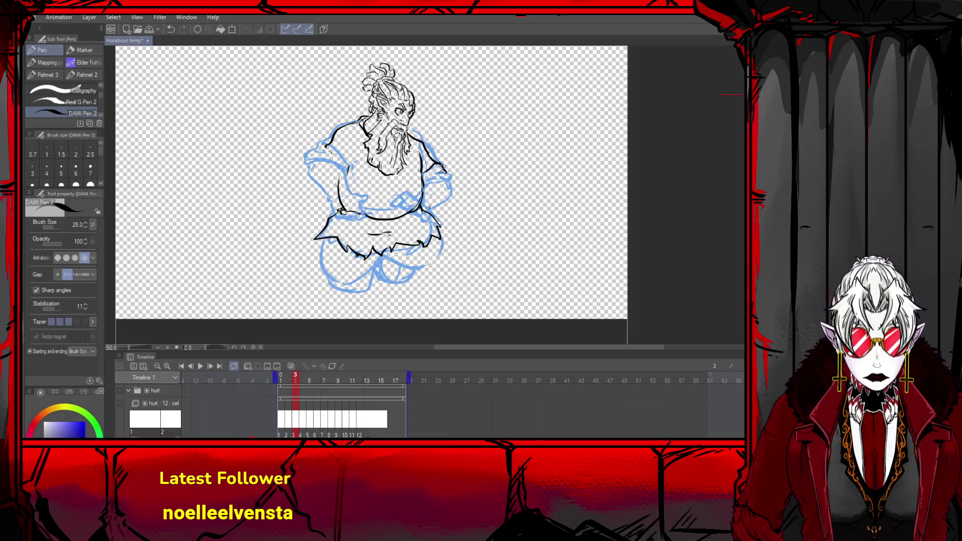
{"action": "left_click_drag", "start_coordinate": [423, 180], "coordinate": [444, 177]}
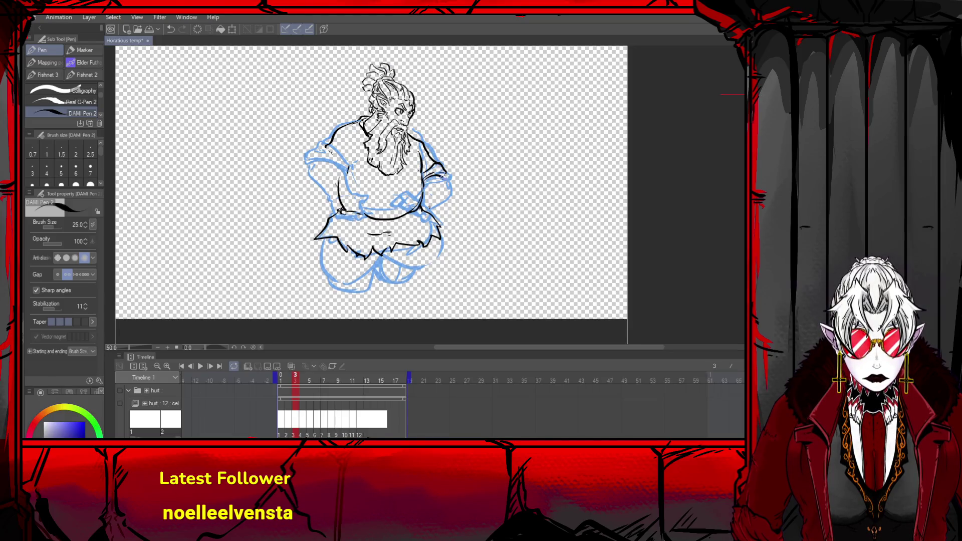
{"action": "mouse_move", "coordinate": [337, 149]}
{"action": "left_mouse_down"}
{"action": "mouse_move", "coordinate": [324, 151]}
{"action": "mouse_move", "coordinate": [332, 173]}
{"action": "mouse_move", "coordinate": [345, 171]}
{"action": "left_mouse_up"}
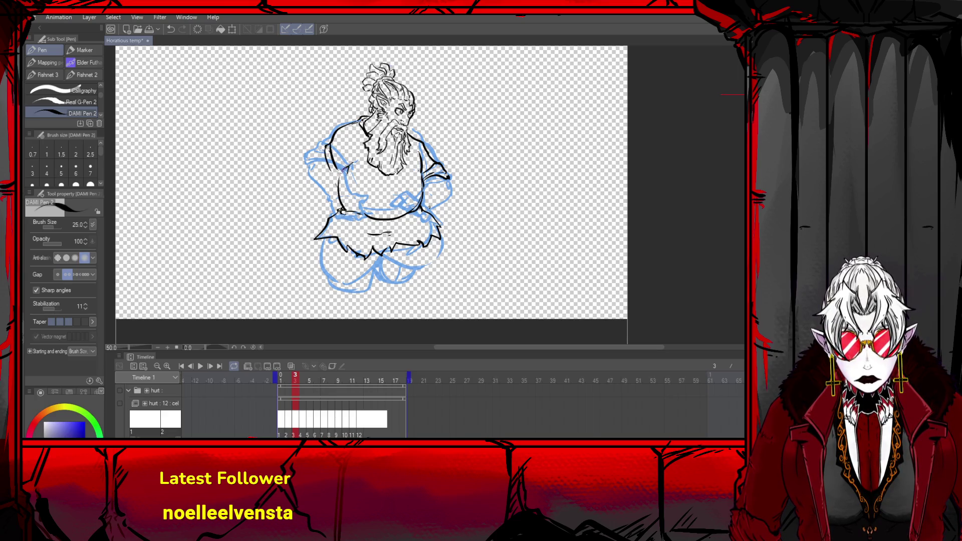
{"action": "key", "text": "ctrl+z"}
{"action": "key", "text": "ctrl+z"}
{"action": "key", "text": "ctrl+z"}
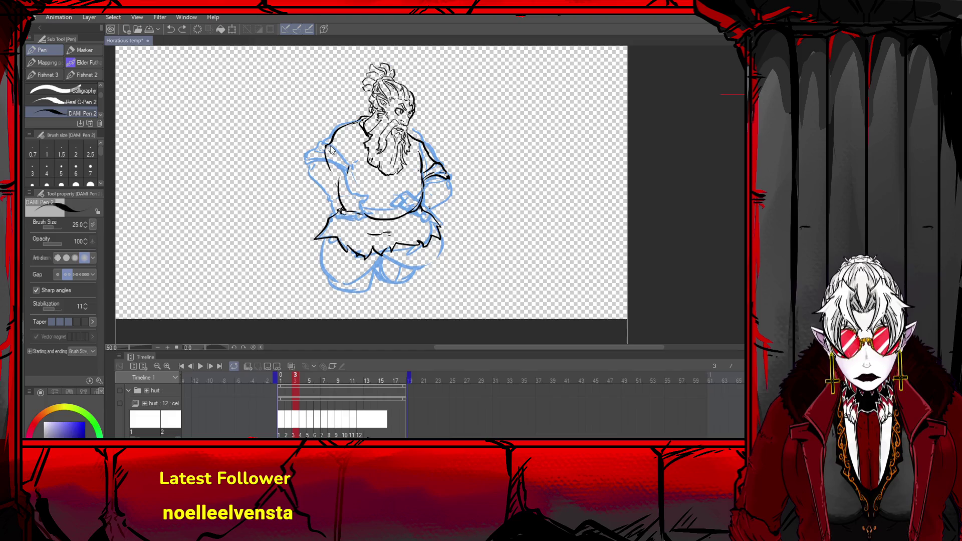
{"action": "left_click_drag", "start_coordinate": [327, 143], "coordinate": [346, 163]}
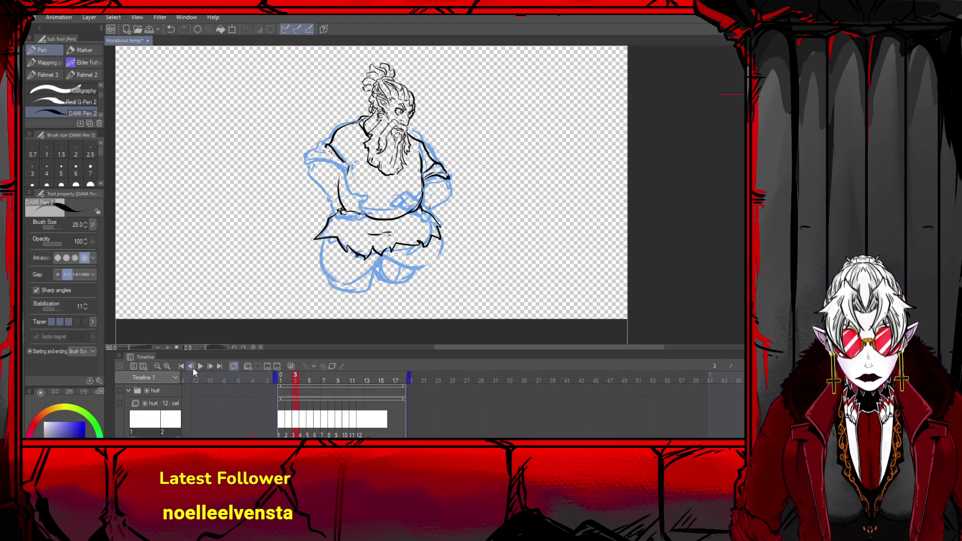
{"action": "left_click", "coordinate": [194, 366]}
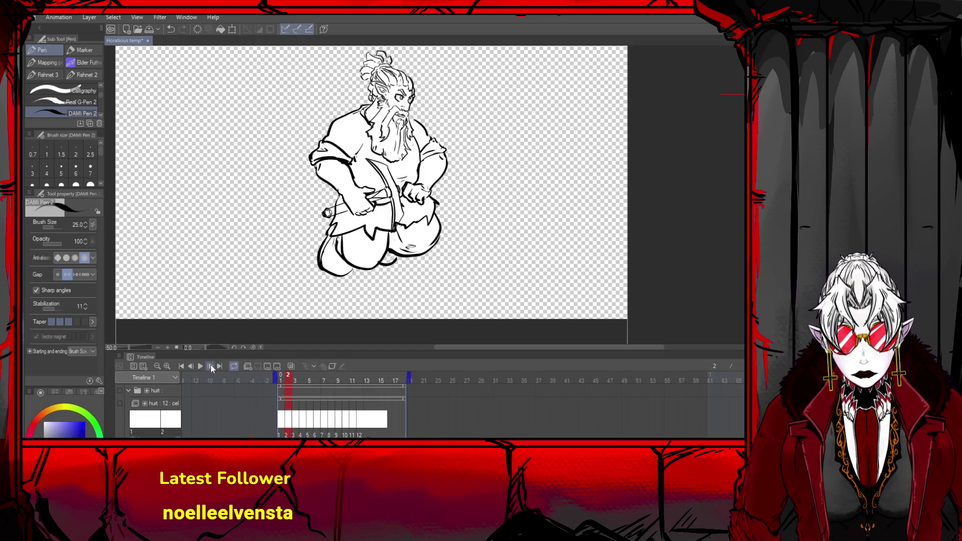
{"action": "left_click", "coordinate": [211, 366]}
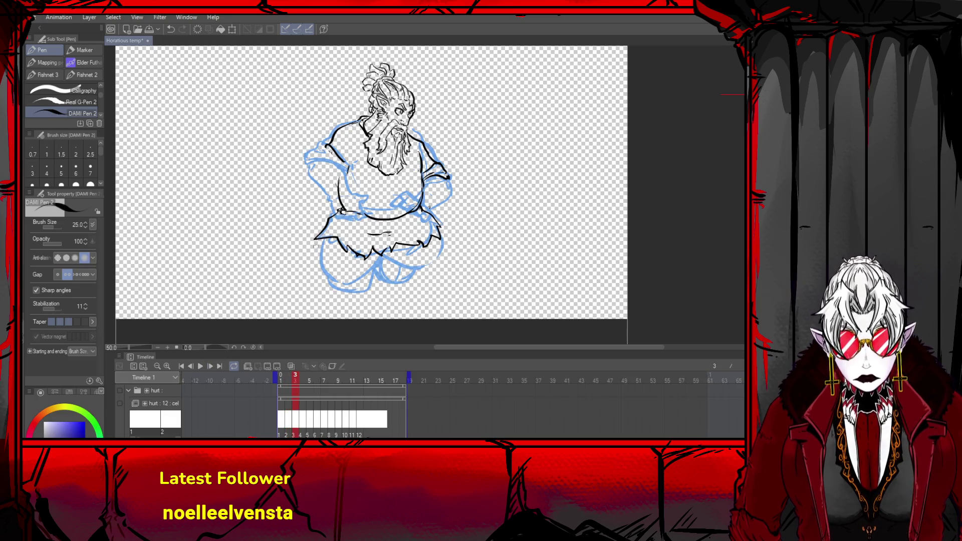
- Trace the outer edge of the left leg after several retries, plus a short left-shoulder stroke
{"action": "mouse_move", "coordinate": [326, 237]}
{"action": "left_mouse_down"}
{"action": "mouse_move", "coordinate": [313, 265]}
{"action": "mouse_move", "coordinate": [372, 265]}
{"action": "left_mouse_up"}
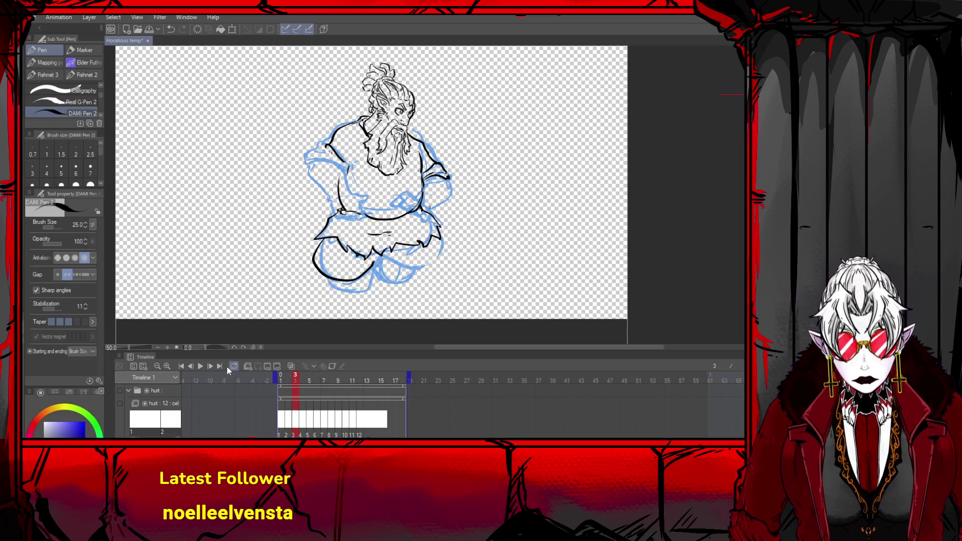
{"action": "key", "text": "ctrl+z"}
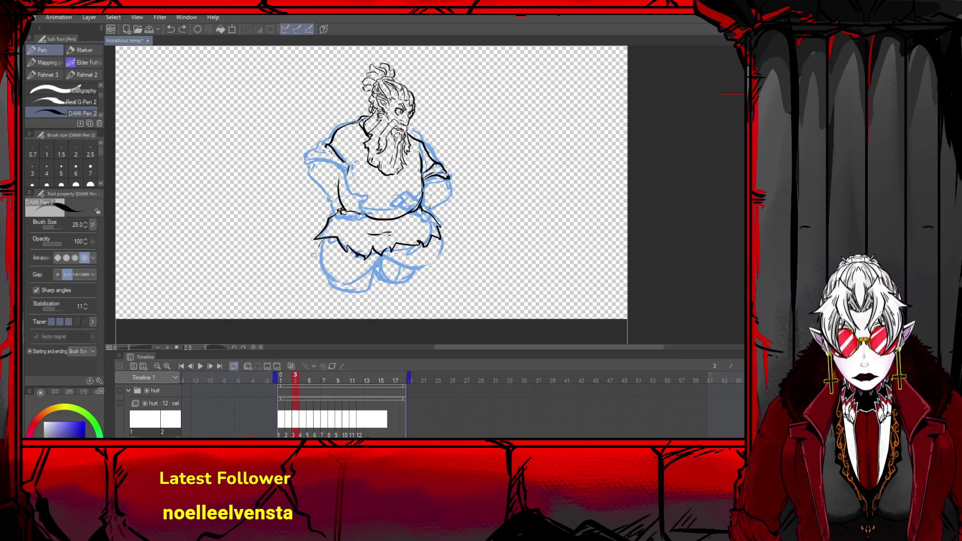
{"action": "left_click_drag", "start_coordinate": [319, 241], "coordinate": [349, 283]}
{"action": "key", "text": "ctrl+z"}
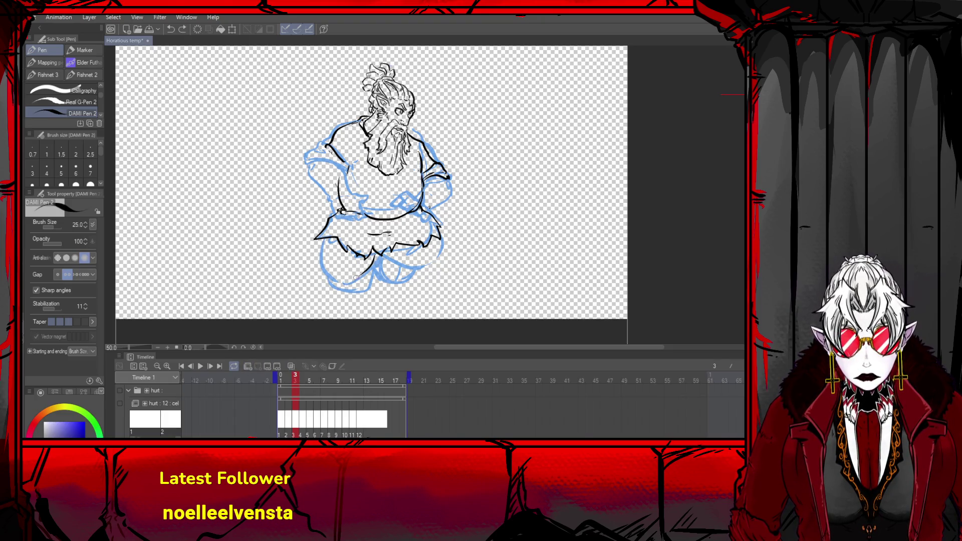
{"action": "left_click_drag", "start_coordinate": [321, 240], "coordinate": [326, 275]}
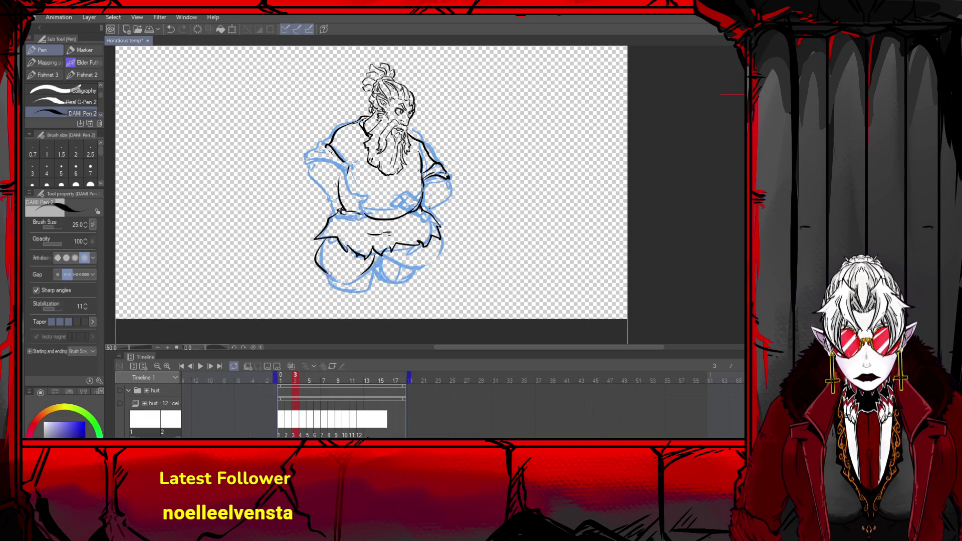
{"action": "key", "text": "ctrl+z"}
{"action": "mouse_move", "coordinate": [322, 240]}
{"action": "left_mouse_down"}
{"action": "mouse_move", "coordinate": [323, 271]}
{"action": "mouse_move", "coordinate": [340, 286]}
{"action": "mouse_move", "coordinate": [365, 273]}
{"action": "mouse_move", "coordinate": [340, 286]}
{"action": "mouse_move", "coordinate": [349, 287]}
{"action": "left_mouse_up"}
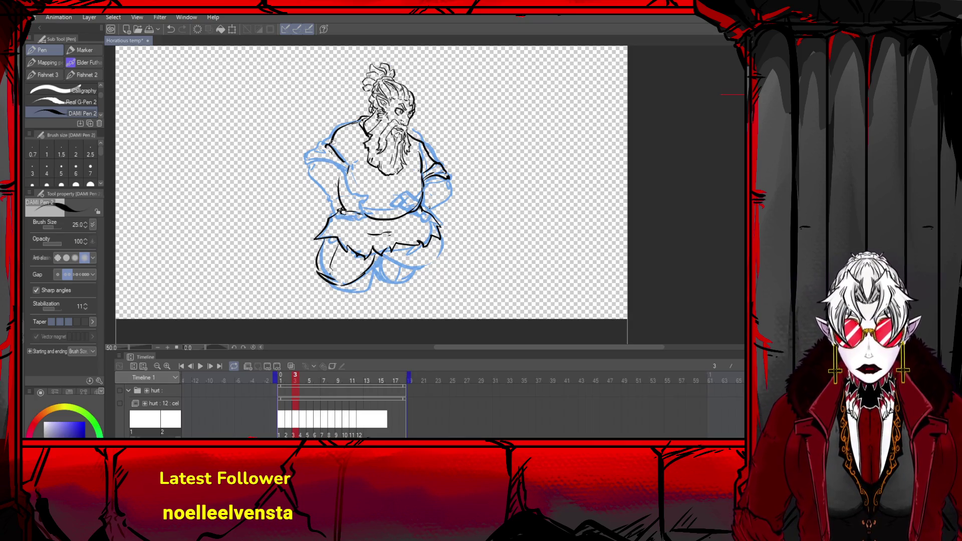
{"action": "mouse_move", "coordinate": [327, 141]}
{"action": "left_mouse_down"}
{"action": "mouse_move", "coordinate": [355, 162]}
{"action": "mouse_move", "coordinate": [332, 146]}
{"action": "mouse_move", "coordinate": [313, 162]}
{"action": "mouse_move", "coordinate": [345, 166]}
{"action": "mouse_move", "coordinate": [339, 210]}
{"action": "left_mouse_up"}
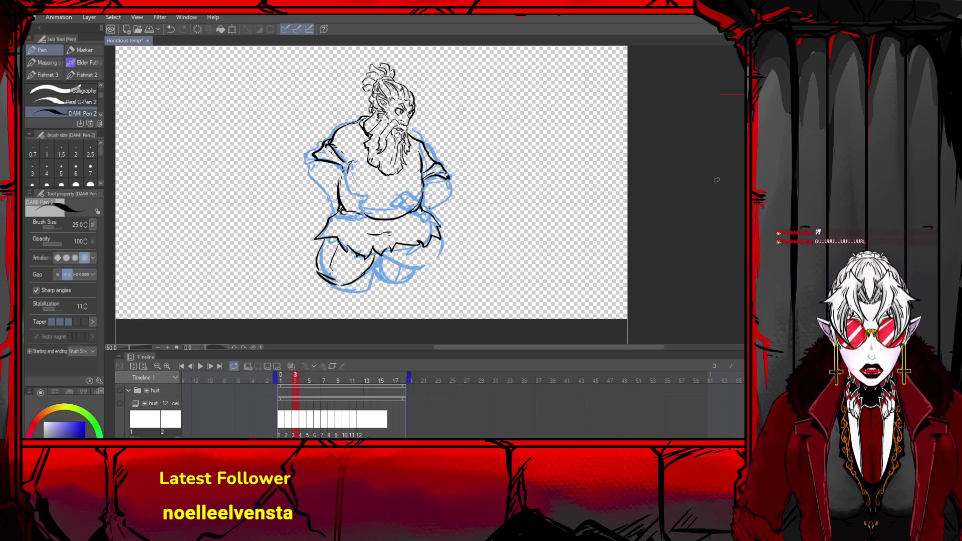
- Adjust the zoom and ink the left arm, left side and inner-arm line, redoing strokes as needed
{"action": "scroll", "coordinate": [358, 130], "scroll_direction": "up", "scroll_amount": 2}
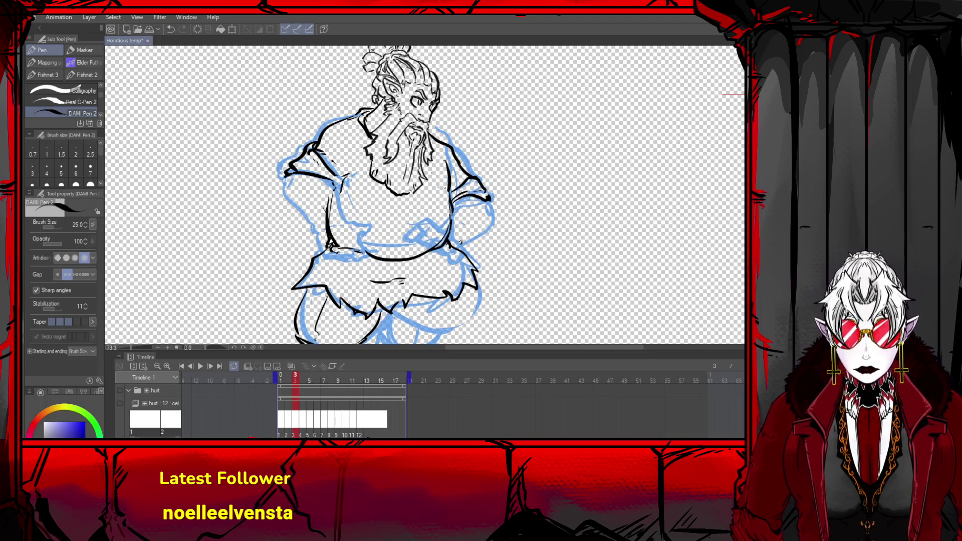
{"action": "key", "text": "ctrl+minus"}
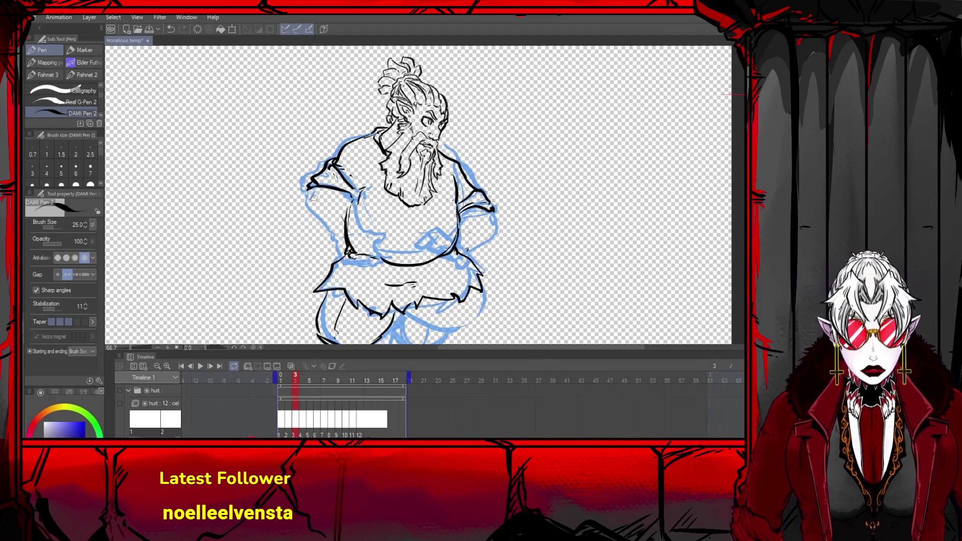
{"action": "mouse_move", "coordinate": [333, 188]}
{"action": "left_mouse_down"}
{"action": "mouse_move", "coordinate": [352, 199]}
{"action": "mouse_move", "coordinate": [344, 252]}
{"action": "left_mouse_up"}
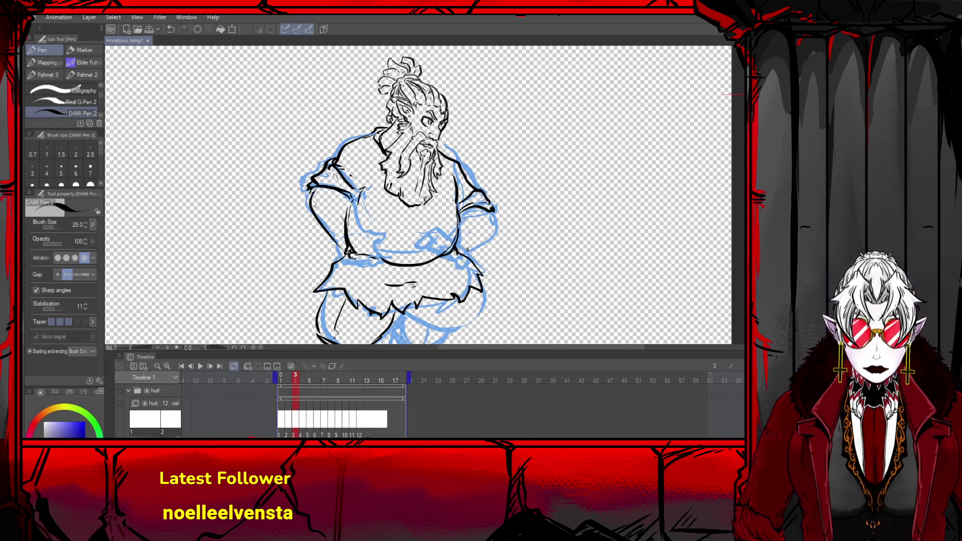
{"action": "key", "text": "ctrl+z"}
{"action": "left_click_drag", "start_coordinate": [310, 196], "coordinate": [339, 239]}
{"action": "key", "text": "ctrl+z"}
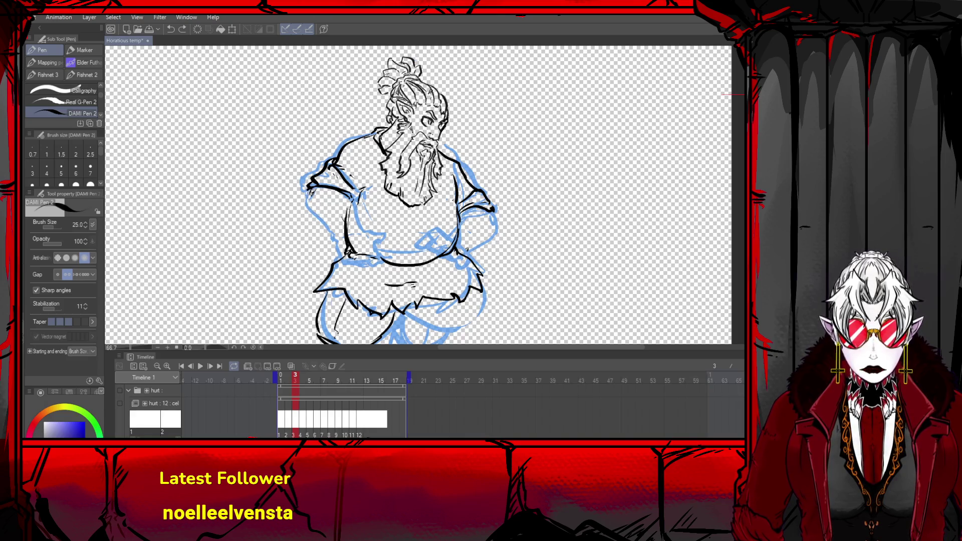
{"action": "left_click_drag", "start_coordinate": [308, 191], "coordinate": [339, 242]}
{"action": "left_click_drag", "start_coordinate": [341, 191], "coordinate": [366, 235]}
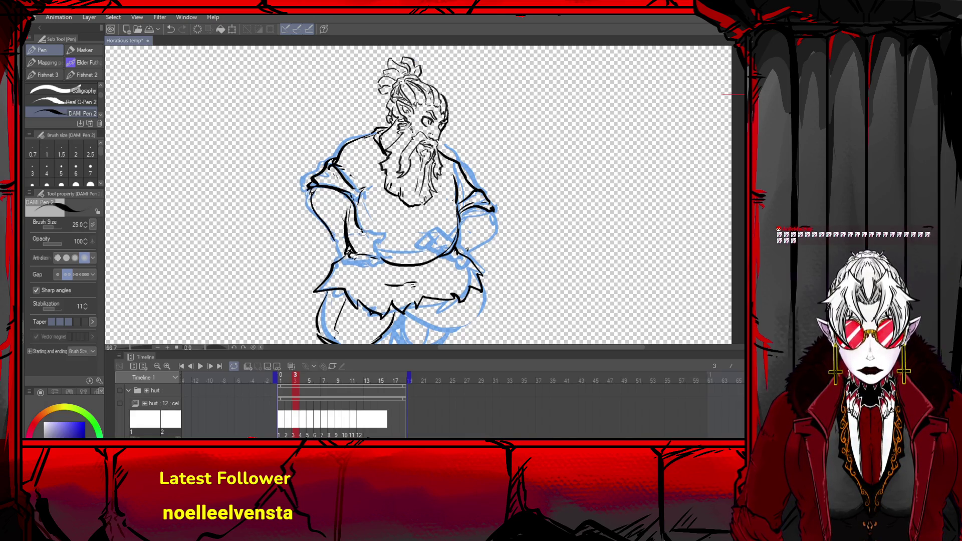
{"action": "key", "text": "ctrl+z"}
{"action": "key", "text": "ctrl+z"}
{"action": "left_click_drag", "start_coordinate": [345, 193], "coordinate": [359, 234]}
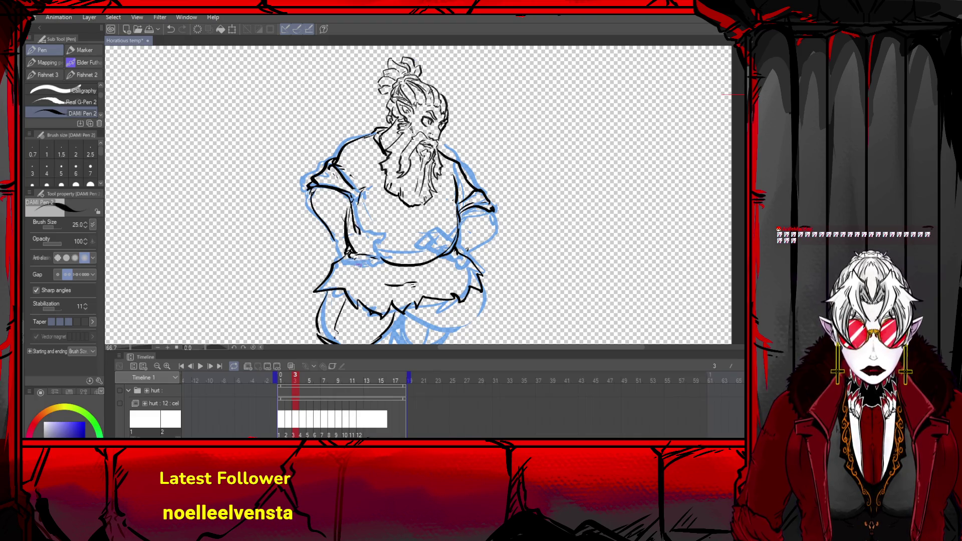
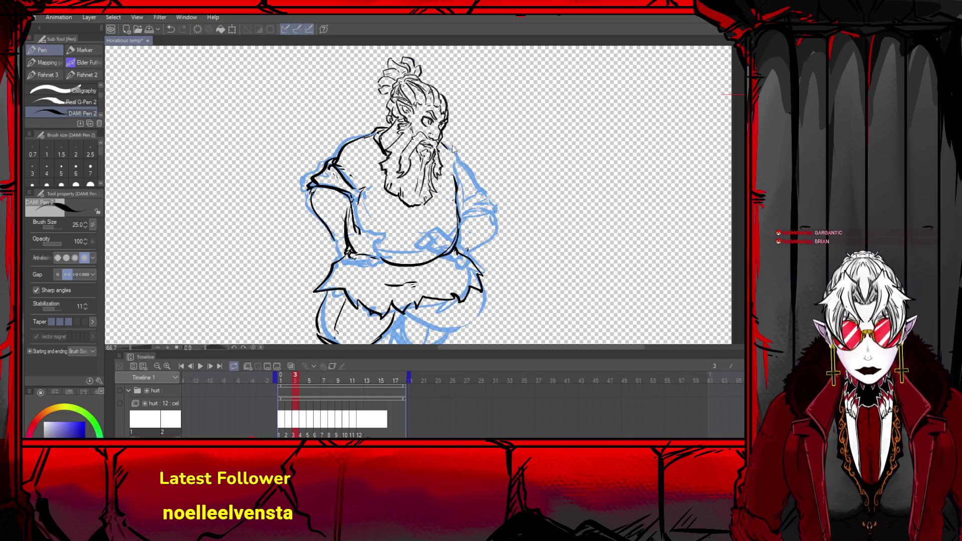
- Ink the shoulder line with DAMI Pen 2, undo the stray sleeve stroke, then go to frame 18
{"action": "mouse_move", "coordinate": [451, 151]}
{"action": "left_mouse_down"}
{"action": "mouse_move", "coordinate": [480, 190]}
{"action": "mouse_move", "coordinate": [461, 206]}
{"action": "mouse_move", "coordinate": [481, 188]}
{"action": "mouse_move", "coordinate": [485, 196]}
{"action": "mouse_move", "coordinate": [463, 218]}
{"action": "mouse_move", "coordinate": [490, 205]}
{"action": "left_mouse_up"}
{"action": "key", "text": "ctrl+z"}
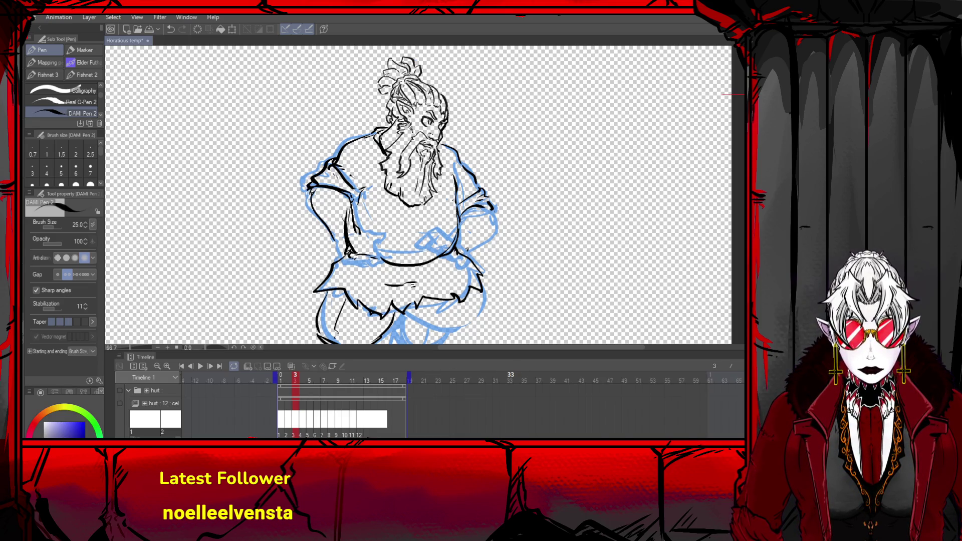
{"action": "left_click", "coordinate": [511, 375]}
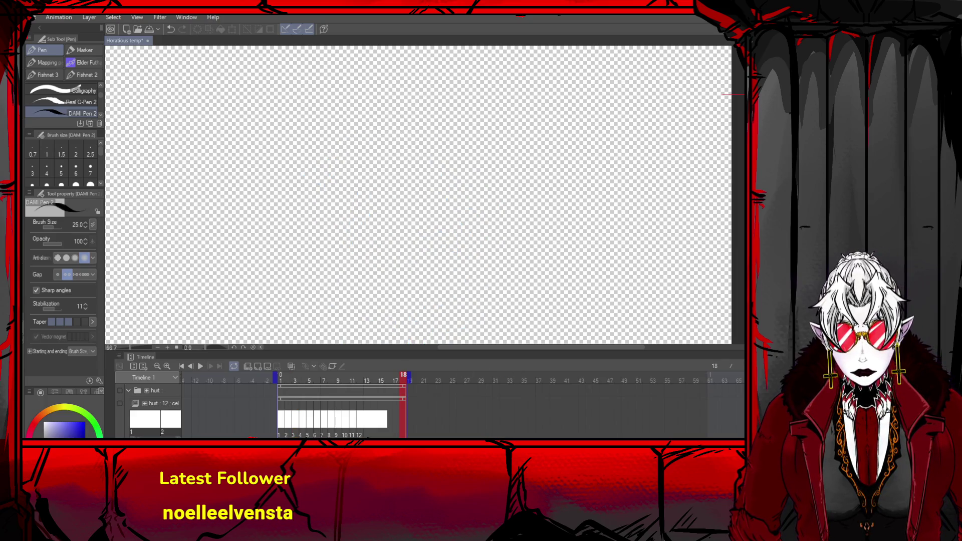
- Return to the first frame and advance through frames 3 and 4 to frame 5's crouching pose
{"action": "left_click", "coordinate": [287, 380]}
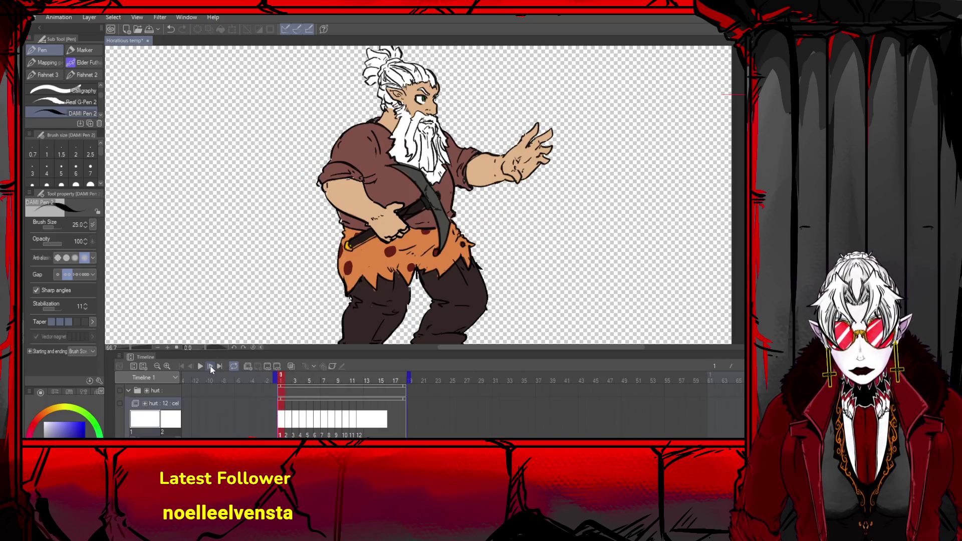
{"action": "left_click", "coordinate": [210, 366]}
{"action": "left_click", "coordinate": [209, 366]}
{"action": "left_click", "coordinate": [210, 366]}
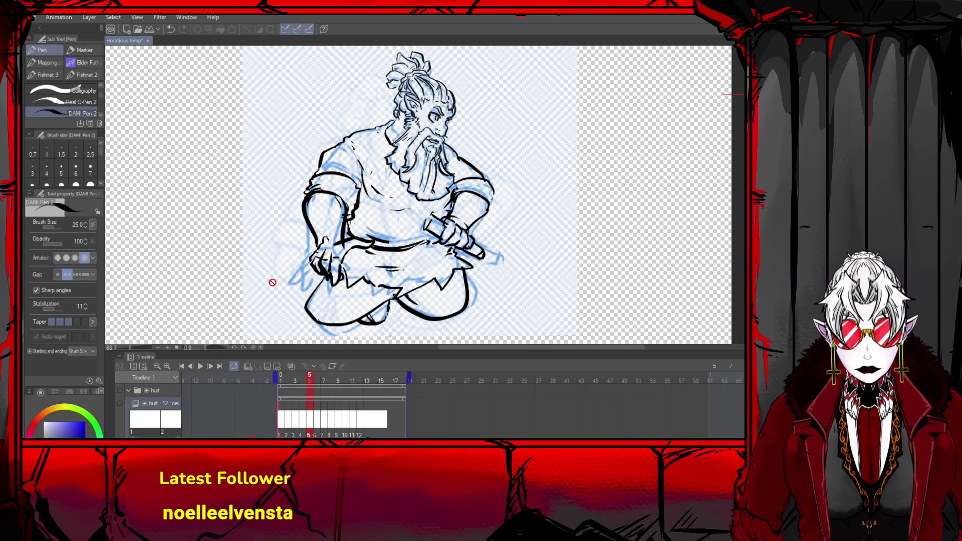
{"action": "scroll", "coordinate": [430, 96], "scroll_direction": "down", "scroll_amount": 3}
{"action": "scroll", "coordinate": [481, 125], "scroll_direction": "up", "scroll_amount": 3}
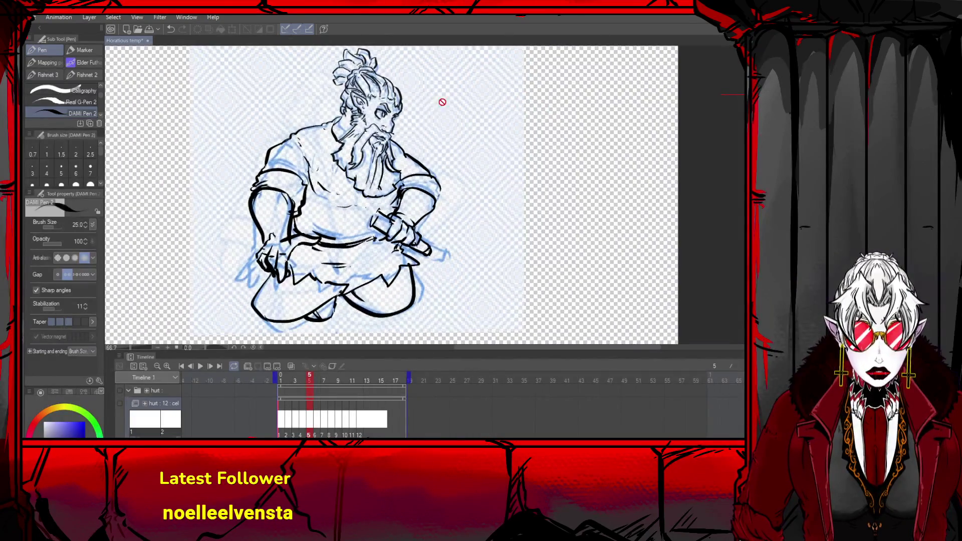
{"action": "scroll", "coordinate": [442, 101], "scroll_direction": "up", "scroll_amount": 3}
{"action": "scroll", "coordinate": [414, 103], "scroll_direction": "down", "scroll_amount": 5}
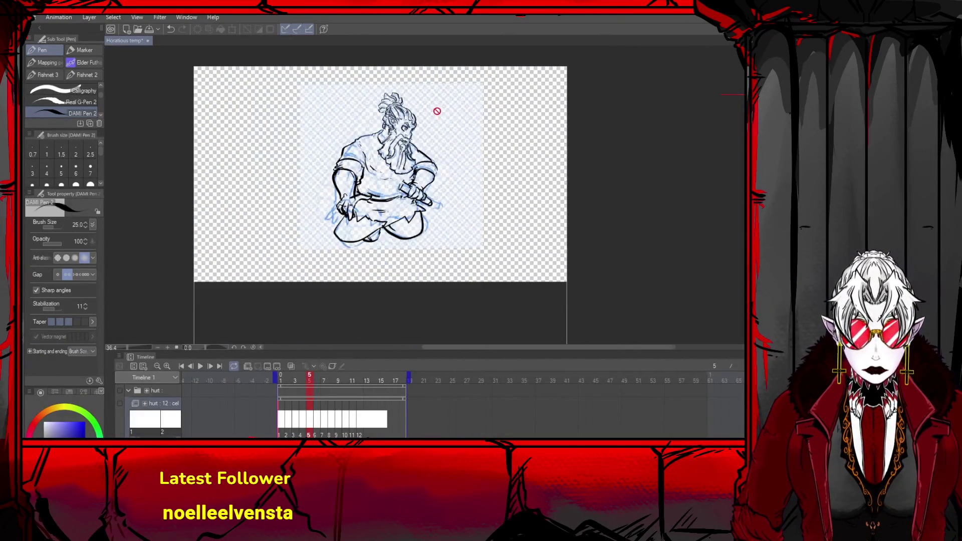
{"action": "scroll", "coordinate": [437, 111], "scroll_direction": "up", "scroll_amount": 4}
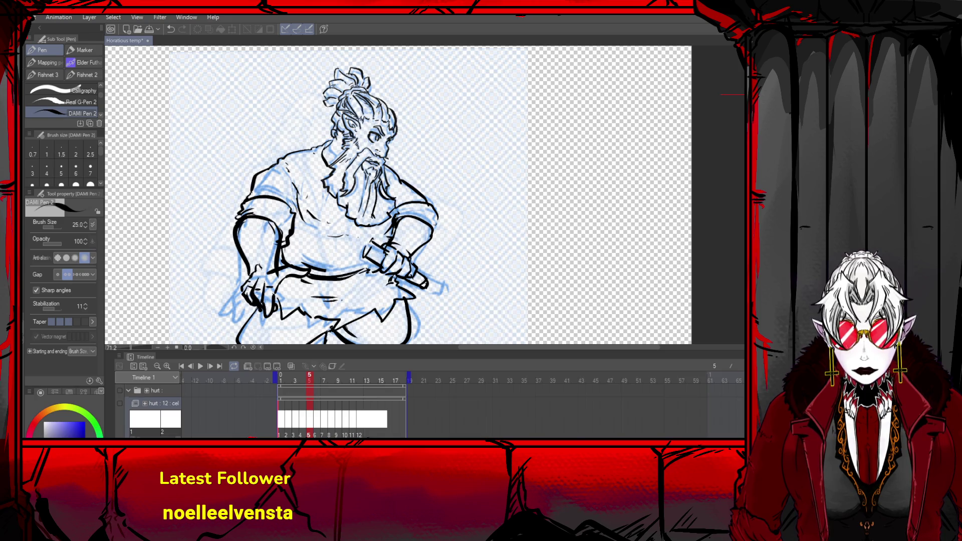
- Step back to frame 2, return to frame 3 with onion skin, and reselect the pen
{"action": "left_click", "coordinate": [191, 367]}
{"action": "left_click", "coordinate": [191, 367]}
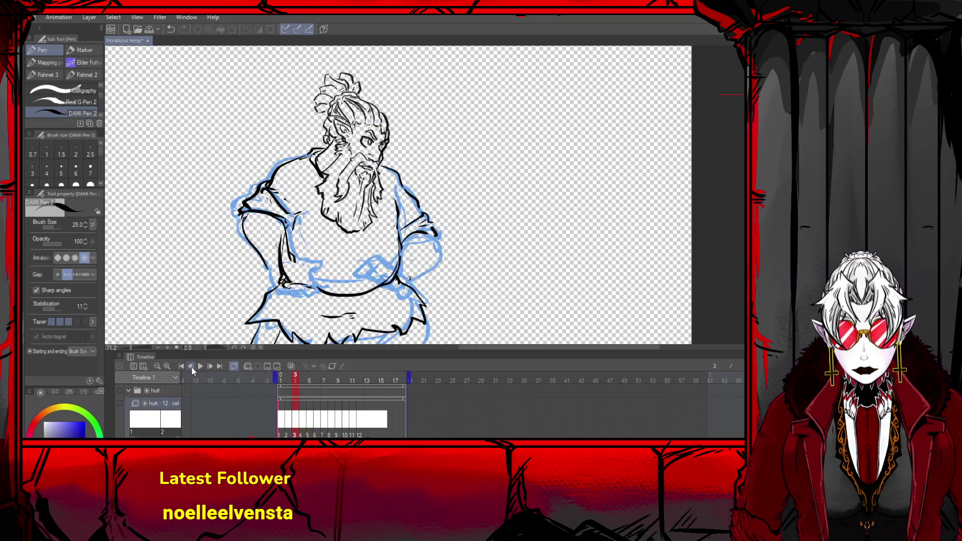
{"action": "left_click", "coordinate": [191, 366]}
{"action": "left_click", "coordinate": [210, 367]}
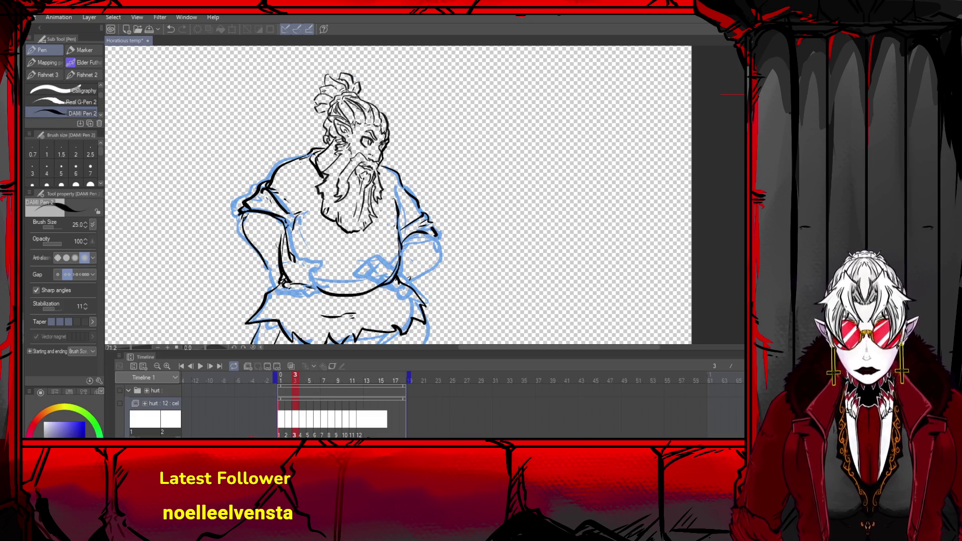
{"action": "key", "text": "o"}
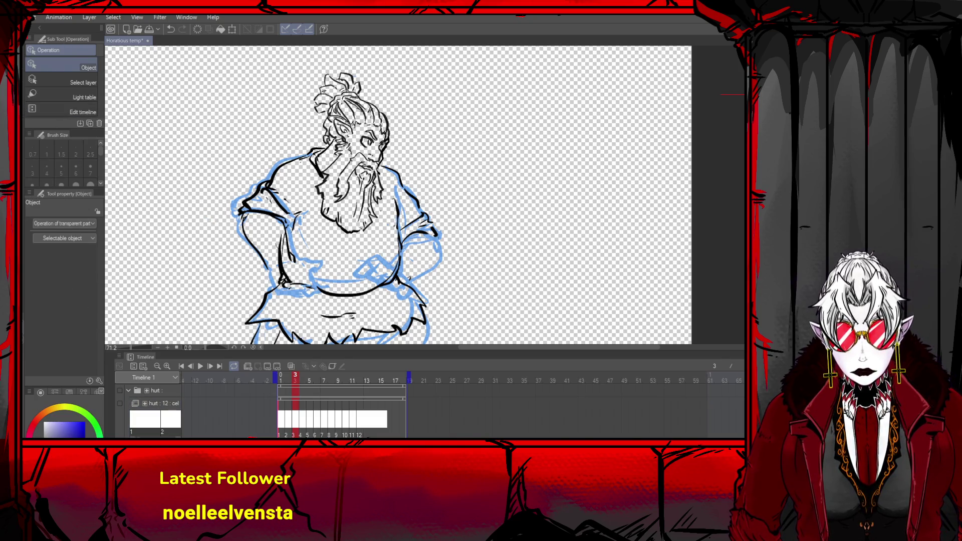
{"action": "key", "text": "p"}
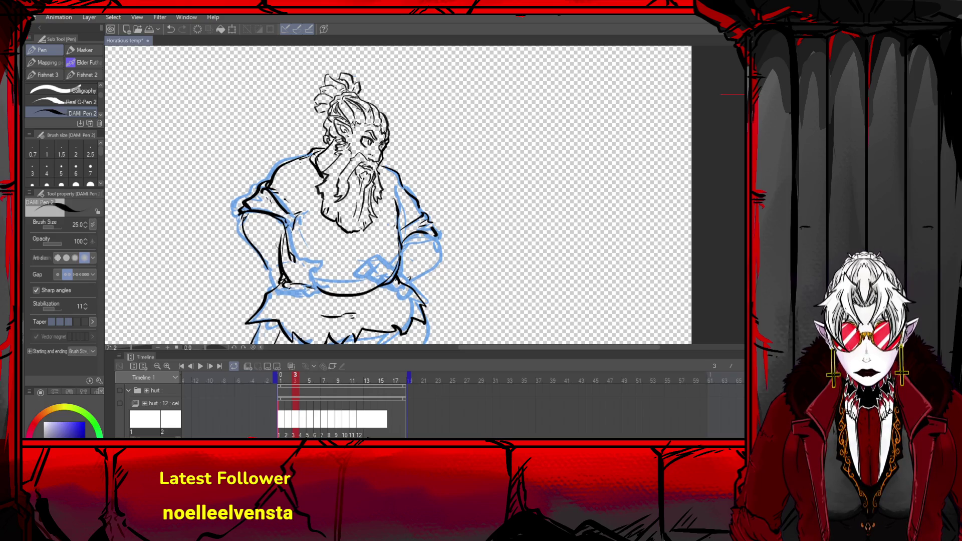
- Ink the forearm and the hand on the belly, redrawing the rejected strokes
{"action": "mouse_move", "coordinate": [425, 244]}
{"action": "left_mouse_down"}
{"action": "mouse_move", "coordinate": [429, 254]}
{"action": "mouse_move", "coordinate": [436, 234]}
{"action": "mouse_move", "coordinate": [437, 263]}
{"action": "mouse_move", "coordinate": [404, 288]}
{"action": "left_mouse_up"}
{"action": "key", "text": "ctrl+z"}
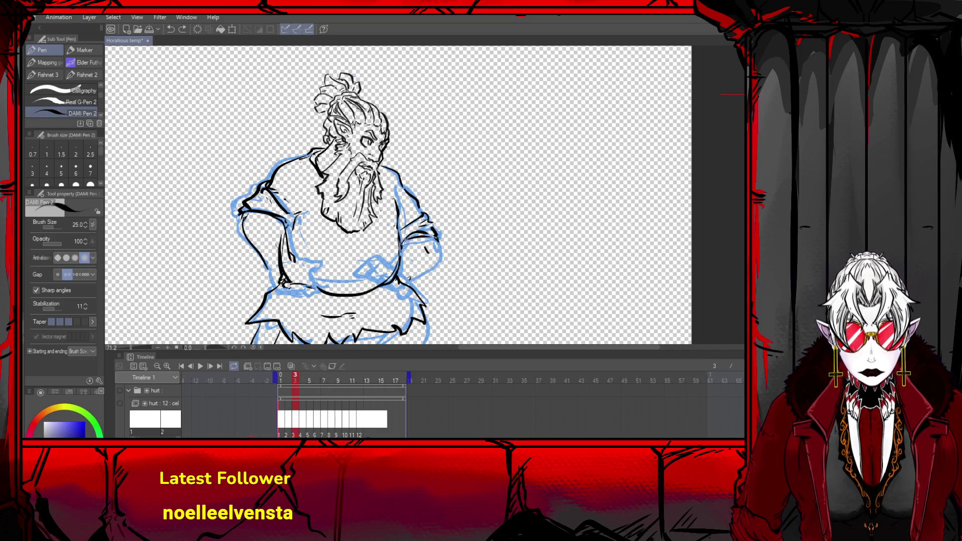
{"action": "mouse_move", "coordinate": [408, 239]}
{"action": "left_mouse_down"}
{"action": "mouse_move", "coordinate": [394, 266]}
{"action": "mouse_move", "coordinate": [417, 275]}
{"action": "mouse_move", "coordinate": [439, 236]}
{"action": "mouse_move", "coordinate": [431, 271]}
{"action": "mouse_move", "coordinate": [407, 283]}
{"action": "mouse_move", "coordinate": [376, 258]}
{"action": "mouse_move", "coordinate": [362, 273]}
{"action": "mouse_move", "coordinate": [383, 267]}
{"action": "mouse_move", "coordinate": [396, 282]}
{"action": "mouse_move", "coordinate": [398, 262]}
{"action": "mouse_move", "coordinate": [409, 288]}
{"action": "left_mouse_up"}
{"action": "key", "text": "ctrl+z"}
{"action": "mouse_move", "coordinate": [373, 250]}
{"action": "left_mouse_down"}
{"action": "mouse_move", "coordinate": [366, 258]}
{"action": "mouse_move", "coordinate": [376, 285]}
{"action": "mouse_move", "coordinate": [379, 277]}
{"action": "mouse_move", "coordinate": [368, 278]}
{"action": "left_mouse_up"}
{"action": "key", "text": "ctrl+z"}
{"action": "key", "text": "ctrl+z"}
{"action": "left_click_drag", "start_coordinate": [357, 277], "coordinate": [403, 285]}
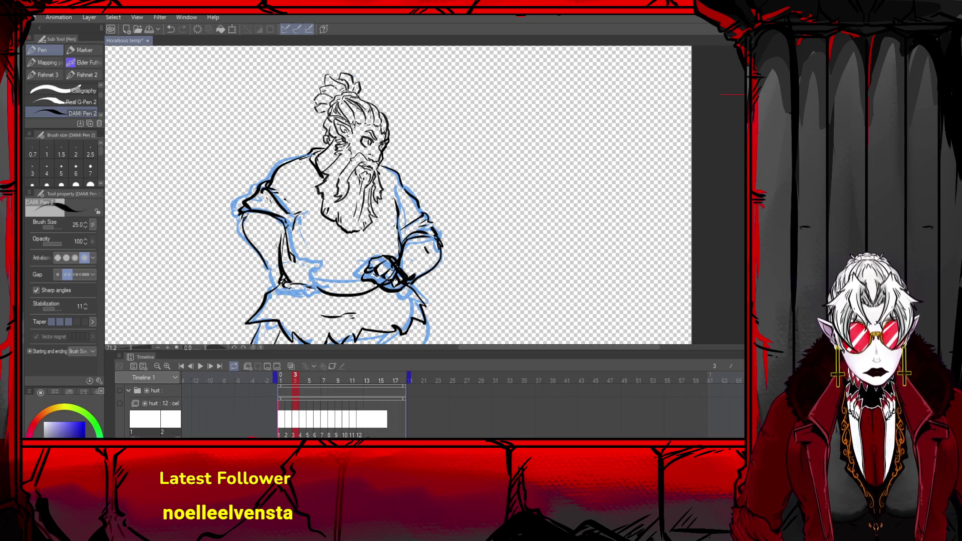
- Check the sketch under the body inks, then redraw the belly hand with short strokes
{"action": "key", "text": "Delete"}
{"action": "key", "text": "ctrl+z"}
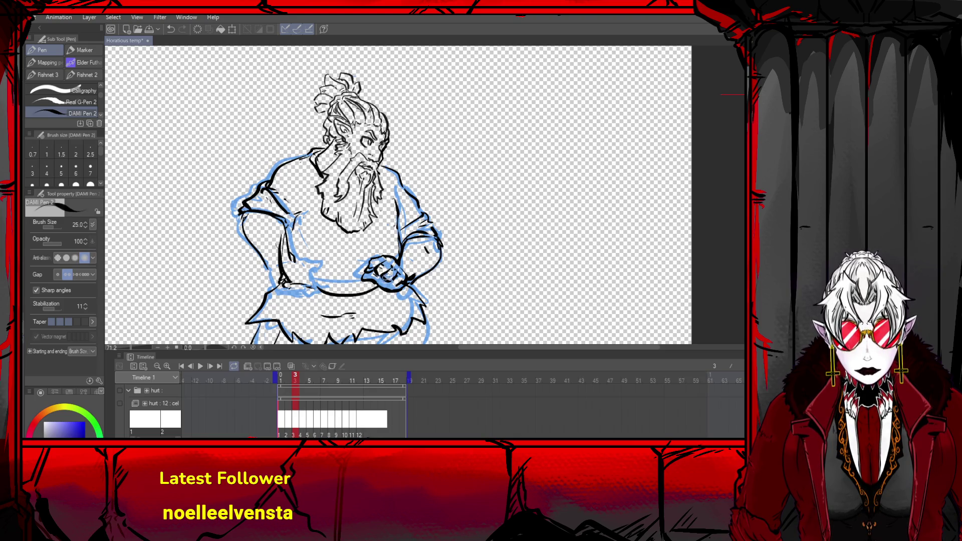
{"action": "key", "text": "ctrl+z"}
{"action": "mouse_move", "coordinate": [373, 266]}
{"action": "left_mouse_down"}
{"action": "mouse_move", "coordinate": [401, 289]}
{"action": "mouse_move", "coordinate": [407, 279]}
{"action": "left_mouse_up"}
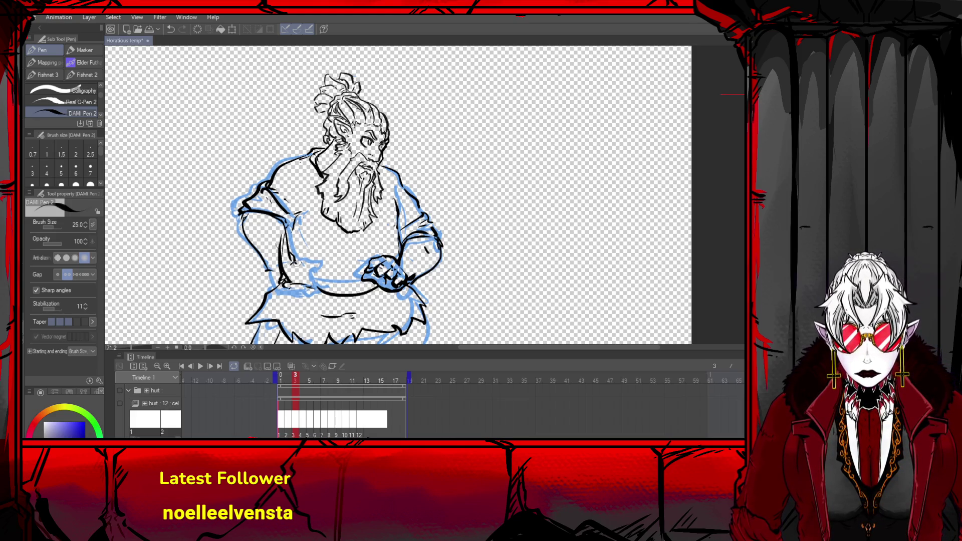
- Ink the left belly and hip line and the belt area, erasing and redrawing it
{"action": "mouse_move", "coordinate": [296, 261]}
{"action": "left_mouse_down"}
{"action": "mouse_move", "coordinate": [316, 273]}
{"action": "mouse_move", "coordinate": [293, 296]}
{"action": "left_mouse_up"}
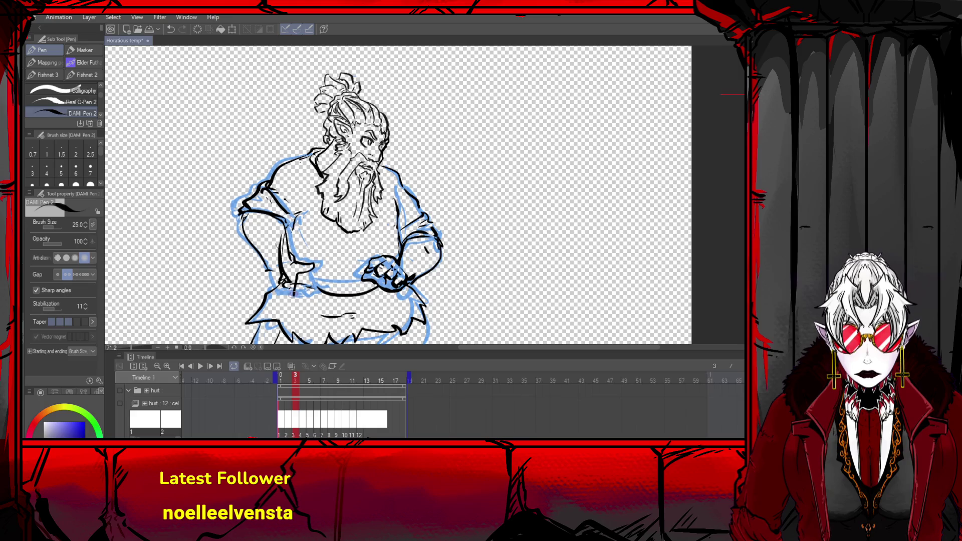
{"action": "key", "text": "ctrl+z"}
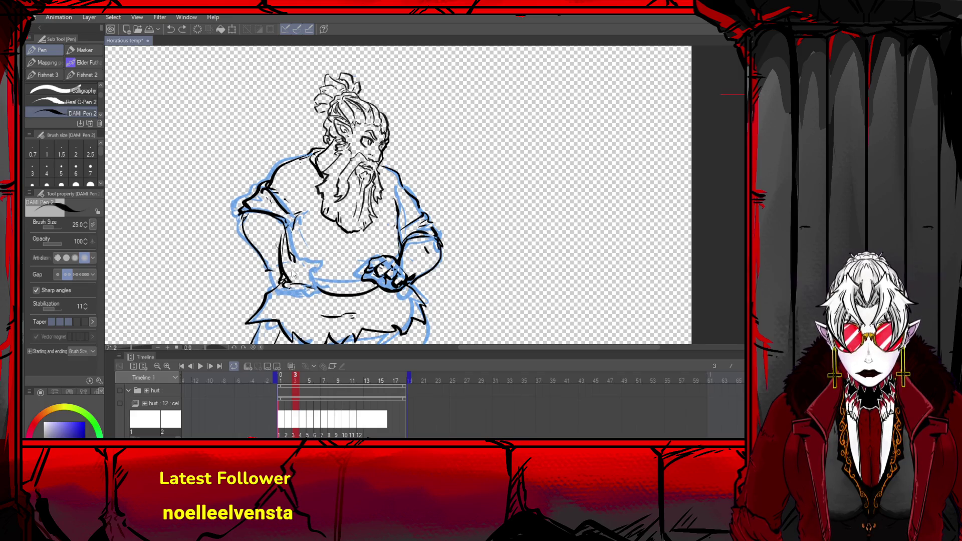
{"action": "left_click_drag", "start_coordinate": [289, 261], "coordinate": [299, 269]}
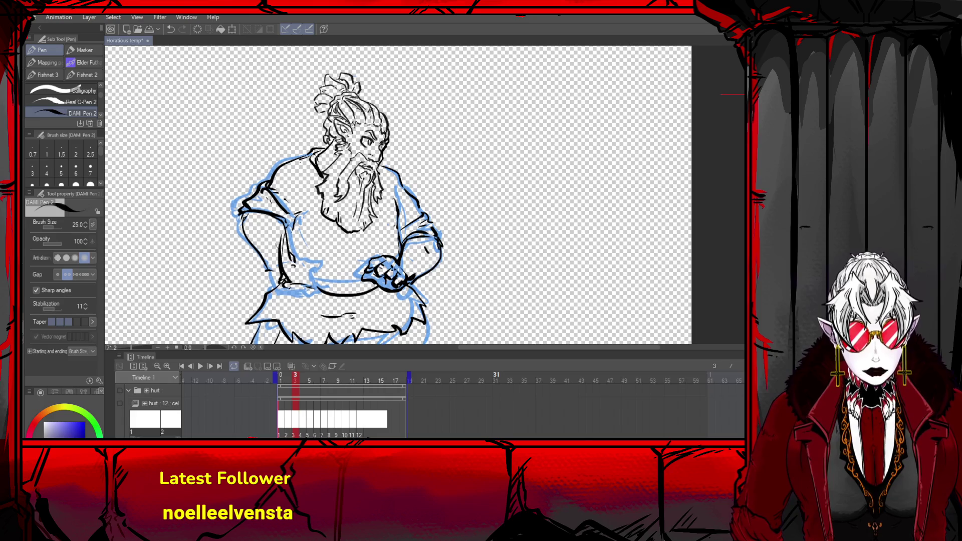
{"action": "left_click_drag", "start_coordinate": [271, 236], "coordinate": [306, 297]}
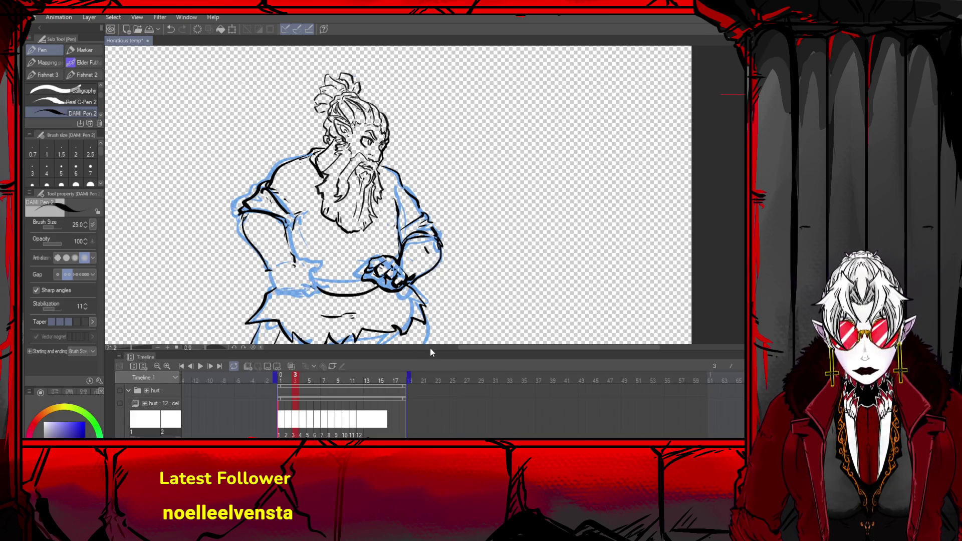
{"action": "mouse_move", "coordinate": [281, 237]}
{"action": "left_mouse_down"}
{"action": "mouse_move", "coordinate": [317, 272]}
{"action": "mouse_move", "coordinate": [303, 282]}
{"action": "mouse_move", "coordinate": [303, 301]}
{"action": "mouse_move", "coordinate": [290, 301]}
{"action": "mouse_move", "coordinate": [281, 285]}
{"action": "mouse_move", "coordinate": [288, 300]}
{"action": "mouse_move", "coordinate": [306, 299]}
{"action": "left_mouse_up"}
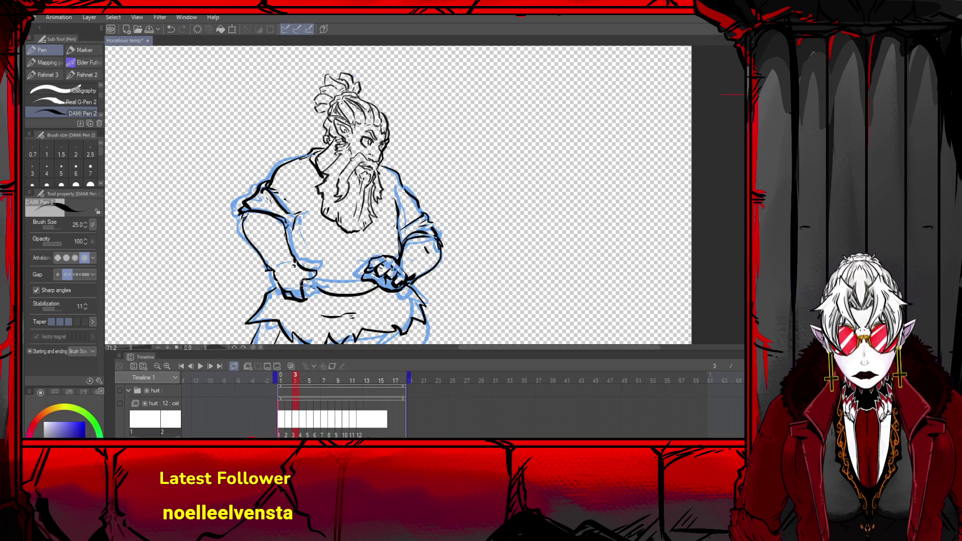
{"action": "key", "text": "ctrl+z"}
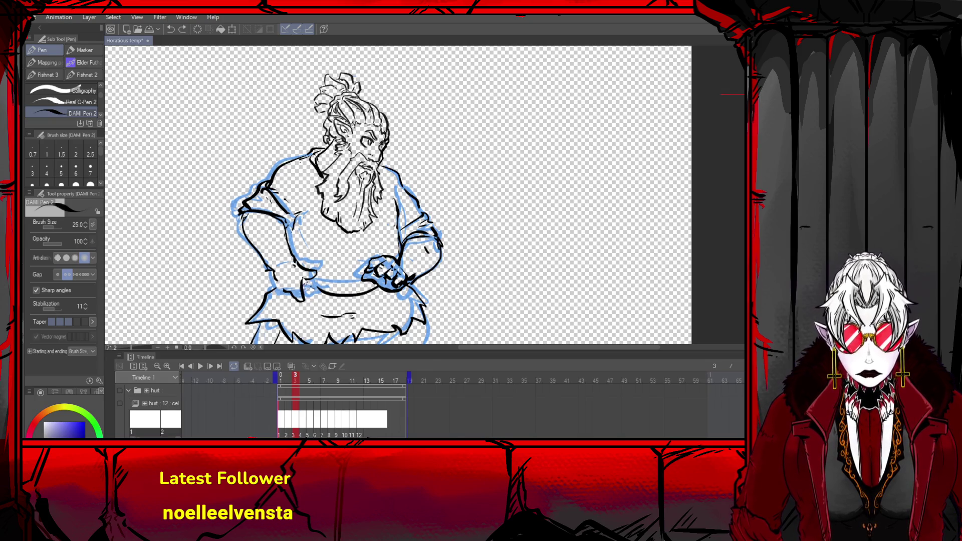
{"action": "mouse_move", "coordinate": [302, 278]}
{"action": "left_mouse_down"}
{"action": "mouse_move", "coordinate": [313, 301]}
{"action": "mouse_move", "coordinate": [280, 291]}
{"action": "mouse_move", "coordinate": [299, 304]}
{"action": "left_mouse_up"}
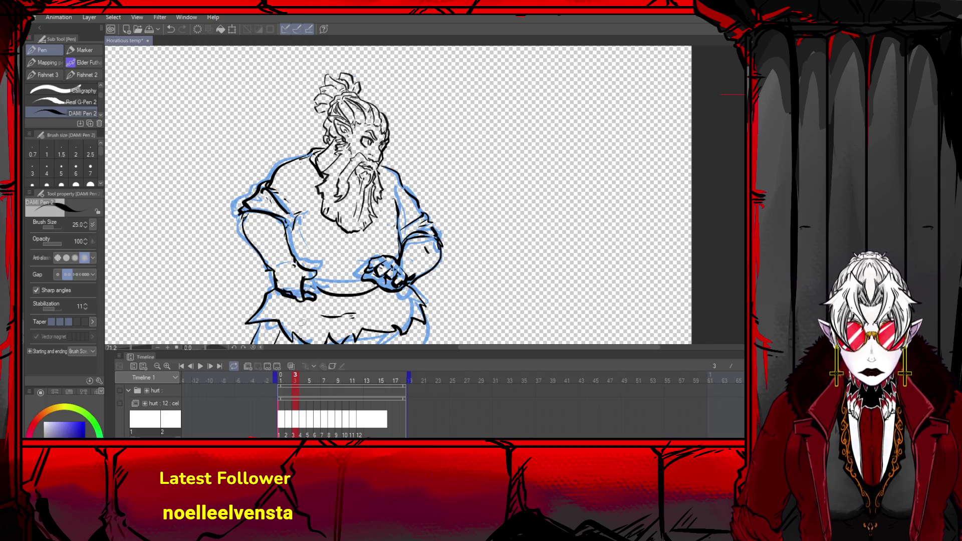
- Zoom in and ink the right knee outline, retrying the stroke several times
{"action": "key", "text": "ctrl+minus"}
{"action": "key", "text": "ctrl+minus"}
{"action": "key", "text": "ctrl+minus"}
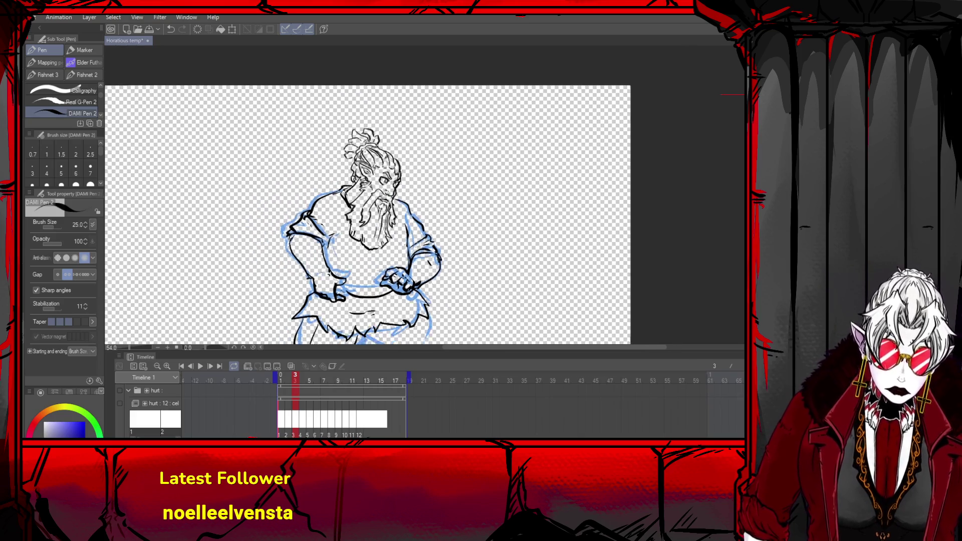
{"action": "key", "text": "ctrl+plus"}
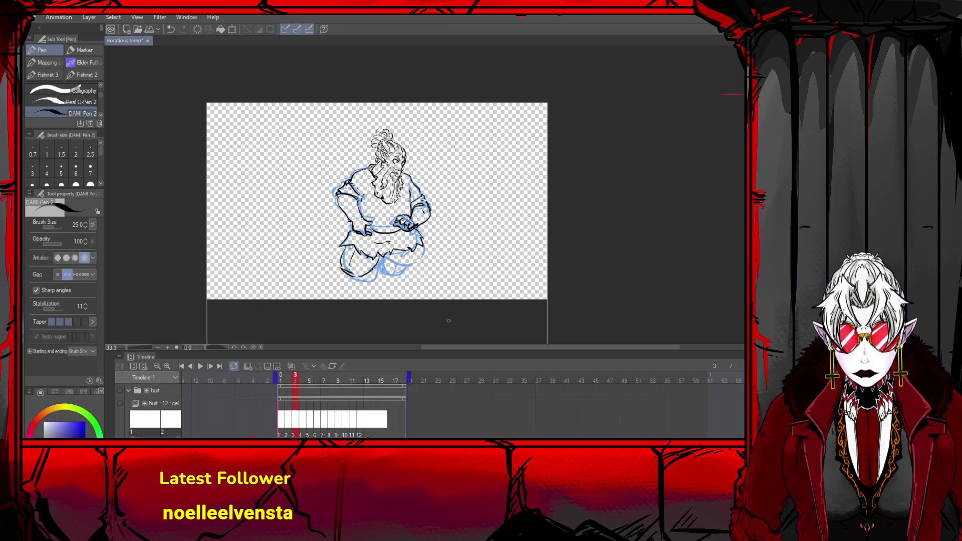
{"action": "key", "text": "ctrl+plus"}
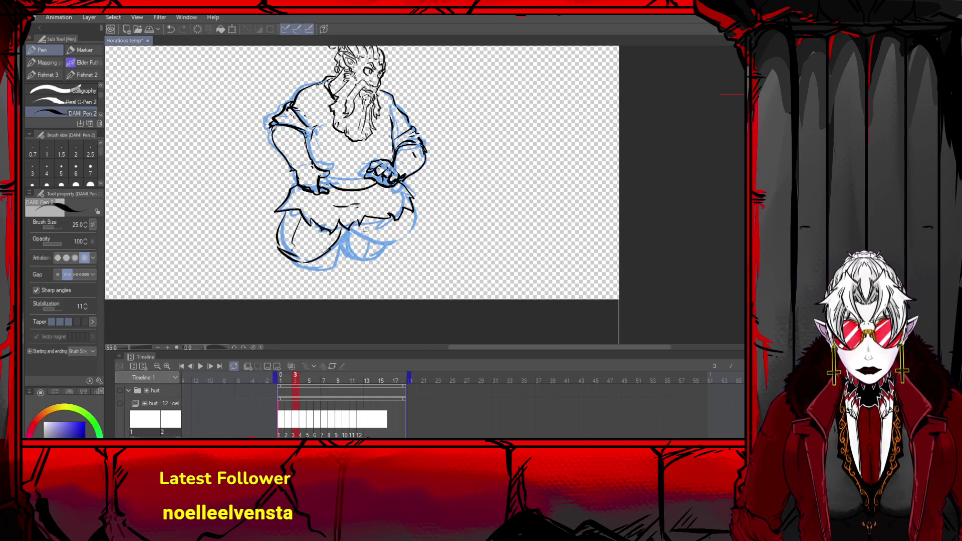
{"action": "mouse_move", "coordinate": [350, 223]}
{"action": "left_mouse_down"}
{"action": "mouse_move", "coordinate": [416, 235]}
{"action": "mouse_move", "coordinate": [412, 213]}
{"action": "mouse_move", "coordinate": [397, 246]}
{"action": "mouse_move", "coordinate": [356, 227]}
{"action": "mouse_move", "coordinate": [411, 241]}
{"action": "mouse_move", "coordinate": [408, 203]}
{"action": "mouse_move", "coordinate": [416, 229]}
{"action": "mouse_move", "coordinate": [401, 250]}
{"action": "mouse_move", "coordinate": [410, 235]}
{"action": "left_mouse_up"}
{"action": "key", "text": "ctrl+z"}
{"action": "key", "text": "ctrl+z"}
{"action": "key", "text": "ctrl+z"}
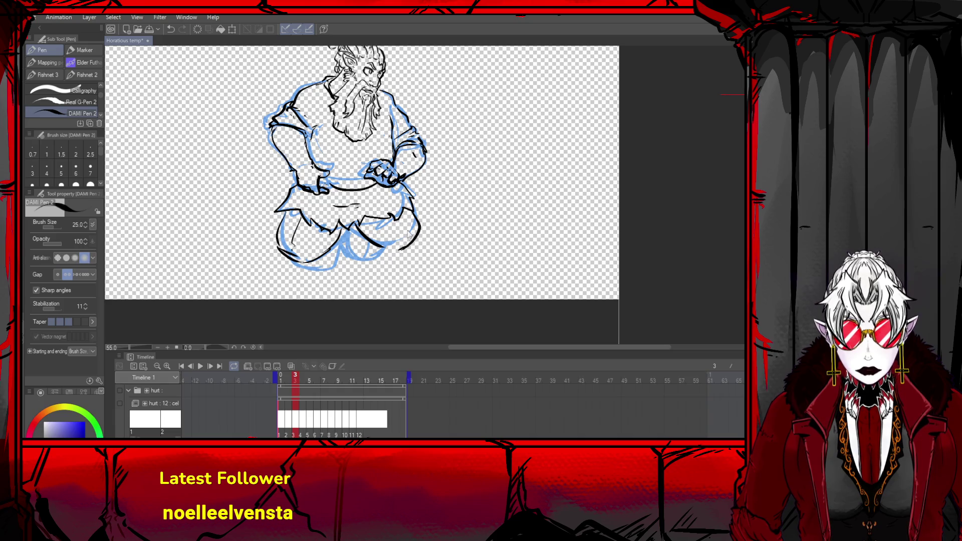
{"action": "key", "text": "ctrl+z"}
{"action": "mouse_move", "coordinate": [353, 223]}
{"action": "left_mouse_down"}
{"action": "mouse_move", "coordinate": [416, 235]}
{"action": "mouse_move", "coordinate": [399, 228]}
{"action": "mouse_move", "coordinate": [396, 237]}
{"action": "mouse_move", "coordinate": [413, 250]}
{"action": "mouse_move", "coordinate": [404, 208]}
{"action": "mouse_move", "coordinate": [412, 239]}
{"action": "mouse_move", "coordinate": [381, 256]}
{"action": "mouse_move", "coordinate": [376, 247]}
{"action": "mouse_move", "coordinate": [373, 260]}
{"action": "mouse_move", "coordinate": [344, 243]}
{"action": "mouse_move", "coordinate": [378, 256]}
{"action": "mouse_move", "coordinate": [349, 246]}
{"action": "mouse_move", "coordinate": [360, 255]}
{"action": "mouse_move", "coordinate": [351, 247]}
{"action": "mouse_move", "coordinate": [401, 248]}
{"action": "left_mouse_up"}
{"action": "key", "text": "ctrl+z"}
{"action": "key", "text": "ctrl+z"}
{"action": "key", "text": "ctrl+z"}
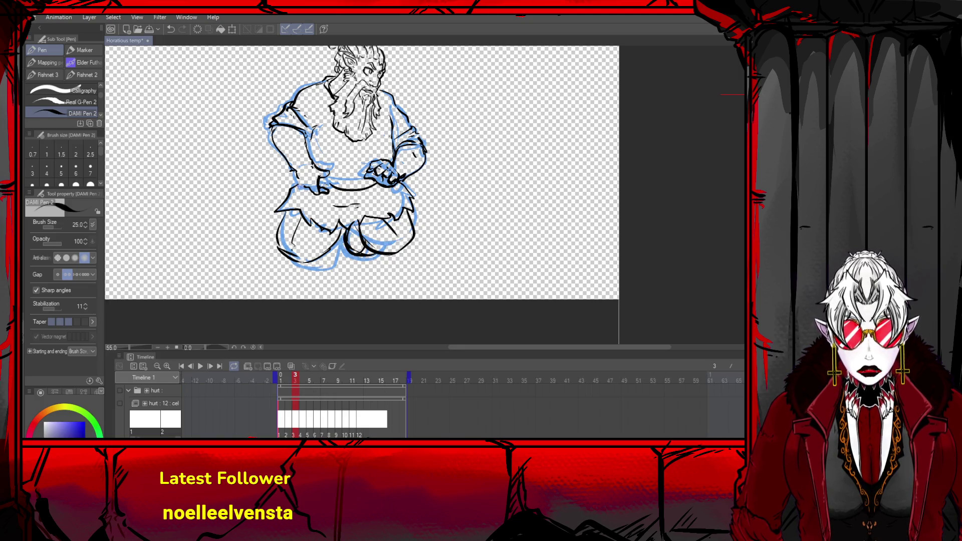
- Add a touch-up line to the hand at the hip
{"action": "left_click_drag", "start_coordinate": [296, 177], "coordinate": [310, 192]}
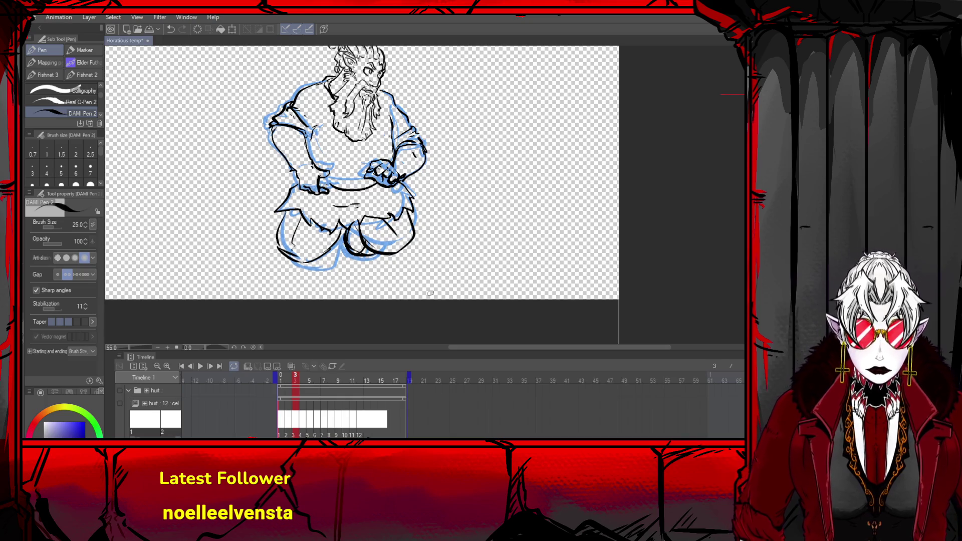
{"action": "scroll", "coordinate": [425, 226], "scroll_direction": "down", "scroll_amount": 4}
{"action": "scroll", "coordinate": [423, 195], "scroll_direction": "up", "scroll_amount": 3}
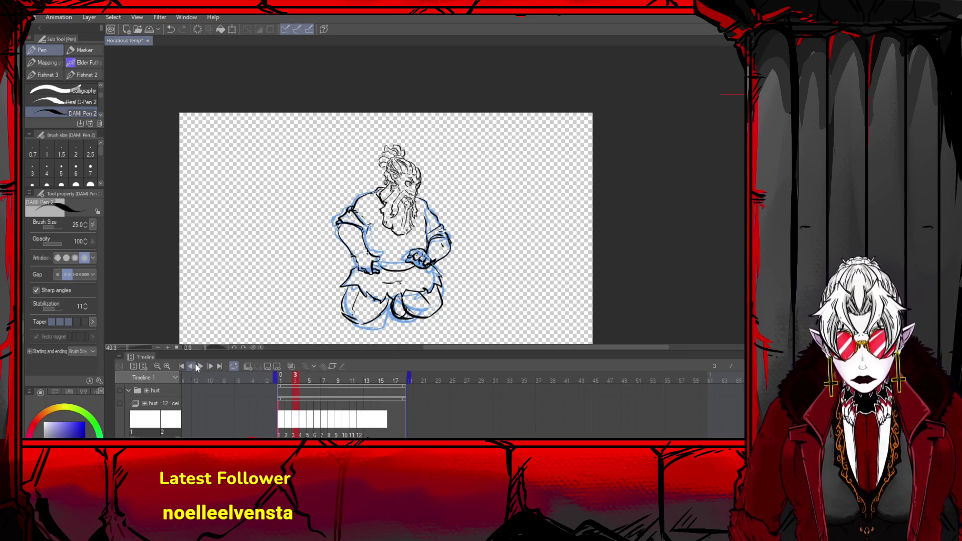
- Try shifting frame 2's drawing with the Object tool, then undo the trial move
{"action": "left_click", "coordinate": [191, 366]}
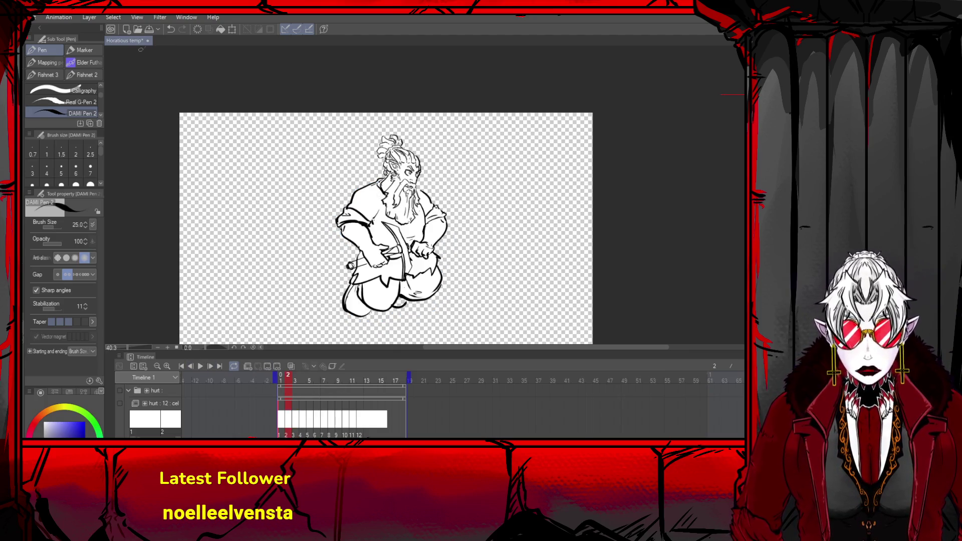
{"action": "key", "text": "o"}
{"action": "scroll", "coordinate": [355, 212], "scroll_direction": "up", "scroll_amount": 1}
{"action": "scroll", "coordinate": [401, 270], "scroll_direction": "up", "scroll_amount": 2}
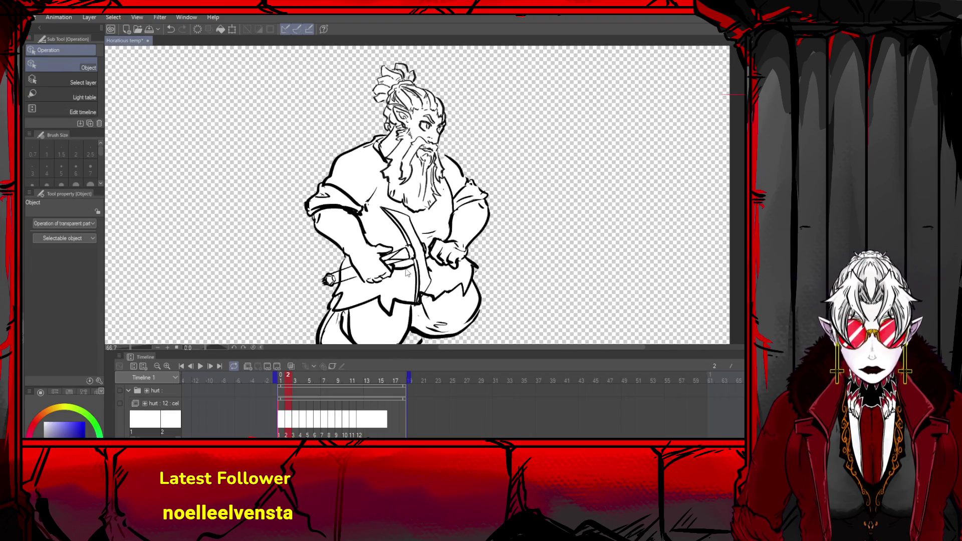
{"action": "mouse_move", "coordinate": [421, 271]}
{"action": "left_mouse_down"}
{"action": "mouse_move", "coordinate": [443, 271]}
{"action": "mouse_move", "coordinate": [432, 268]}
{"action": "left_mouse_up"}
{"action": "key", "text": "ctrl+z"}
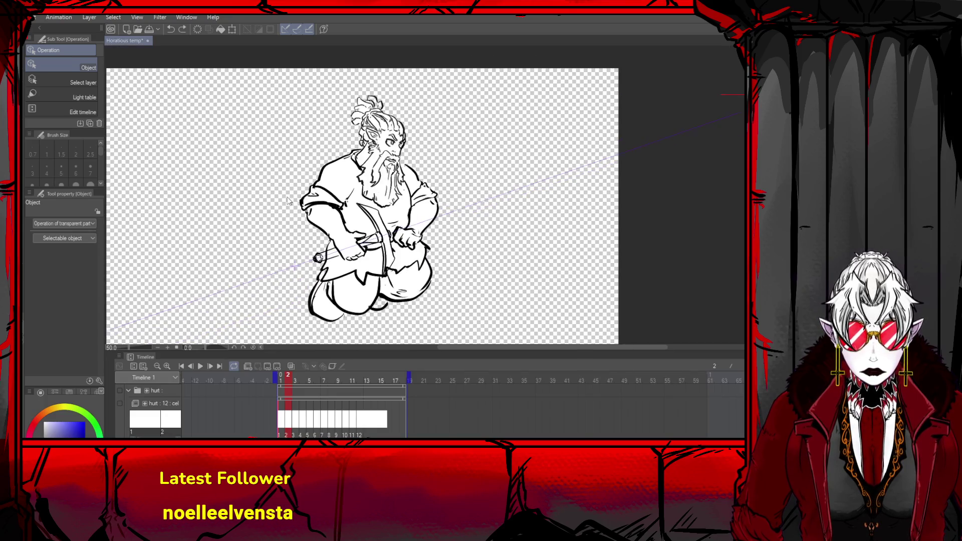
{"action": "scroll", "coordinate": [322, 217], "scroll_direction": "down", "scroll_amount": 1}
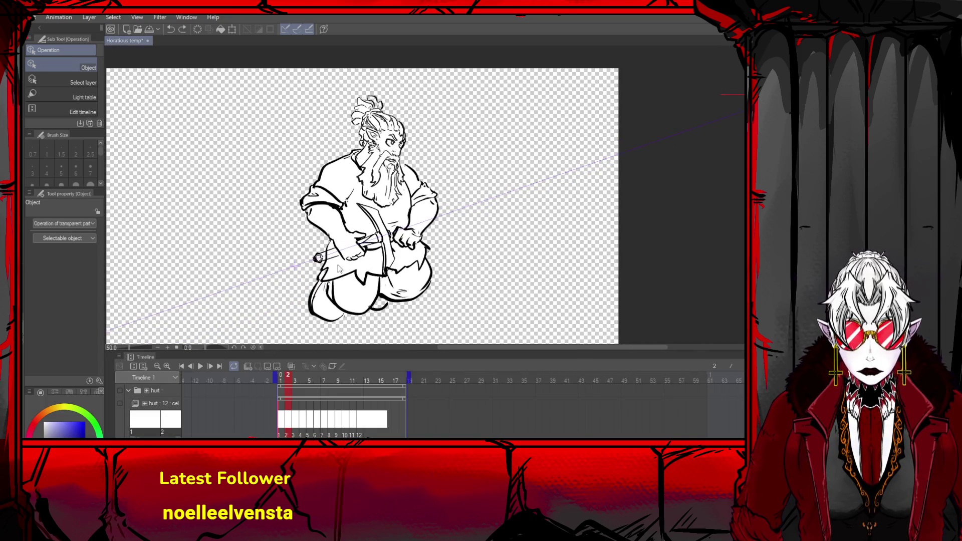
- Rotate frame 3's drawing to 15.3° and lower it slightly over the rough
{"action": "left_click", "coordinate": [210, 366]}
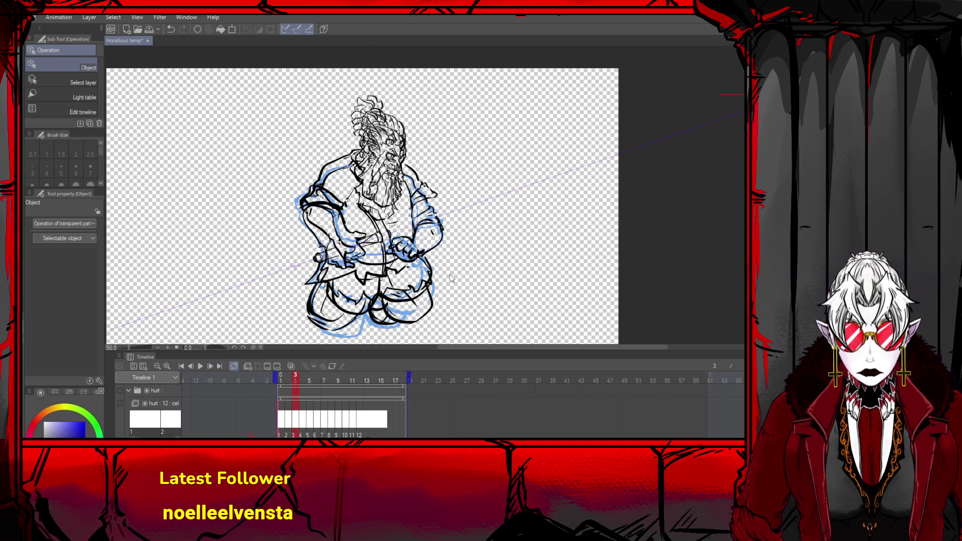
{"action": "key", "text": "ctrl+t"}
{"action": "left_click_drag", "start_coordinate": [556, 260], "coordinate": [539, 313]}
{"action": "left_click_drag", "start_coordinate": [408, 238], "coordinate": [407, 255]}
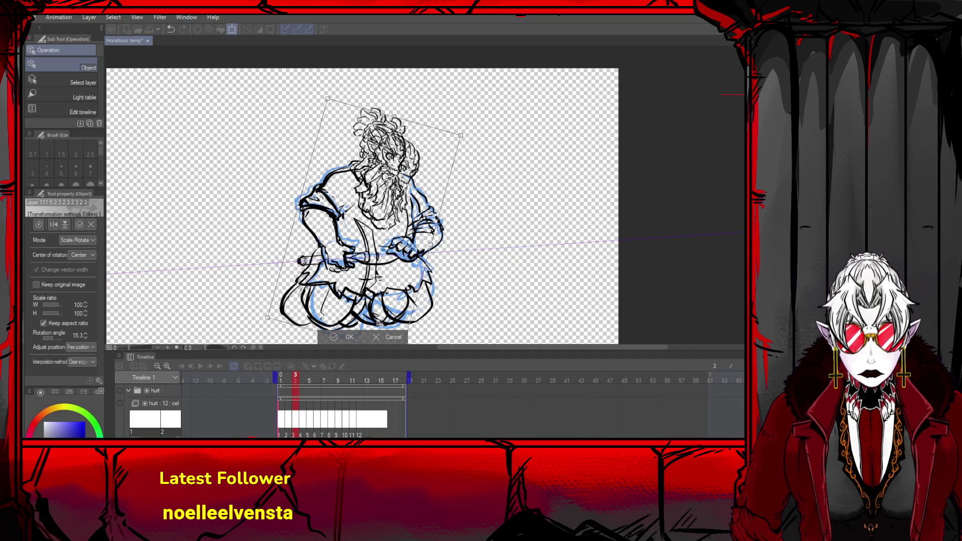
{"action": "left_click", "coordinate": [347, 339]}
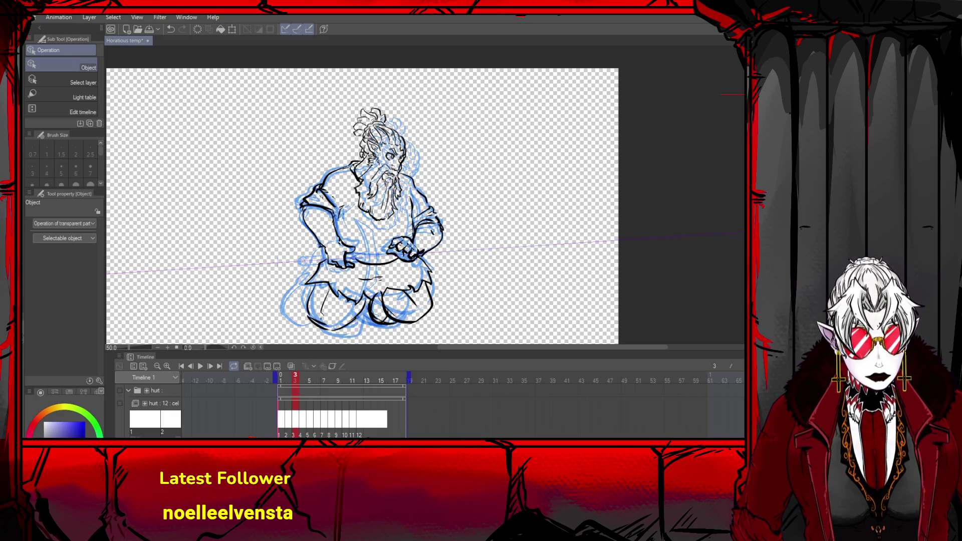
- Ink the belt buckle at the waist with the pen, undoing two strokes
{"action": "scroll", "coordinate": [241, 303], "scroll_direction": "up", "scroll_amount": 2}
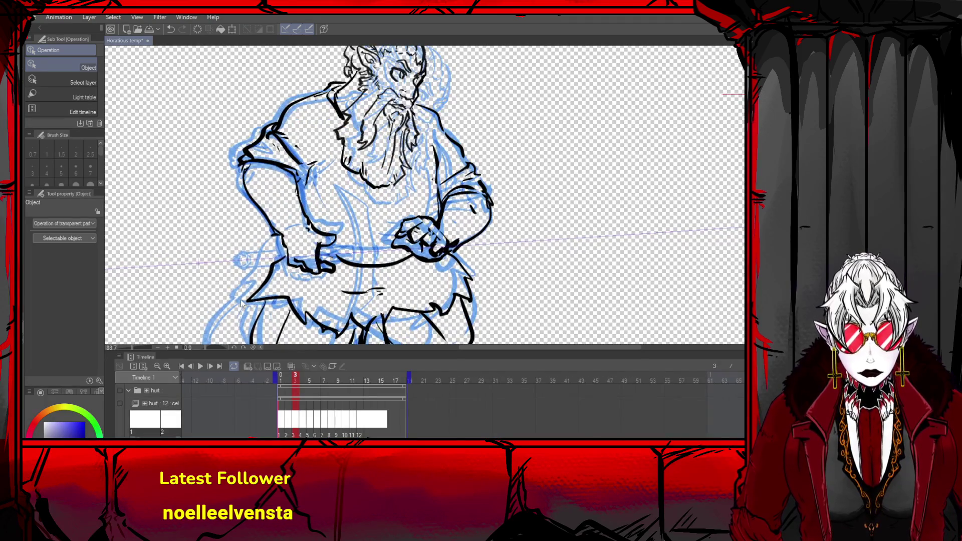
{"action": "key", "text": "p"}
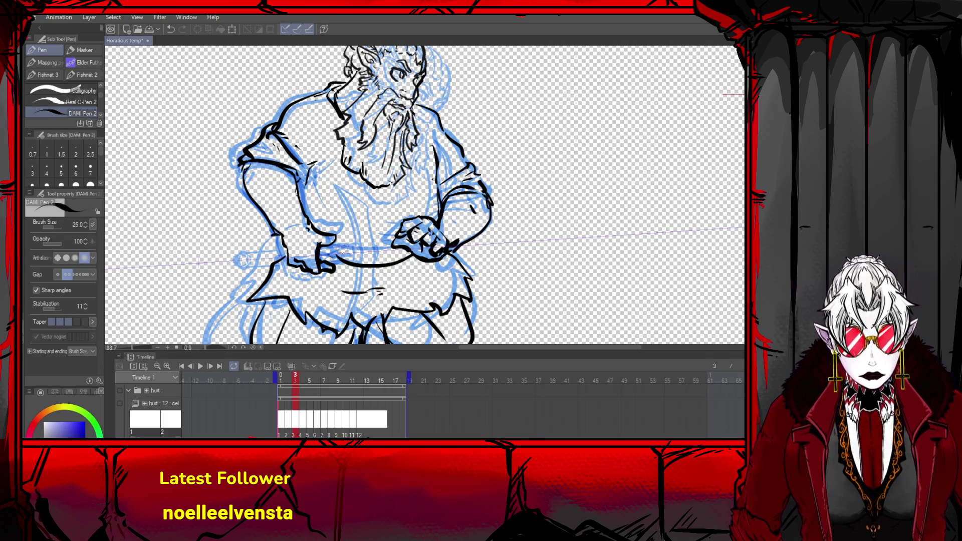
{"action": "left_click_drag", "start_coordinate": [316, 244], "coordinate": [348, 246]}
{"action": "left_click_drag", "start_coordinate": [327, 262], "coordinate": [344, 263]}
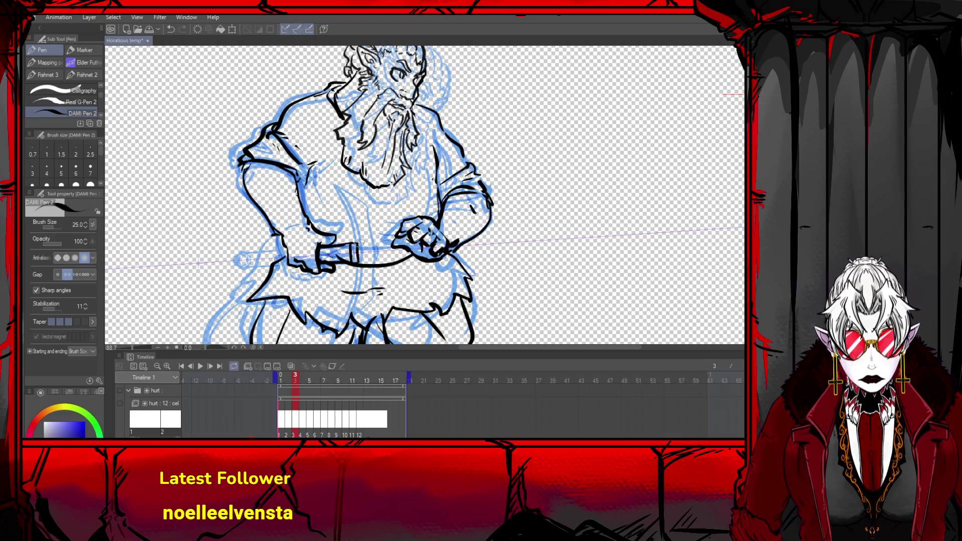
{"action": "key", "text": "ctrl+z"}
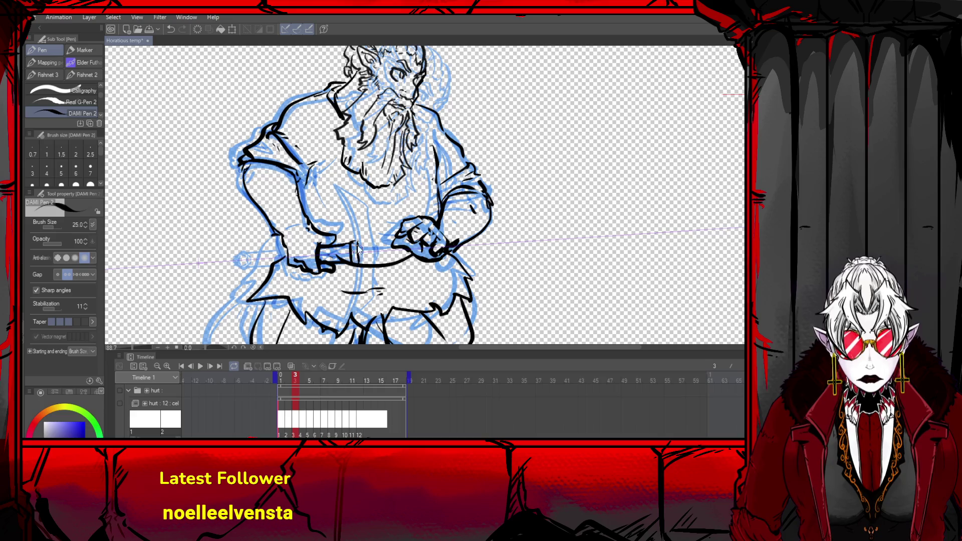
{"action": "key", "text": "ctrl+z"}
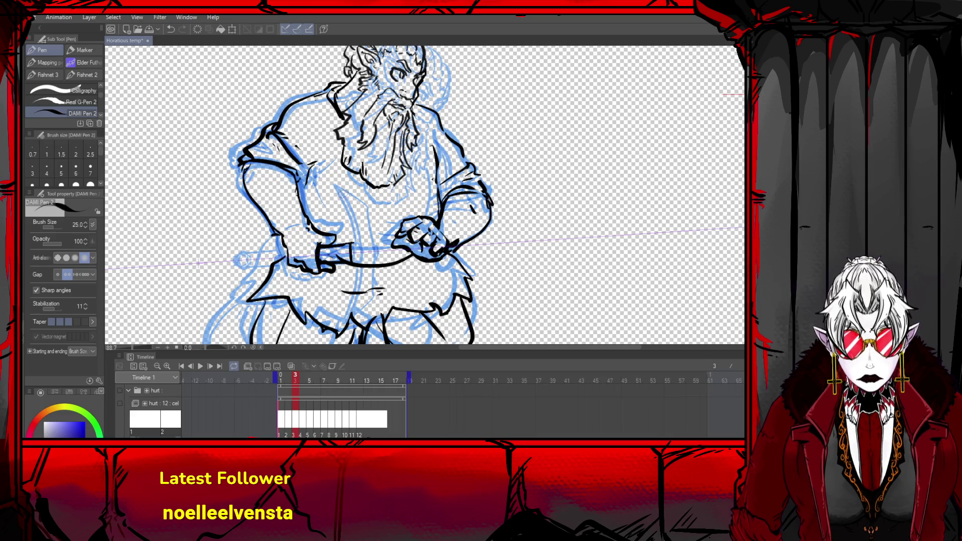
- Try several long lines down the torso, undoing each attempt
{"action": "left_click_drag", "start_coordinate": [340, 190], "coordinate": [354, 314]}
{"action": "key", "text": "ctrl+z"}
{"action": "mouse_move", "coordinate": [352, 271]}
{"action": "left_mouse_down"}
{"action": "mouse_move", "coordinate": [341, 188]}
{"action": "mouse_move", "coordinate": [368, 313]}
{"action": "left_mouse_up"}
{"action": "key", "text": "ctrl+z"}
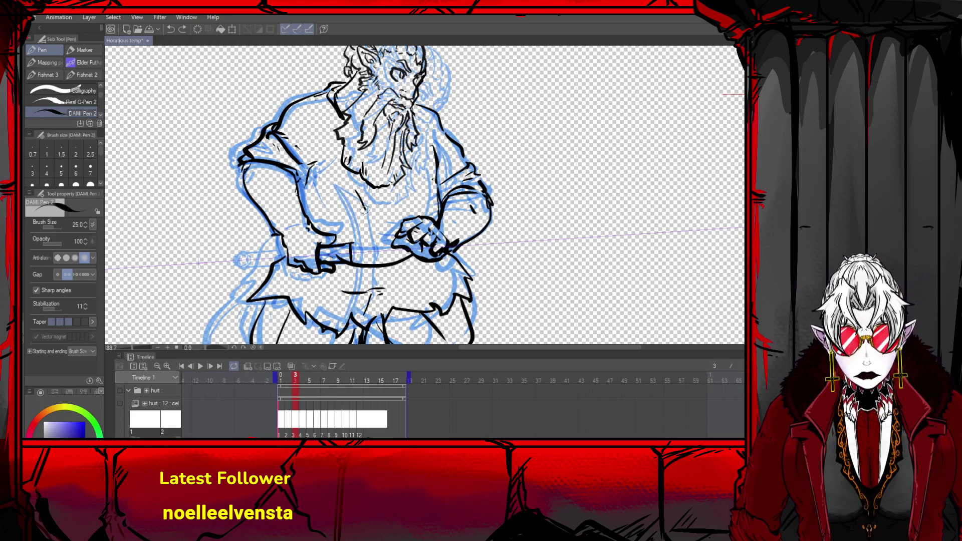
{"action": "left_click_drag", "start_coordinate": [363, 208], "coordinate": [369, 254]}
{"action": "left_click_drag", "start_coordinate": [335, 175], "coordinate": [356, 323]}
{"action": "key", "text": "ctrl+z"}
{"action": "key", "text": "ctrl+z"}
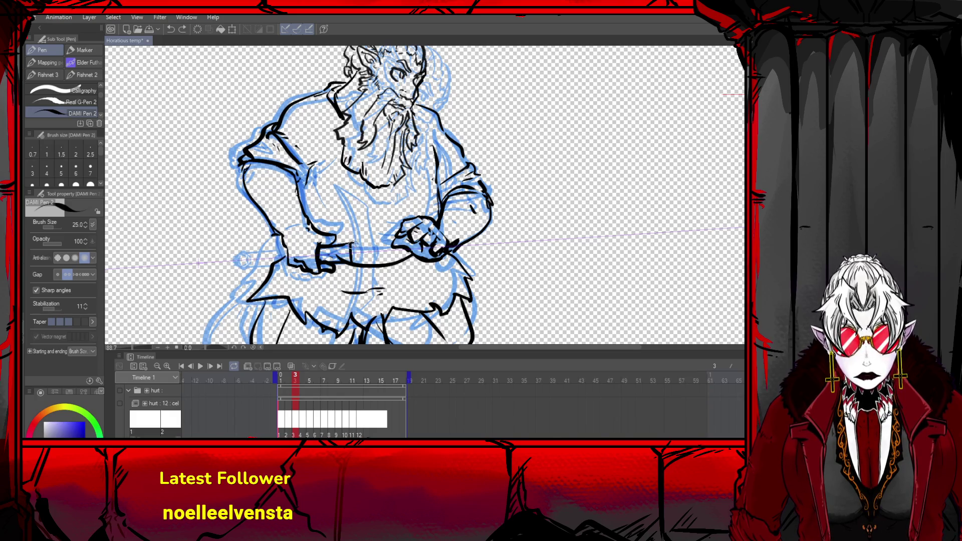
{"action": "left_click_drag", "start_coordinate": [343, 189], "coordinate": [355, 313]}
{"action": "key", "text": "ctrl+z"}
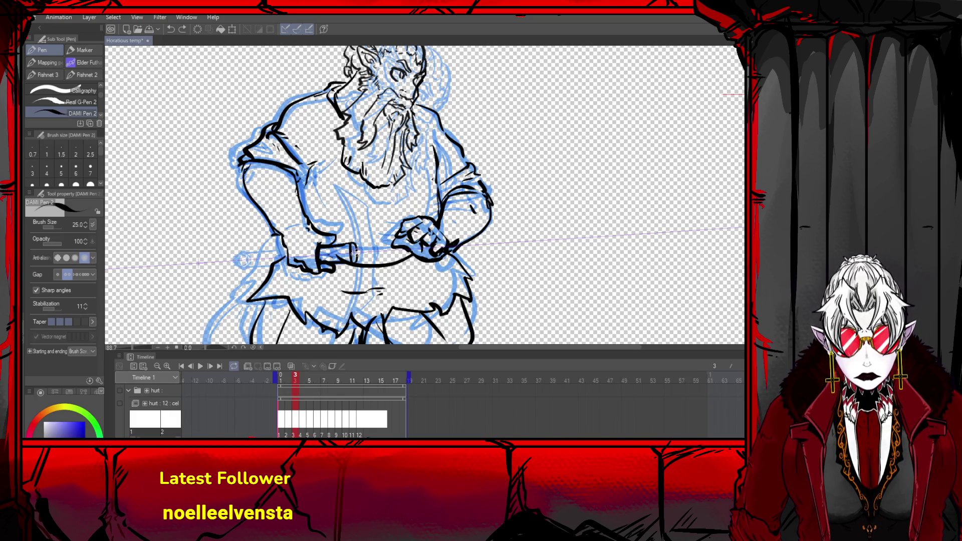
- Extend the belt's left end and redraw the left side of the buckle
{"action": "left_click_drag", "start_coordinate": [355, 253], "coordinate": [351, 247]}
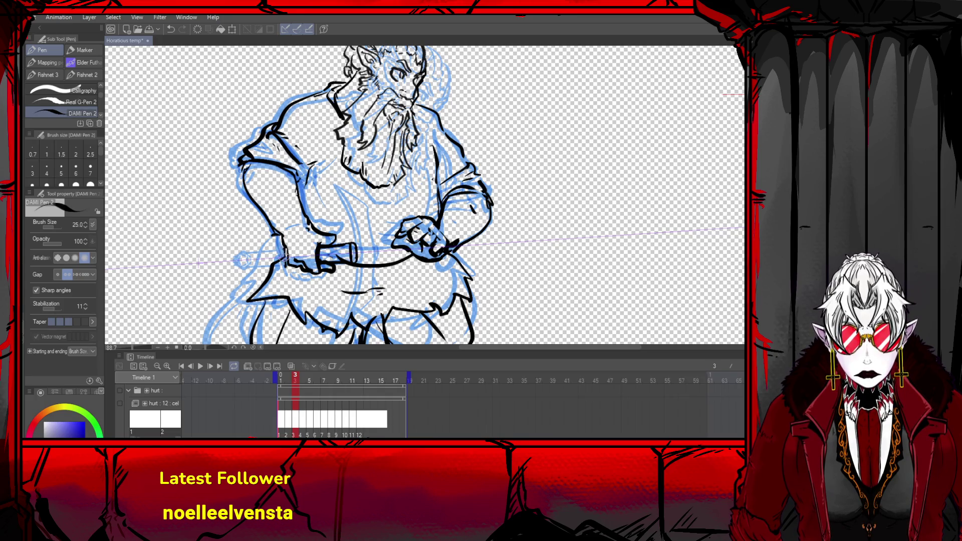
{"action": "mouse_move", "coordinate": [241, 254]}
{"action": "left_mouse_down"}
{"action": "mouse_move", "coordinate": [283, 245]}
{"action": "mouse_move", "coordinate": [235, 261]}
{"action": "mouse_move", "coordinate": [261, 250]}
{"action": "left_mouse_up"}
{"action": "key", "text": "ctrl+z"}
{"action": "key", "text": "ctrl+z"}
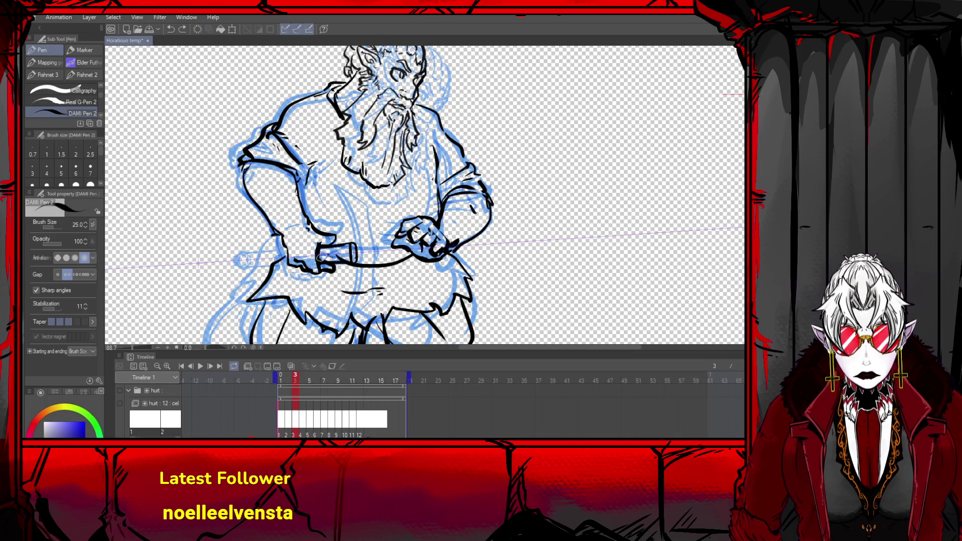
{"action": "left_click_drag", "start_coordinate": [351, 242], "coordinate": [319, 256]}
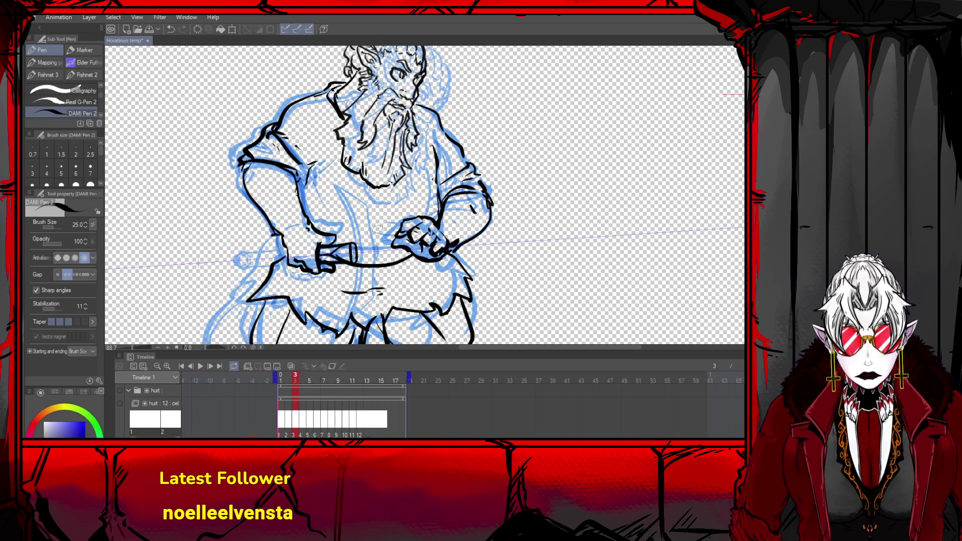
- Ink the pickaxe handle down the torso as a long curve
{"action": "left_click_drag", "start_coordinate": [335, 187], "coordinate": [345, 319]}
{"action": "left_click_drag", "start_coordinate": [351, 208], "coordinate": [357, 293]}
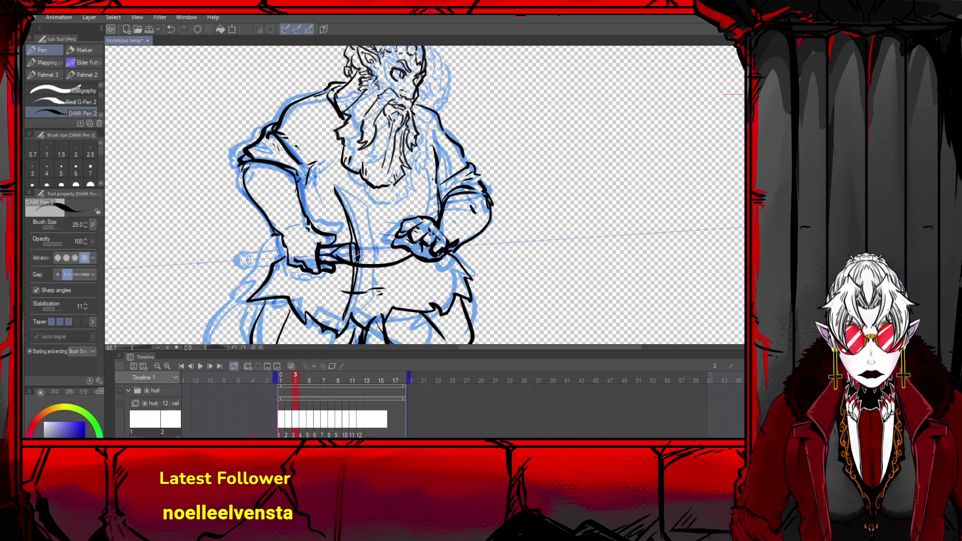
{"action": "key", "text": "ctrl+z"}
{"action": "mouse_move", "coordinate": [334, 173]}
{"action": "left_mouse_down"}
{"action": "mouse_move", "coordinate": [351, 333]}
{"action": "mouse_move", "coordinate": [371, 236]}
{"action": "left_mouse_up"}
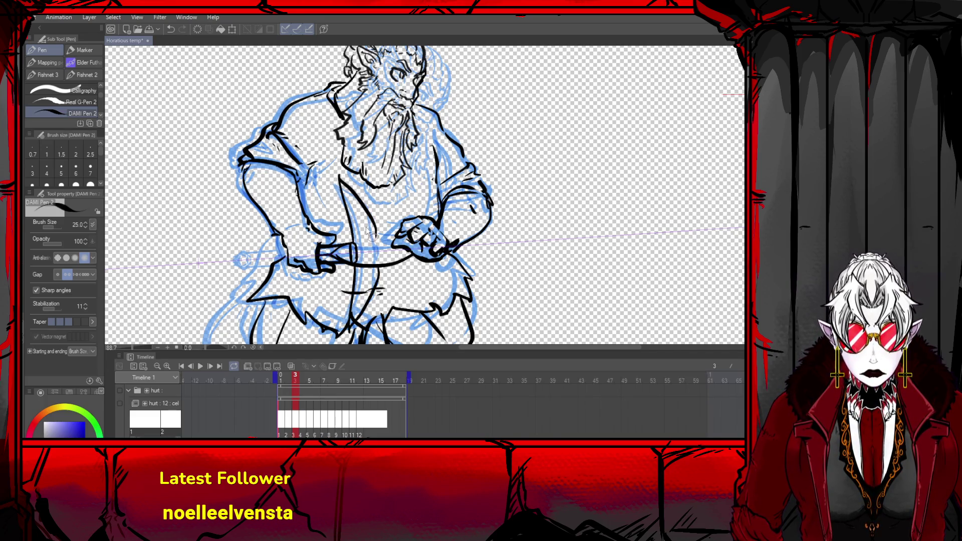
{"action": "key", "text": "ctrl+z"}
{"action": "mouse_move", "coordinate": [335, 188]}
{"action": "left_mouse_down"}
{"action": "mouse_move", "coordinate": [368, 216]}
{"action": "mouse_move", "coordinate": [373, 250]}
{"action": "mouse_move", "coordinate": [372, 296]}
{"action": "mouse_move", "coordinate": [338, 196]}
{"action": "mouse_move", "coordinate": [348, 320]}
{"action": "left_mouse_up"}
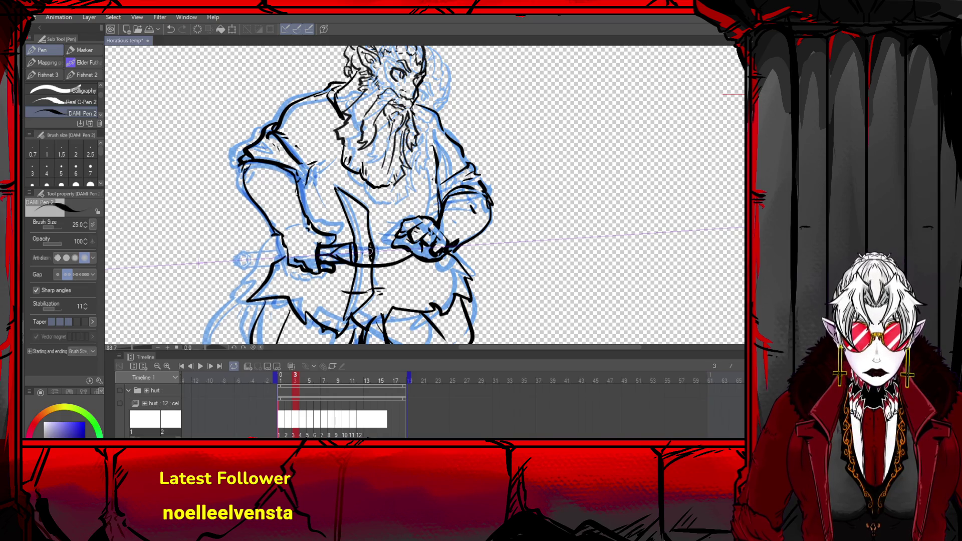
- Ink the handle's left end beside the fist, removing the pommel grip outline
{"action": "mouse_move", "coordinate": [246, 252]}
{"action": "left_mouse_down"}
{"action": "mouse_move", "coordinate": [244, 266]}
{"action": "mouse_move", "coordinate": [294, 246]}
{"action": "mouse_move", "coordinate": [243, 257]}
{"action": "mouse_move", "coordinate": [286, 250]}
{"action": "mouse_move", "coordinate": [245, 256]}
{"action": "mouse_move", "coordinate": [249, 264]}
{"action": "left_mouse_up"}
{"action": "key", "text": "ctrl+z"}
{"action": "key", "text": "ctrl+z"}
{"action": "key", "text": "ctrl+y"}
{"action": "key", "text": "ctrl+z"}
{"action": "key", "text": "ctrl+z"}
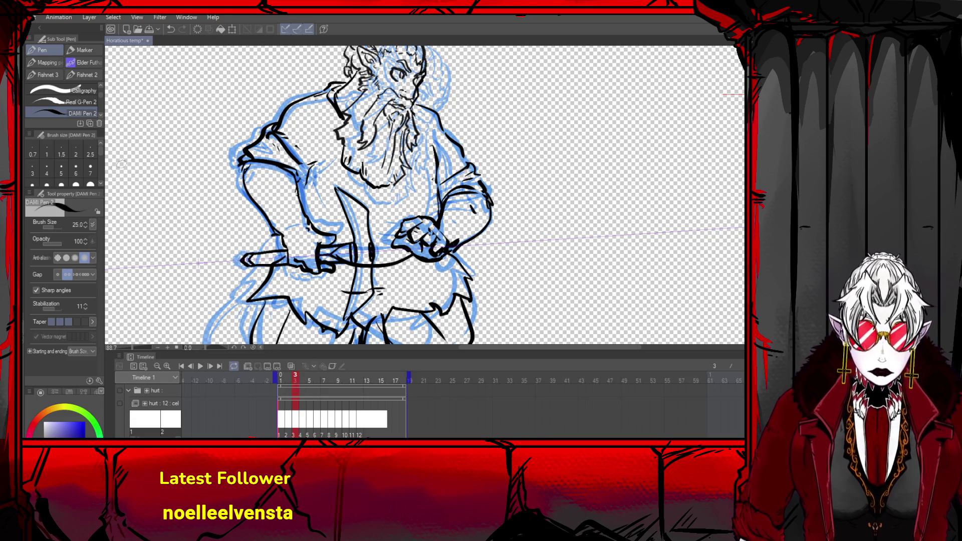
- Zoom out, check an empty later frame, and return to frame 1
{"action": "scroll", "coordinate": [122, 164], "scroll_direction": "down", "scroll_amount": 5}
{"action": "scroll", "coordinate": [170, 196], "scroll_direction": "down", "scroll_amount": 4}
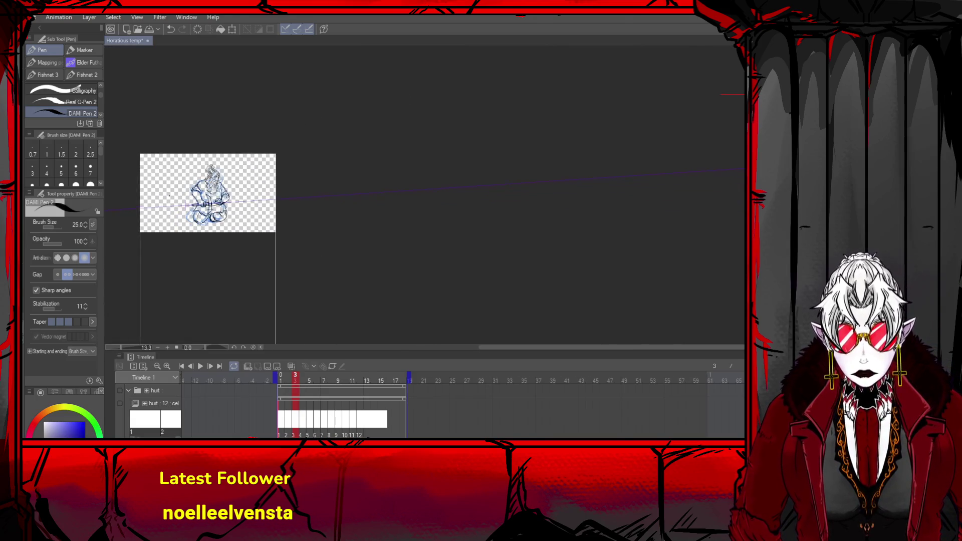
{"action": "scroll", "coordinate": [170, 195], "scroll_direction": "up", "scroll_amount": 4}
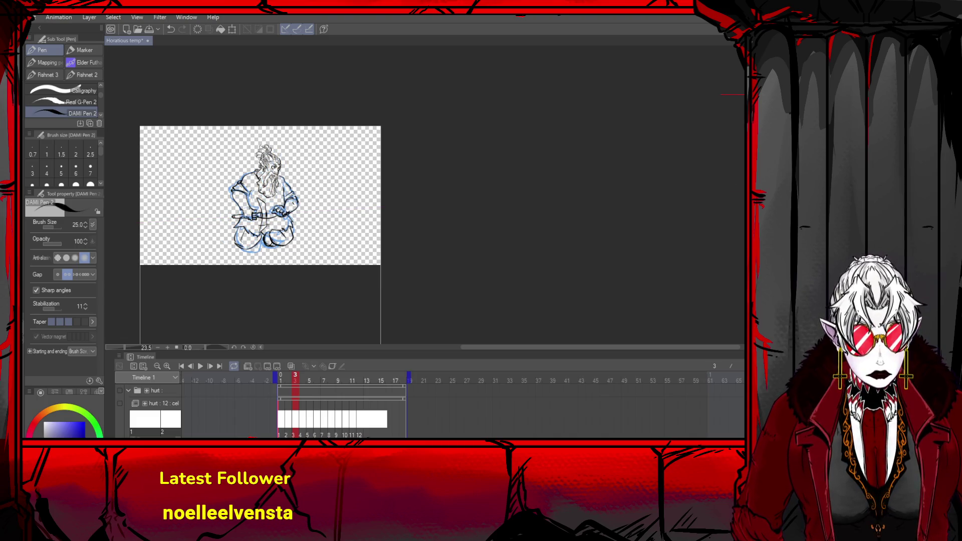
{"action": "scroll", "coordinate": [220, 188], "scroll_direction": "up", "scroll_amount": 4}
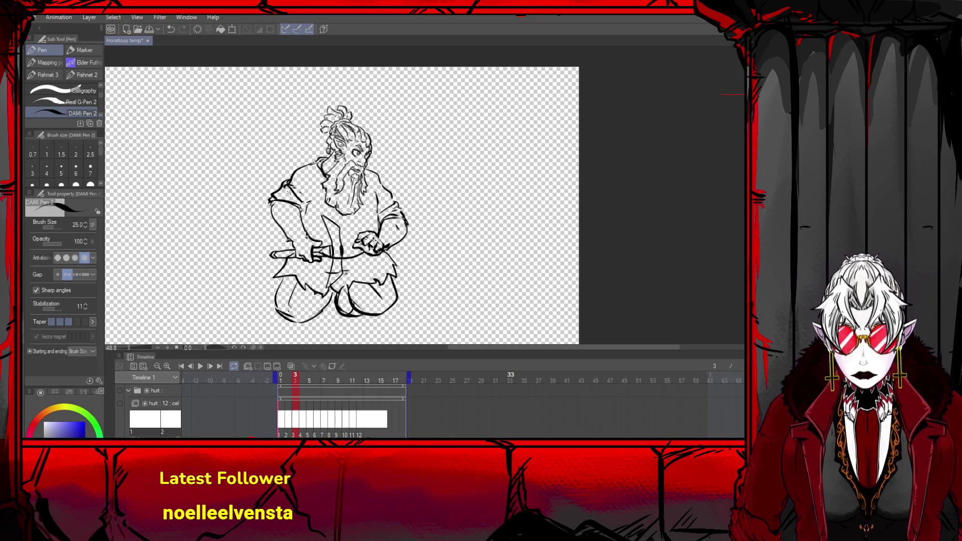
{"action": "left_click", "coordinate": [403, 381]}
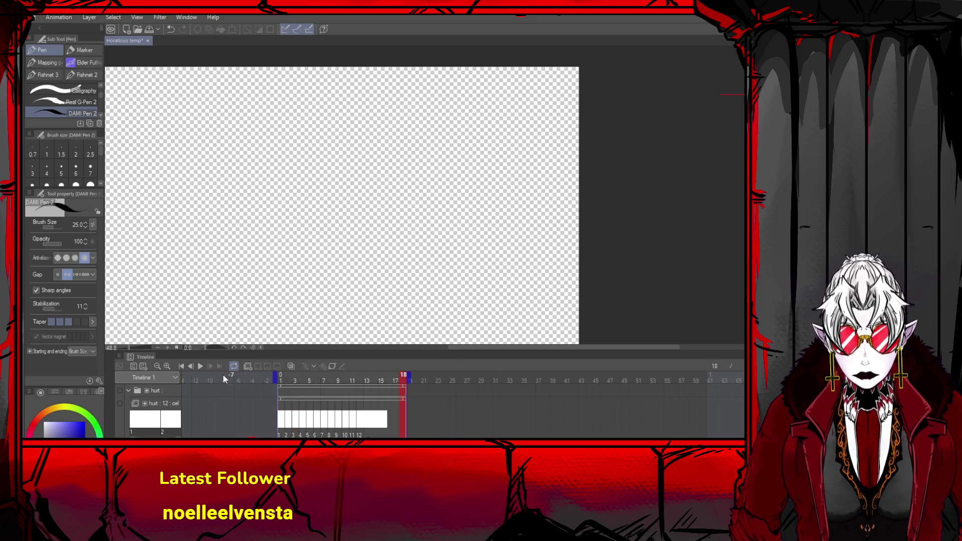
{"action": "left_click", "coordinate": [182, 366]}
- Play the hurt animation, stop it, and step forward to frame 5
{"action": "left_click", "coordinate": [212, 365]}
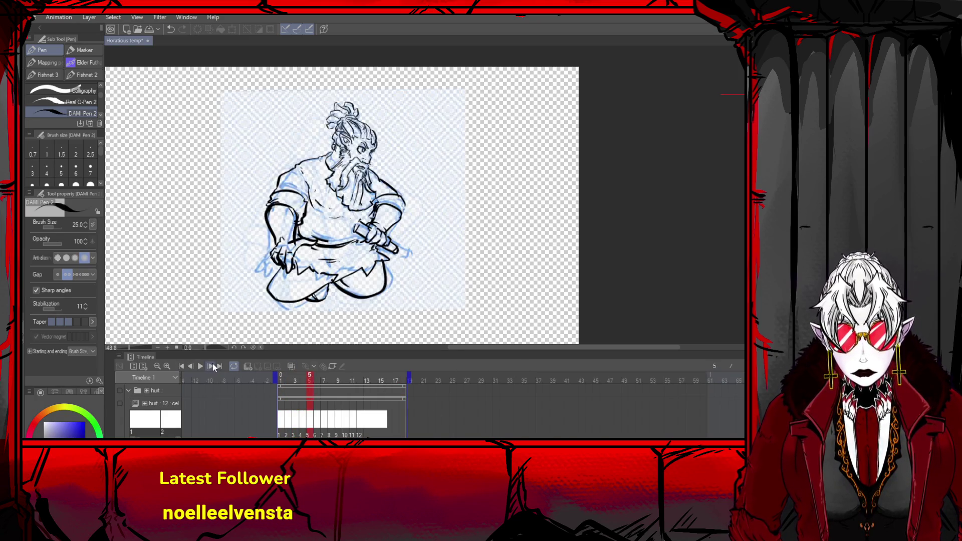
{"action": "left_click", "coordinate": [199, 366]}
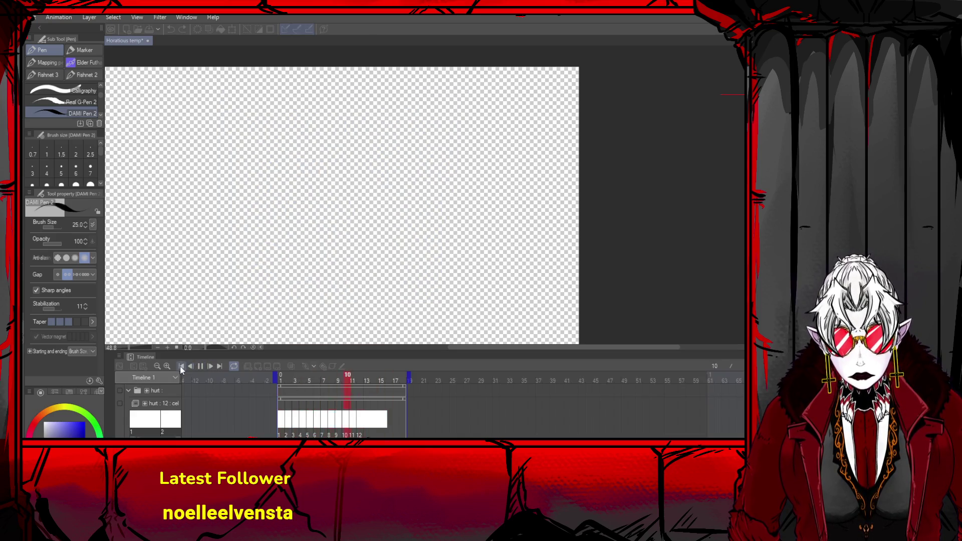
{"action": "left_click", "coordinate": [181, 367]}
{"action": "left_click", "coordinate": [180, 367]}
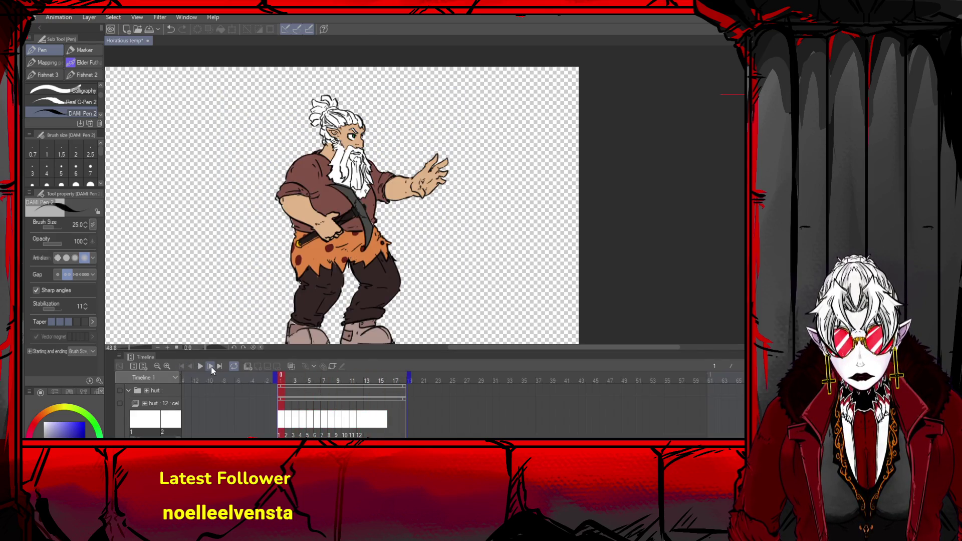
{"action": "left_click", "coordinate": [211, 367]}
{"action": "left_click", "coordinate": [212, 366]}
{"action": "left_click", "coordinate": [212, 366]}
{"action": "left_click", "coordinate": [211, 367]}
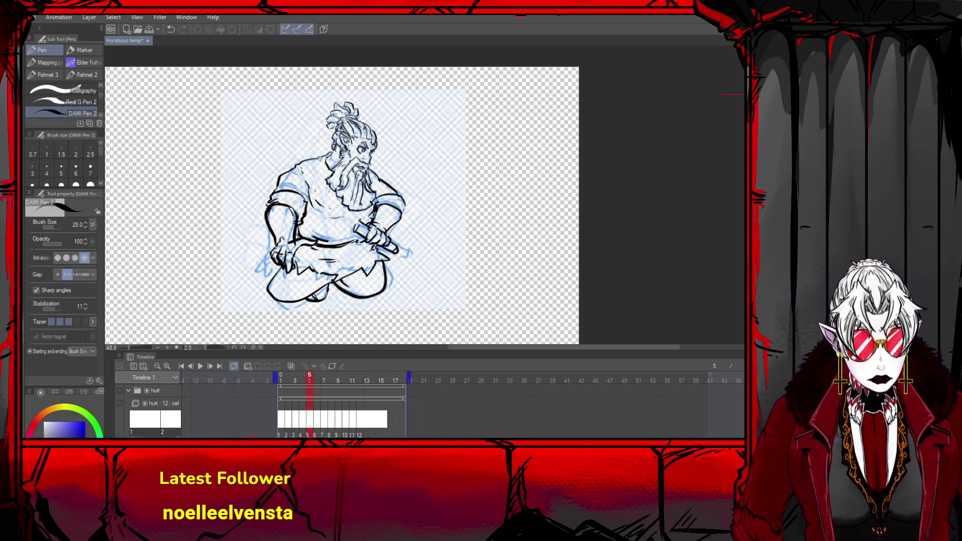
- Hide the blue rough sketch to view frame 5's black line art alone
{"action": "key", "text": "o"}
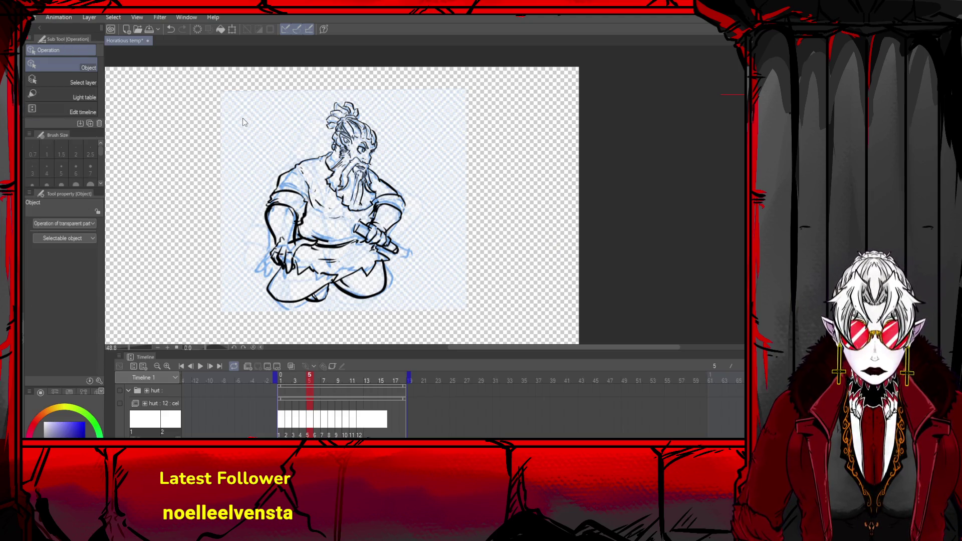
{"action": "left_click", "coordinate": [242, 118]}
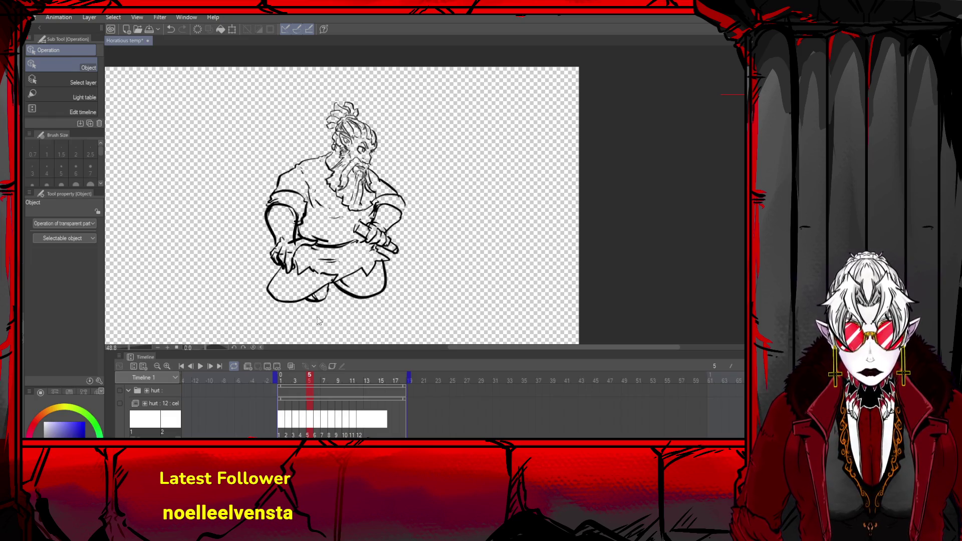
{"action": "key", "text": "p"}
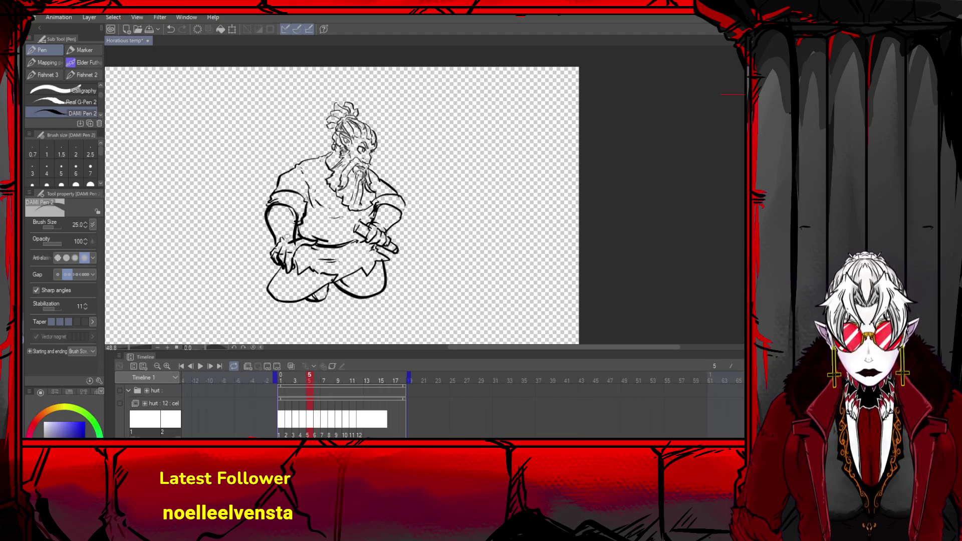
{"action": "key", "text": "o"}
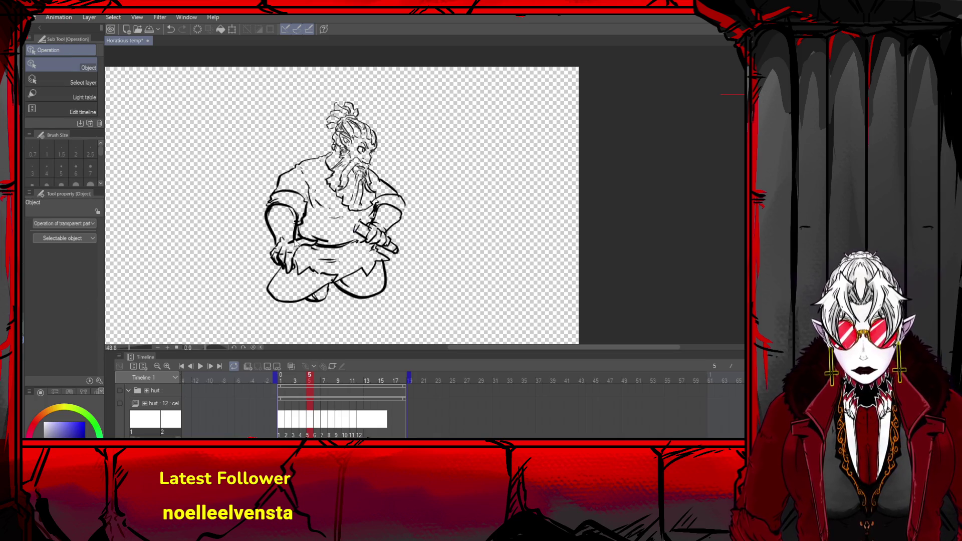
- Compare earlier arm poses with undo and redo, ending on the latest inks
{"action": "key", "text": "ctrl+z"}
{"action": "key", "text": "ctrl+z"}
{"action": "key", "text": "ctrl+z"}
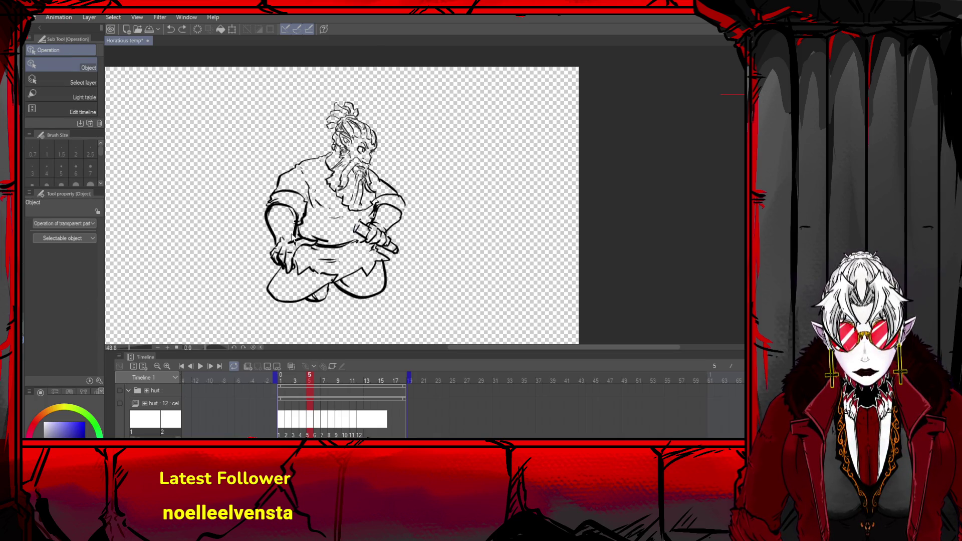
{"action": "key", "text": "ctrl+y"}
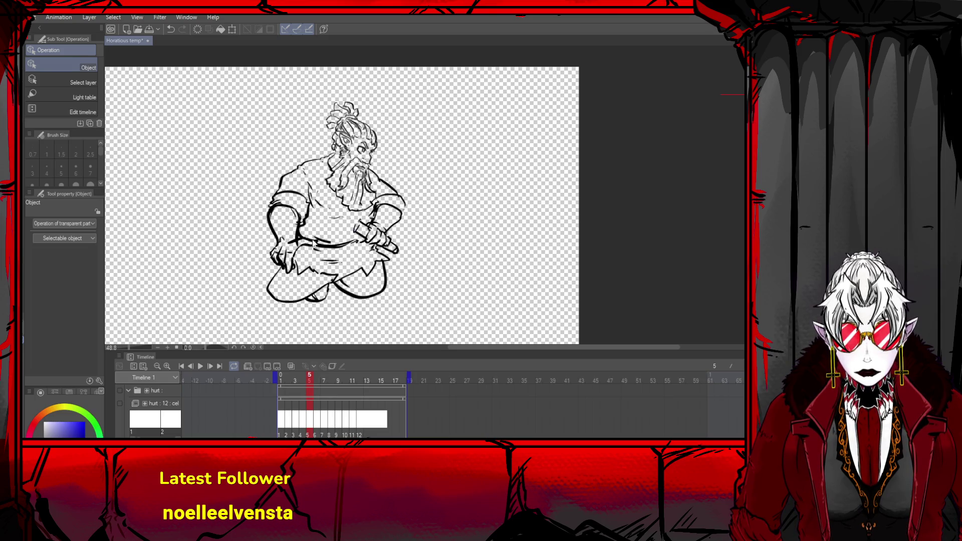
{"action": "key", "text": "ctrl+y"}
{"action": "key", "text": "ctrl+z"}
{"action": "key", "text": "ctrl+y"}
{"action": "key", "text": "ctrl+z"}
{"action": "key", "text": "ctrl+y"}
{"action": "key", "text": "ctrl+z"}
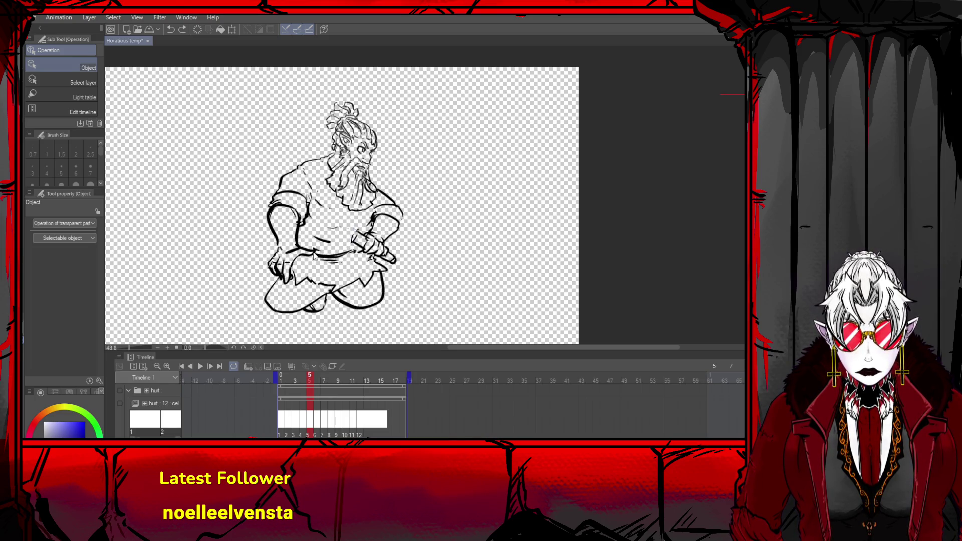
{"action": "key", "text": "ctrl+z"}
{"action": "key", "text": "ctrl+y"}
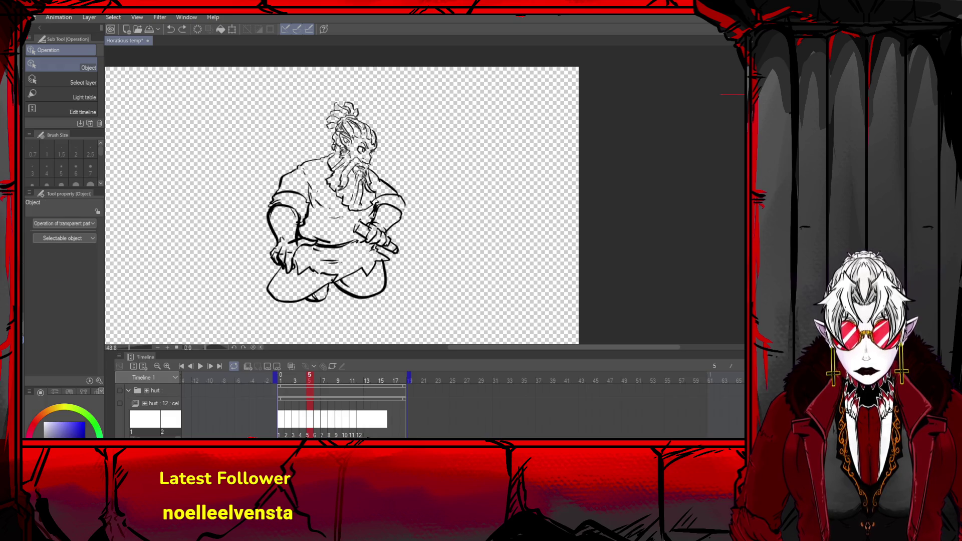
- Rectangle-select the dwarf's lower body and legs and move them down about 20 px
{"action": "key", "text": "m"}
{"action": "left_click_drag", "start_coordinate": [322, 221], "coordinate": [270, 278]}
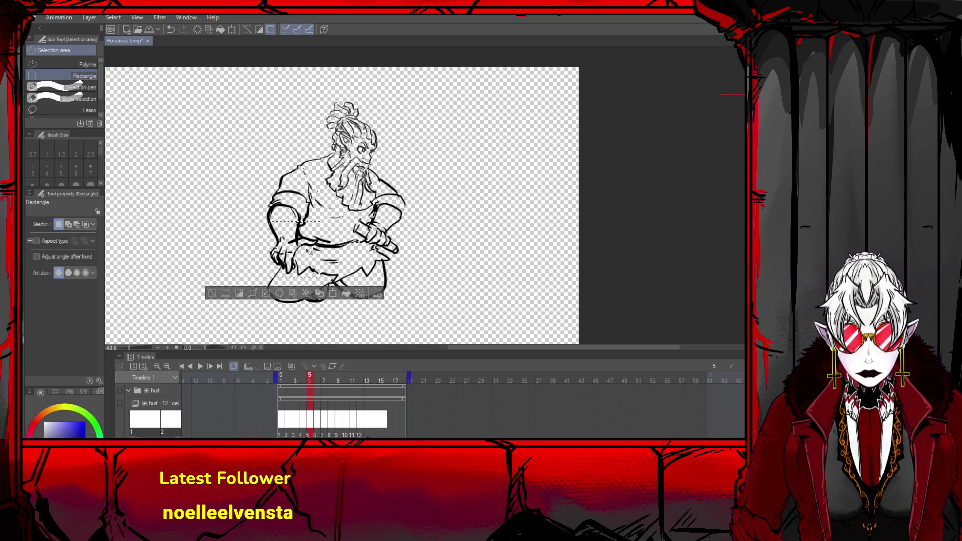
{"action": "left_click_drag", "start_coordinate": [310, 252], "coordinate": [308, 262]}
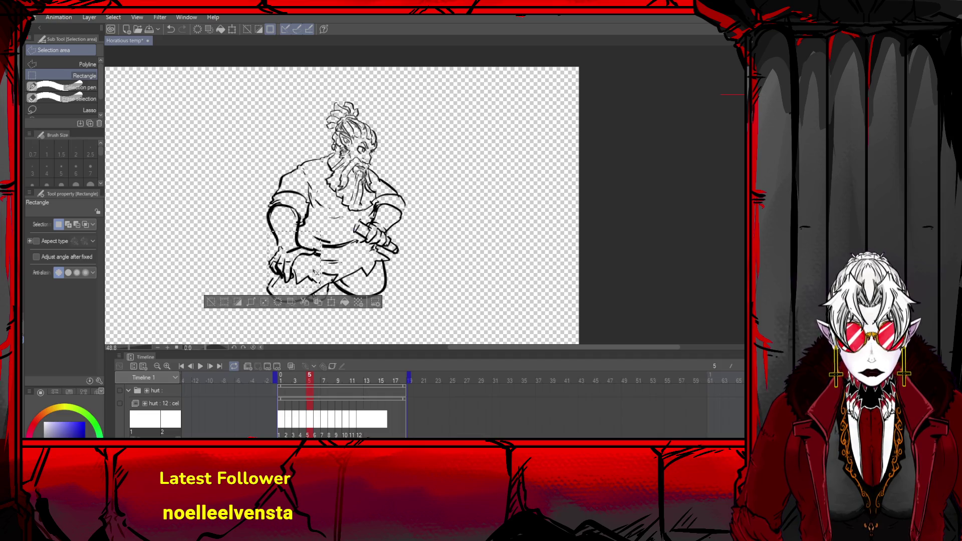
{"action": "left_click", "coordinate": [210, 302]}
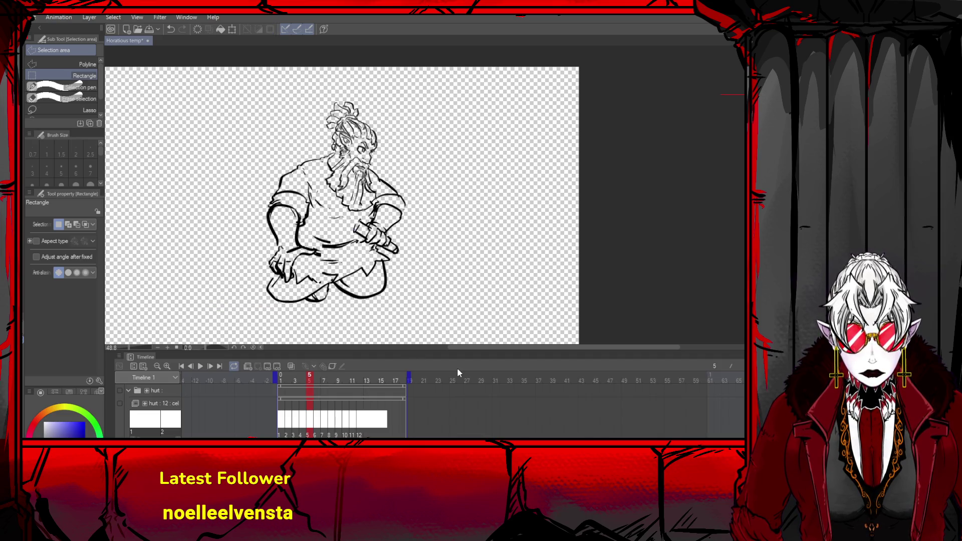
{"action": "key", "text": "ctrl+z"}
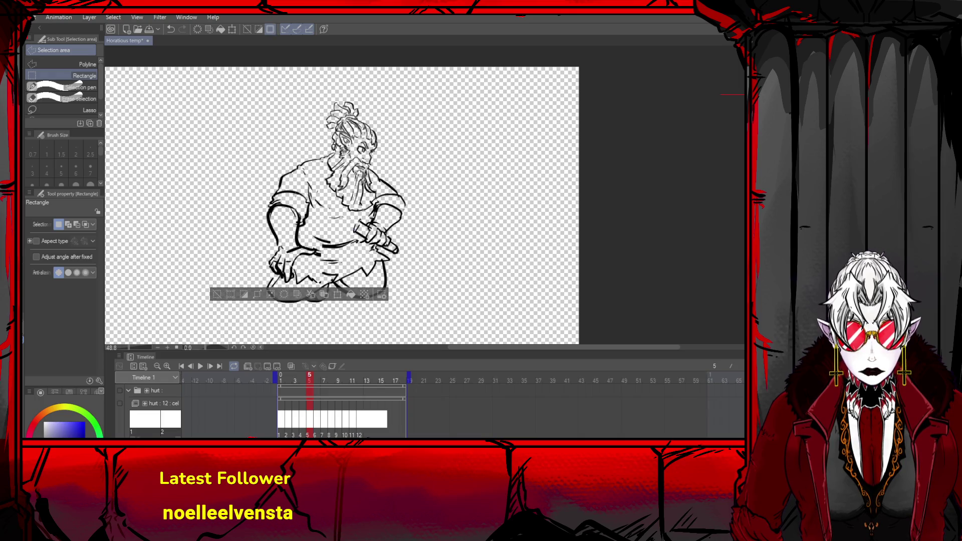
{"action": "key", "text": "ctrl+z"}
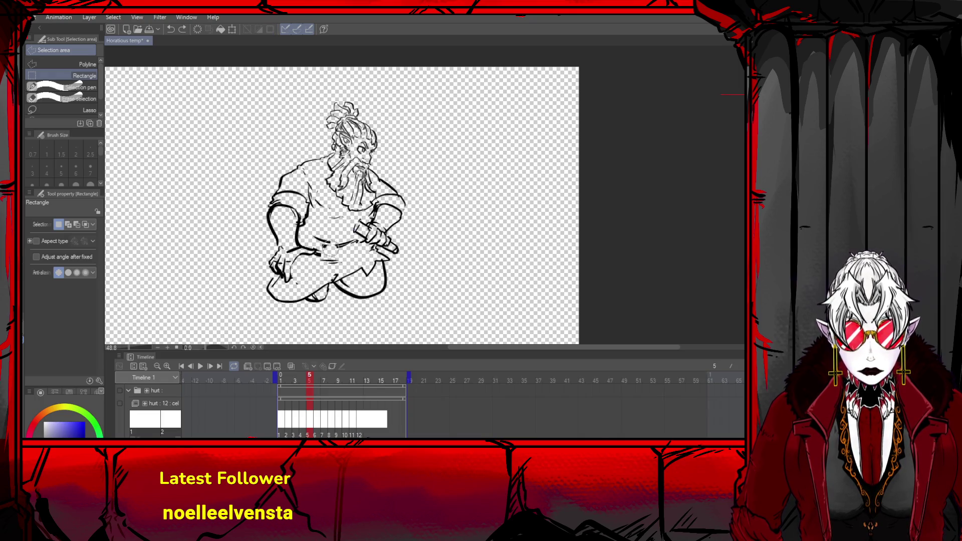
{"action": "key", "text": "ctrl+y"}
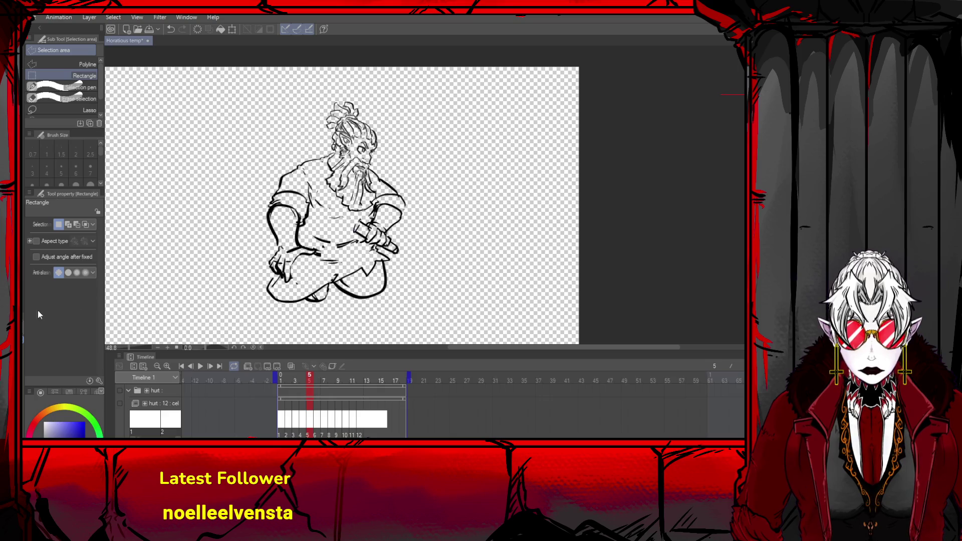
{"action": "key", "text": "p"}
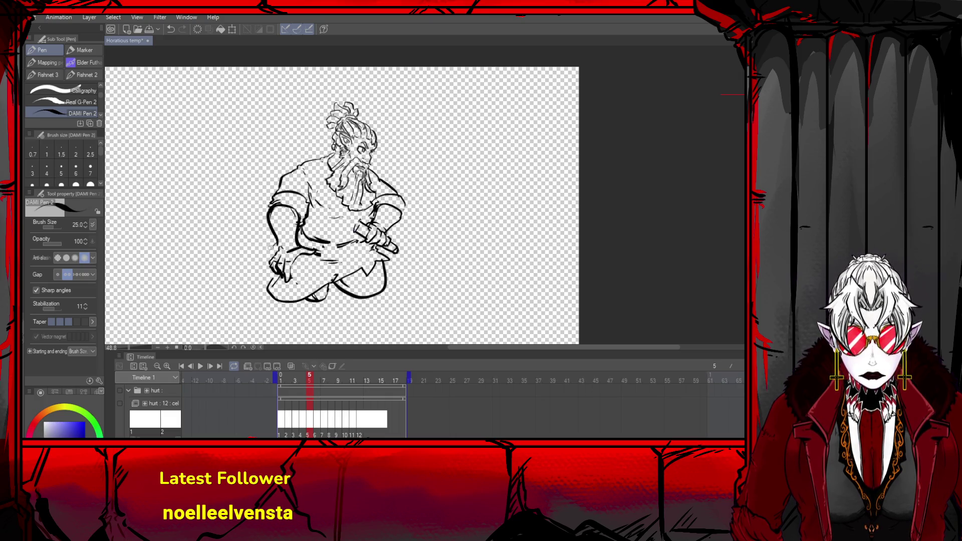
- On frame 5, ink the lap, belly, lower-left leg contour and short crotch marks
{"action": "mouse_move", "coordinate": [268, 246]}
{"action": "left_mouse_down"}
{"action": "mouse_move", "coordinate": [304, 274]}
{"action": "mouse_move", "coordinate": [367, 269]}
{"action": "left_mouse_up"}
{"action": "left_click_drag", "start_coordinate": [311, 244], "coordinate": [340, 239]}
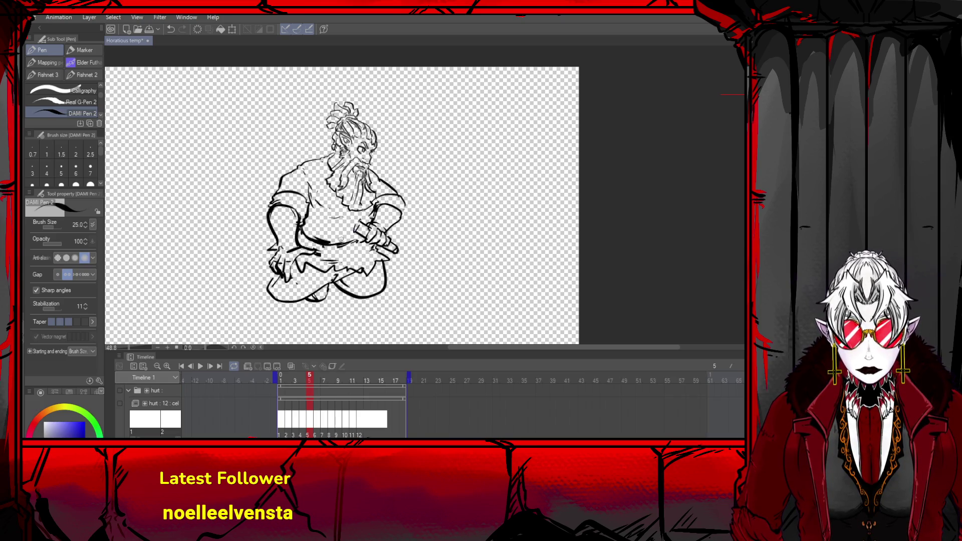
{"action": "left_click_drag", "start_coordinate": [270, 267], "coordinate": [286, 301]}
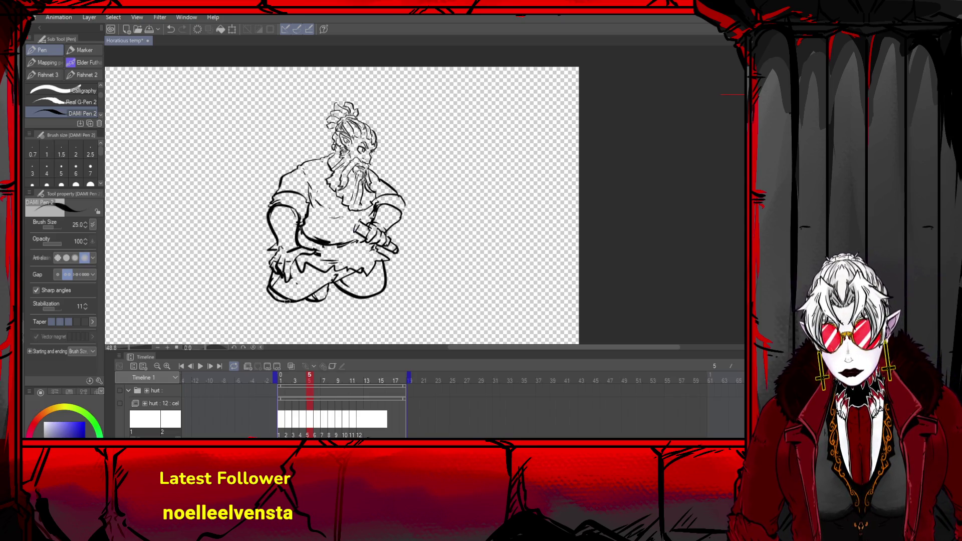
{"action": "left_click_drag", "start_coordinate": [344, 292], "coordinate": [330, 298]}
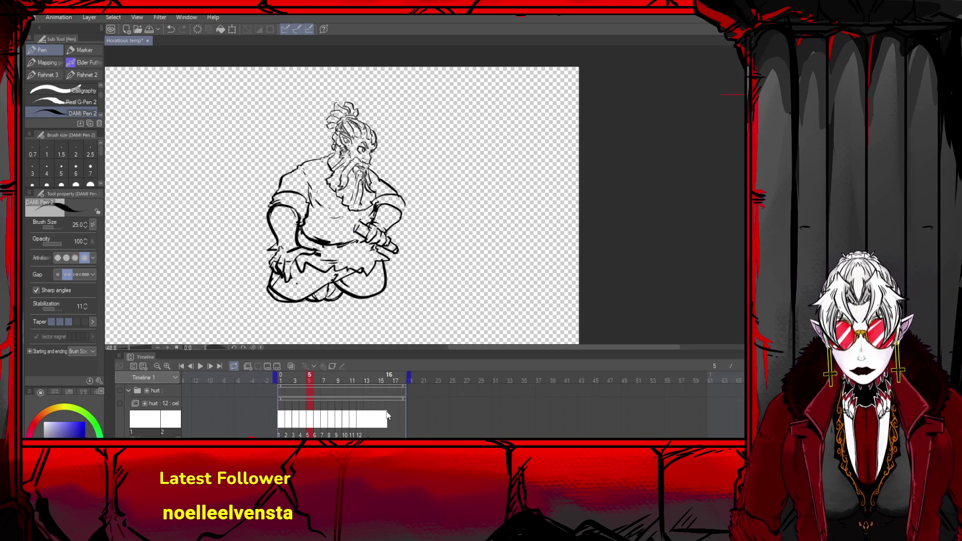
- Step back to frame 1, then forward through the animation to frame 5
{"action": "left_click", "coordinate": [193, 365]}
{"action": "left_click", "coordinate": [193, 365]}
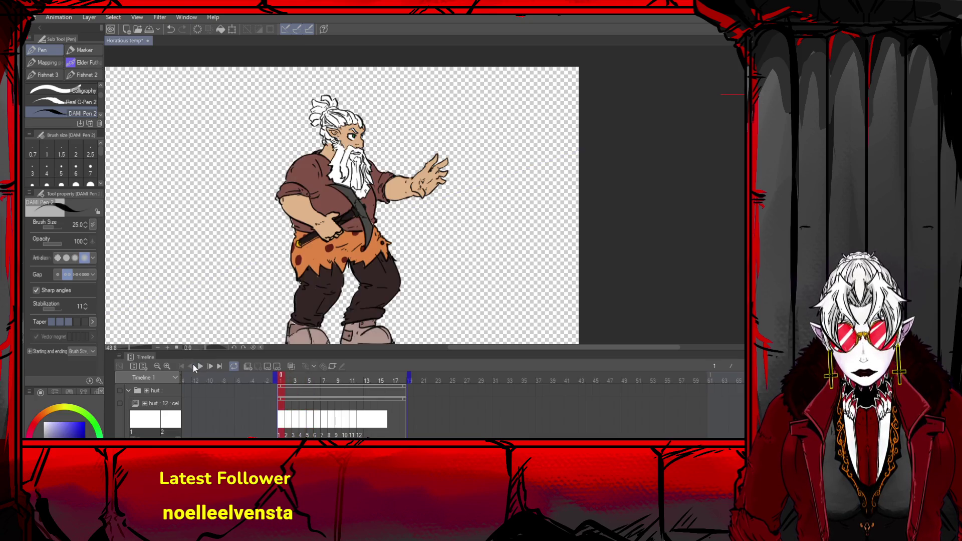
{"action": "left_click", "coordinate": [210, 366]}
{"action": "left_click", "coordinate": [210, 365]}
{"action": "left_click", "coordinate": [211, 366]}
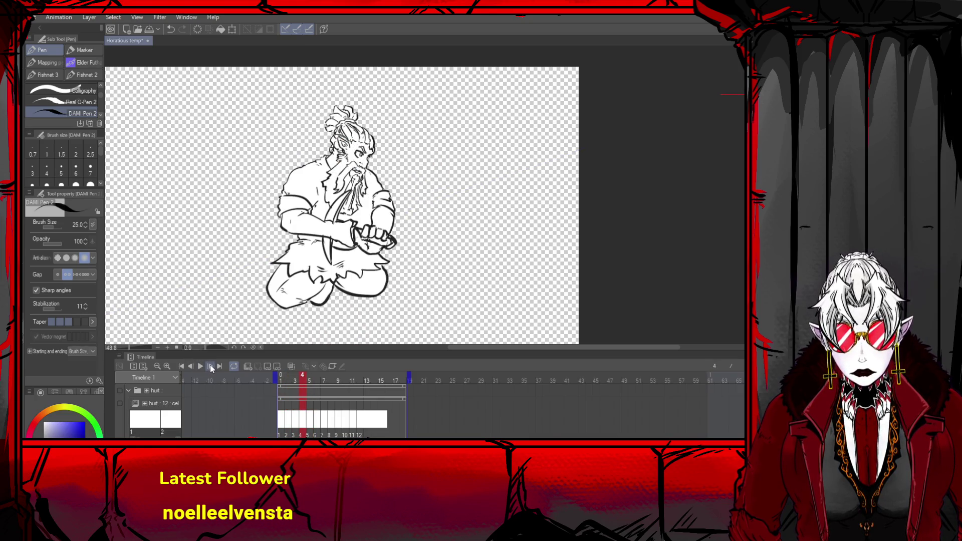
{"action": "left_click", "coordinate": [210, 366]}
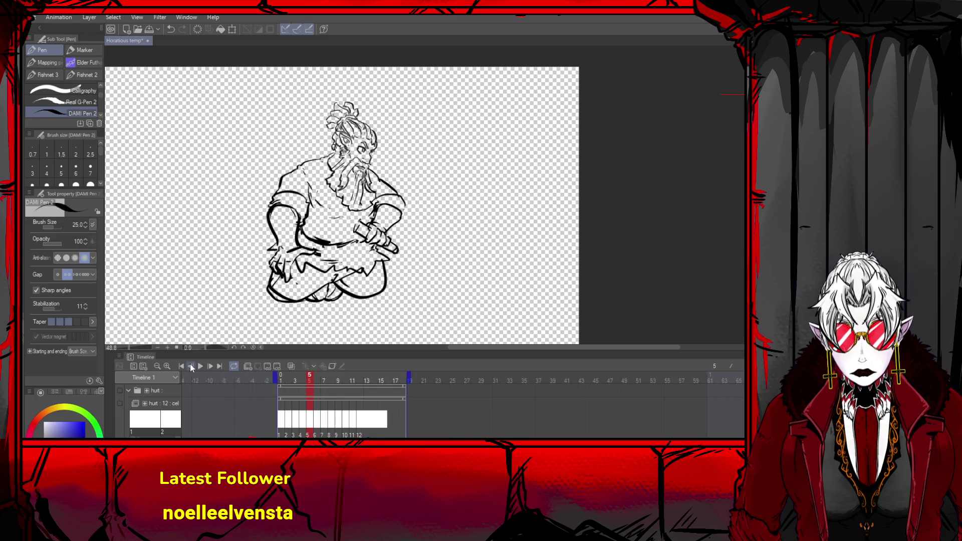
- Return to frame 3 via frames 2 and 4, and undo a stray line across the canvas
{"action": "left_click", "coordinate": [190, 366]}
{"action": "left_click", "coordinate": [190, 365]}
{"action": "left_click", "coordinate": [190, 365]}
{"action": "left_click", "coordinate": [208, 365]}
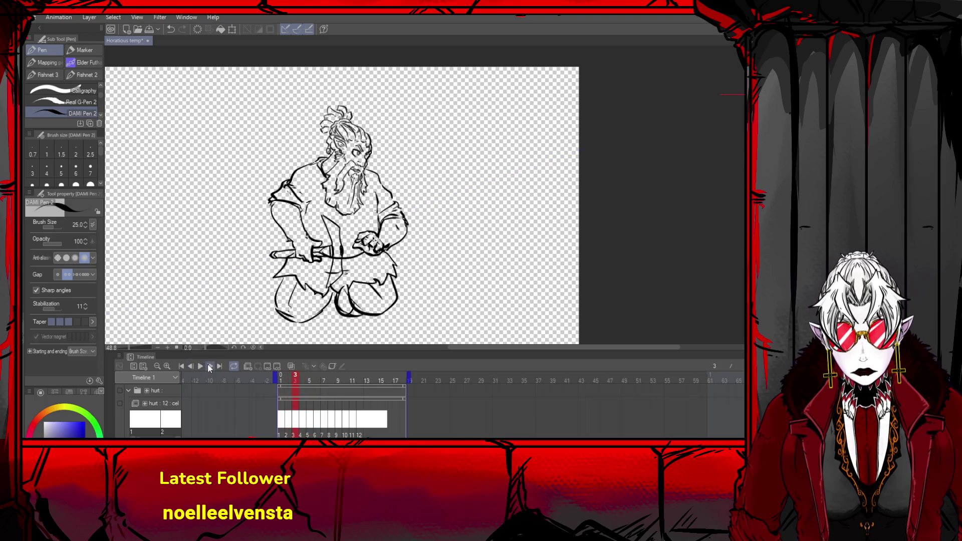
{"action": "left_click", "coordinate": [209, 366]}
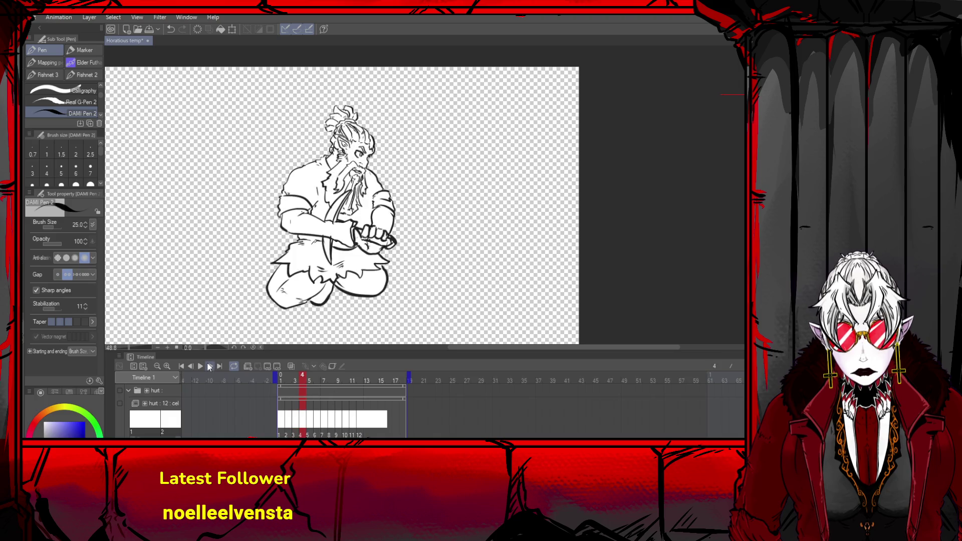
{"action": "left_click", "coordinate": [191, 366]}
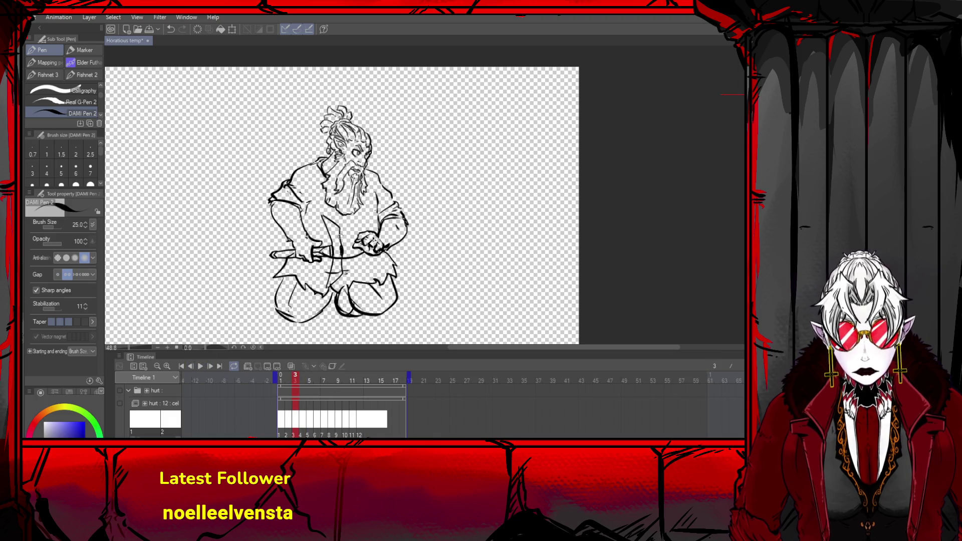
{"action": "key", "text": "ctrl+z"}
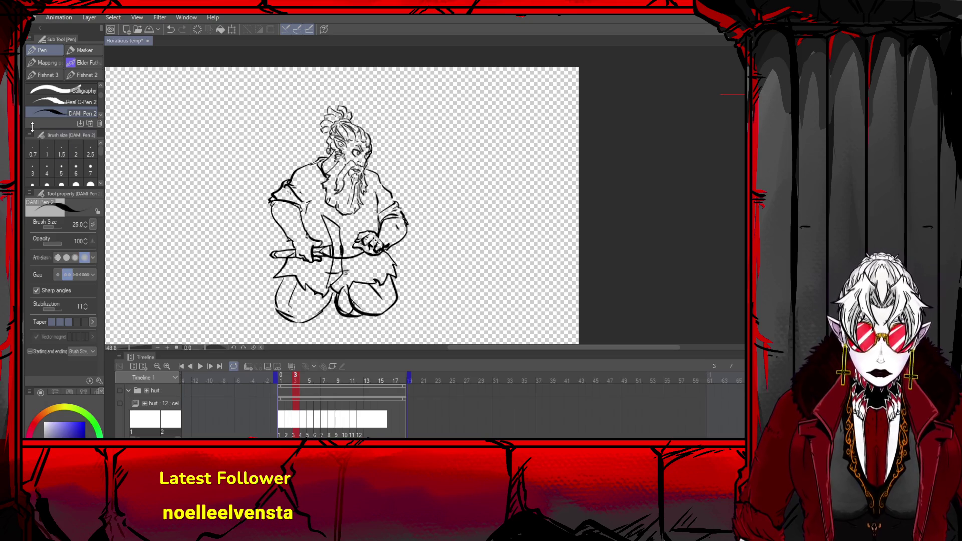
- Select frame 3's ink drawing with the Object tool, zoom in, then return to the pen
{"action": "key", "text": "o"}
{"action": "left_click", "coordinate": [405, 223]}
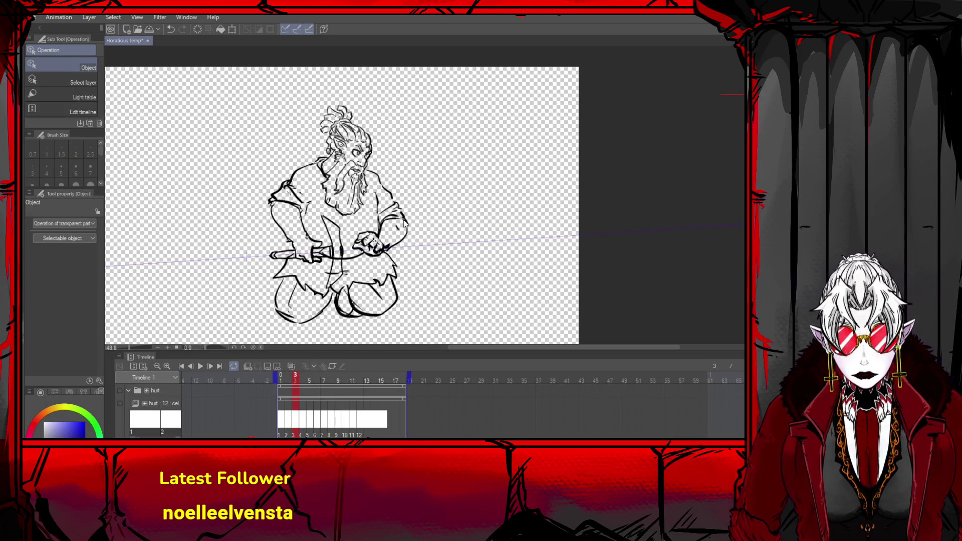
{"action": "scroll", "coordinate": [402, 215], "scroll_direction": "up", "scroll_amount": 2}
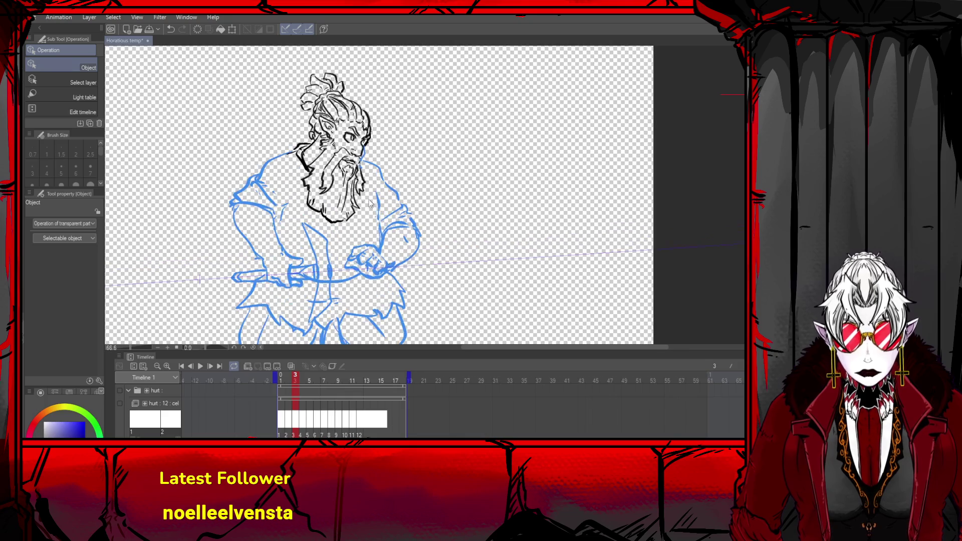
{"action": "scroll", "coordinate": [370, 204], "scroll_direction": "up", "scroll_amount": 1}
{"action": "key", "text": "p"}
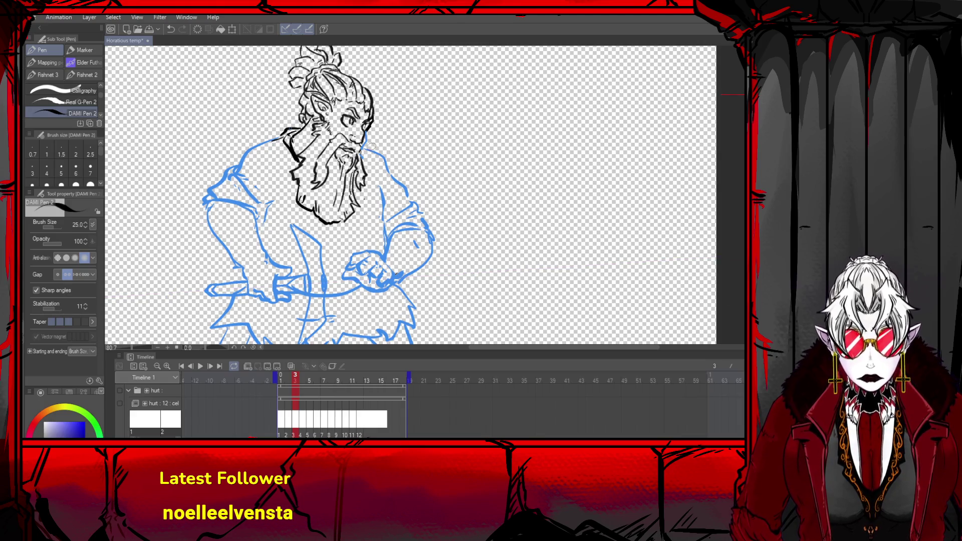
- Ink the dwarf's right shoulder and right side, discarding the rejected shoulder strokes
{"action": "mouse_move", "coordinate": [366, 145]}
{"action": "left_mouse_down"}
{"action": "mouse_move", "coordinate": [400, 186]}
{"action": "mouse_move", "coordinate": [401, 176]}
{"action": "mouse_move", "coordinate": [409, 179]}
{"action": "mouse_move", "coordinate": [416, 199]}
{"action": "mouse_move", "coordinate": [399, 208]}
{"action": "mouse_move", "coordinate": [420, 200]}
{"action": "mouse_move", "coordinate": [429, 223]}
{"action": "left_mouse_up"}
{"action": "key", "text": "ctrl+z"}
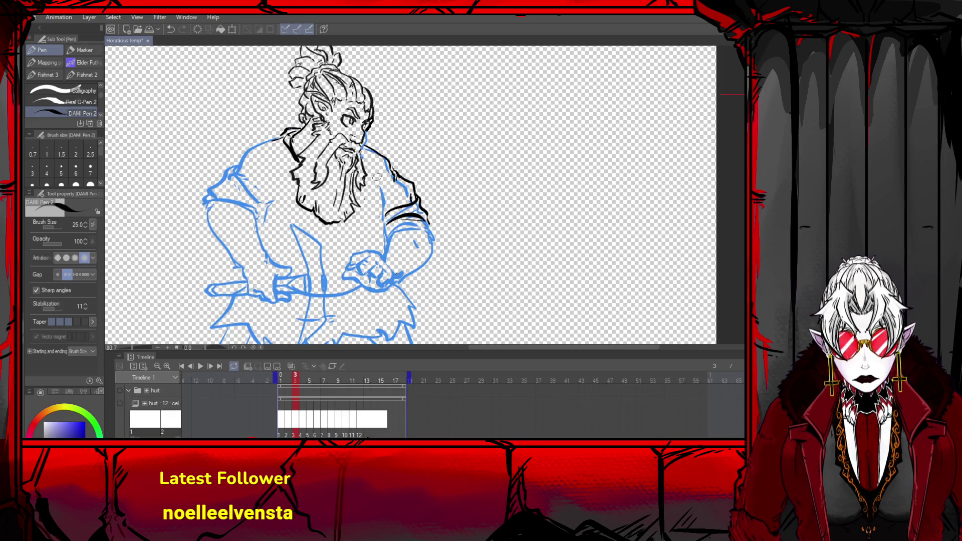
{"action": "left_click_drag", "start_coordinate": [377, 177], "coordinate": [385, 238]}
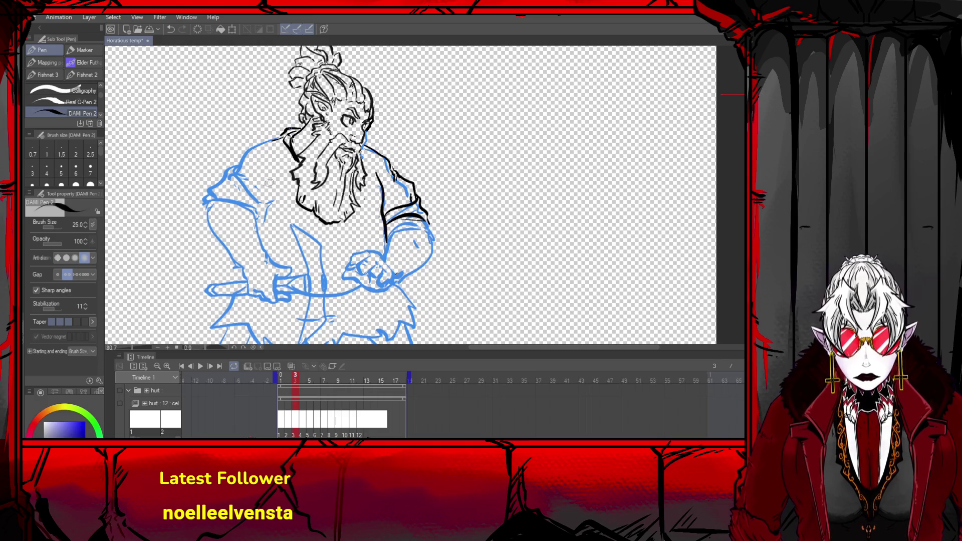
{"action": "mouse_move", "coordinate": [282, 135]}
{"action": "left_mouse_down"}
{"action": "mouse_move", "coordinate": [230, 159]}
{"action": "mouse_move", "coordinate": [233, 193]}
{"action": "mouse_move", "coordinate": [223, 187]}
{"action": "mouse_move", "coordinate": [210, 207]}
{"action": "left_mouse_up"}
{"action": "key", "text": "ctrl+z"}
{"action": "key", "text": "ctrl+z"}
- Try left shoulder, arm and torso strokes, then undo the rough arm lines
{"action": "left_click_drag", "start_coordinate": [210, 208], "coordinate": [257, 219]}
{"action": "mouse_move", "coordinate": [228, 178]}
{"action": "left_mouse_down"}
{"action": "mouse_move", "coordinate": [268, 197]}
{"action": "mouse_move", "coordinate": [273, 213]}
{"action": "left_mouse_up"}
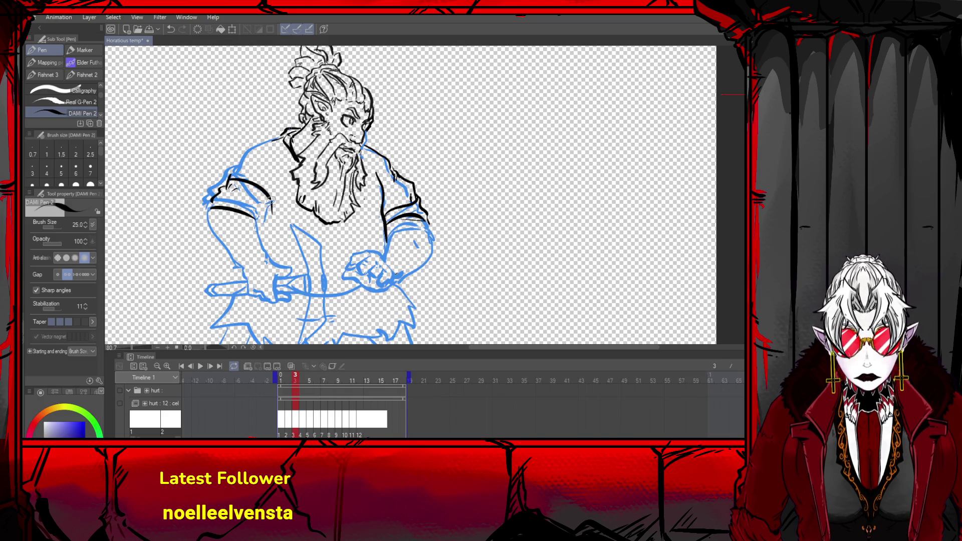
{"action": "mouse_move", "coordinate": [240, 173]}
{"action": "left_mouse_down"}
{"action": "mouse_move", "coordinate": [281, 134]}
{"action": "mouse_move", "coordinate": [253, 153]}
{"action": "left_mouse_up"}
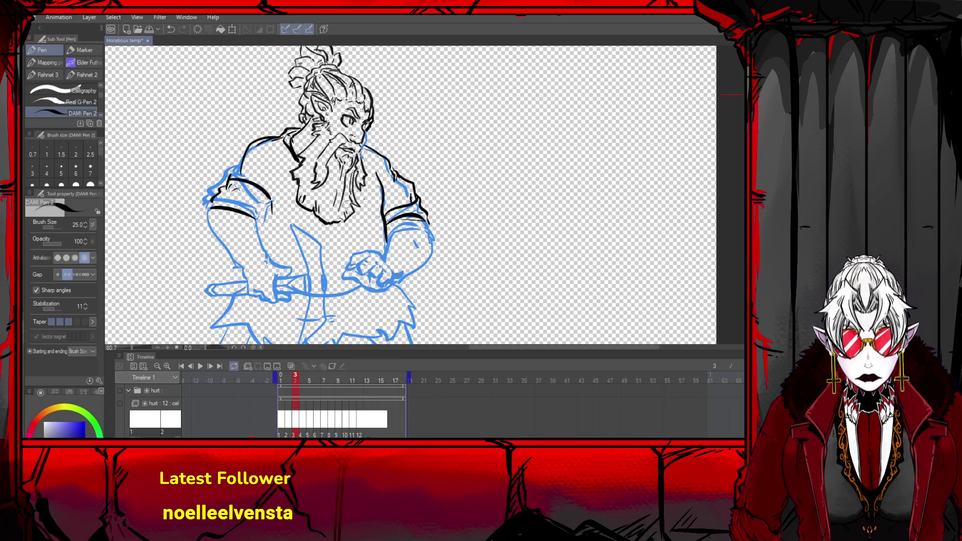
{"action": "left_click_drag", "start_coordinate": [295, 228], "coordinate": [305, 229]}
{"action": "left_click_drag", "start_coordinate": [367, 222], "coordinate": [378, 222]}
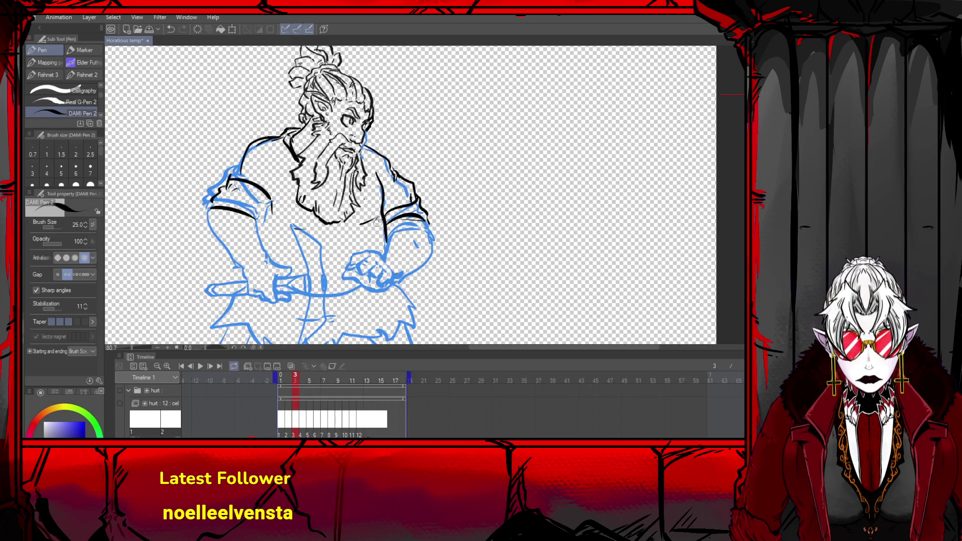
{"action": "key", "text": "ctrl+z"}
{"action": "key", "text": "ctrl+z"}
{"action": "key", "text": "ctrl+z"}
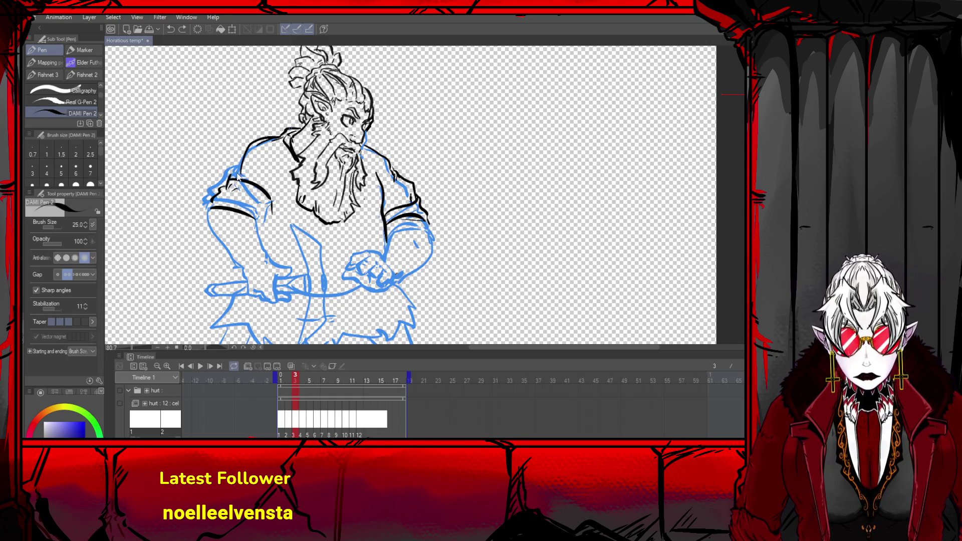
{"action": "key", "text": "ctrl+z"}
{"action": "key", "text": "ctrl+z"}
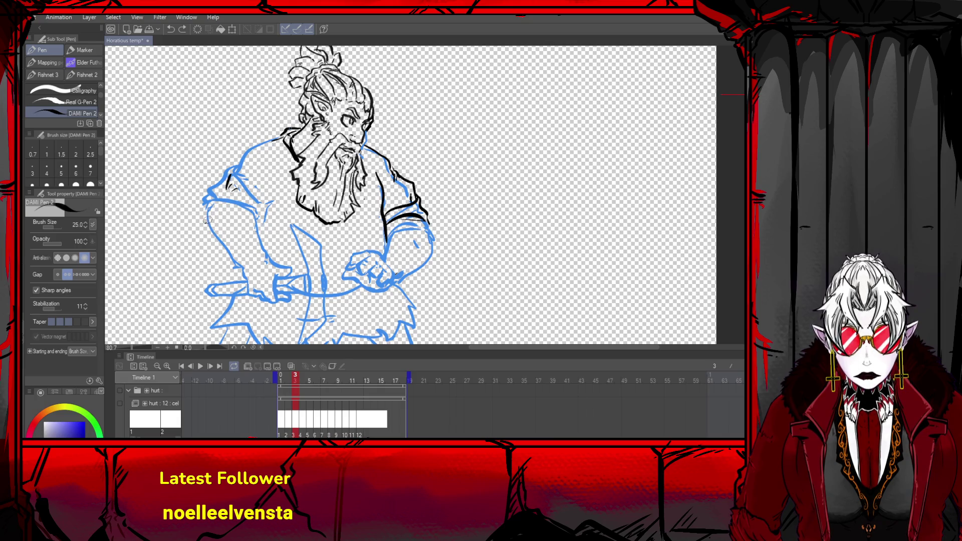
- Ink the forearm, left shoulder outline, arm and chest under the beard, and a torso line
{"action": "mouse_move", "coordinate": [204, 222]}
{"action": "left_mouse_down"}
{"action": "mouse_move", "coordinate": [254, 214]}
{"action": "mouse_move", "coordinate": [201, 211]}
{"action": "mouse_move", "coordinate": [203, 190]}
{"action": "mouse_move", "coordinate": [227, 181]}
{"action": "mouse_move", "coordinate": [258, 203]}
{"action": "left_mouse_up"}
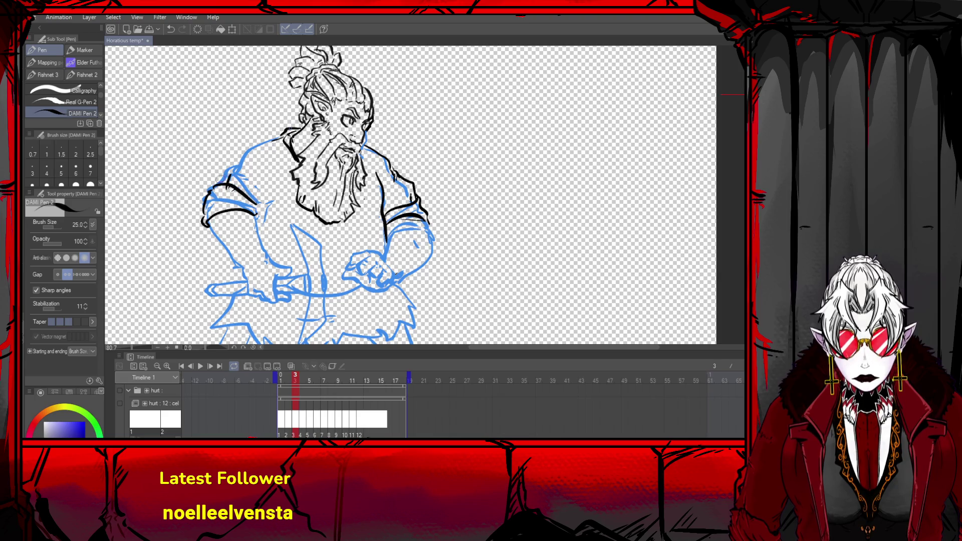
{"action": "left_click_drag", "start_coordinate": [236, 163], "coordinate": [288, 133]}
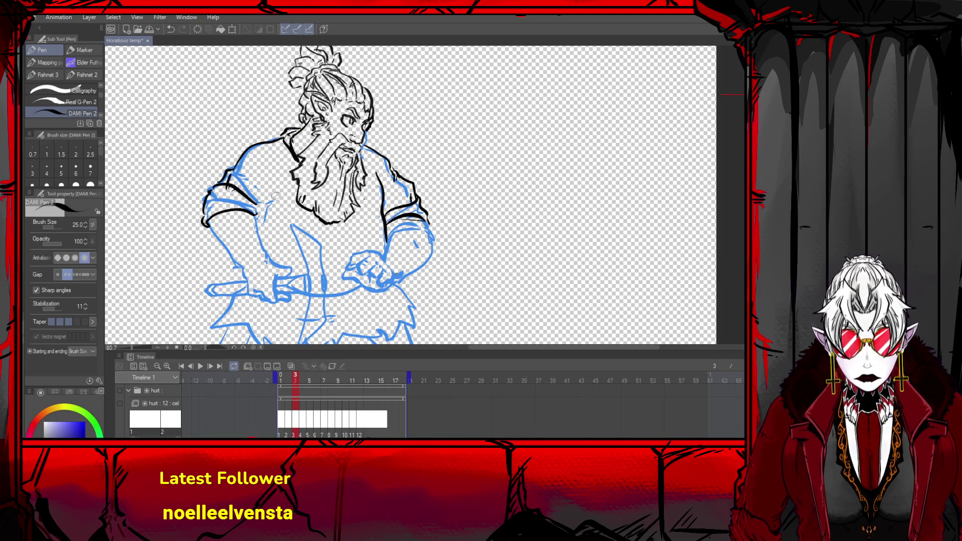
{"action": "mouse_move", "coordinate": [264, 201]}
{"action": "left_mouse_down"}
{"action": "mouse_move", "coordinate": [257, 217]}
{"action": "mouse_move", "coordinate": [282, 232]}
{"action": "left_mouse_up"}
{"action": "mouse_move", "coordinate": [351, 235]}
{"action": "left_mouse_down"}
{"action": "mouse_move", "coordinate": [332, 235]}
{"action": "mouse_move", "coordinate": [346, 228]}
{"action": "left_mouse_up"}
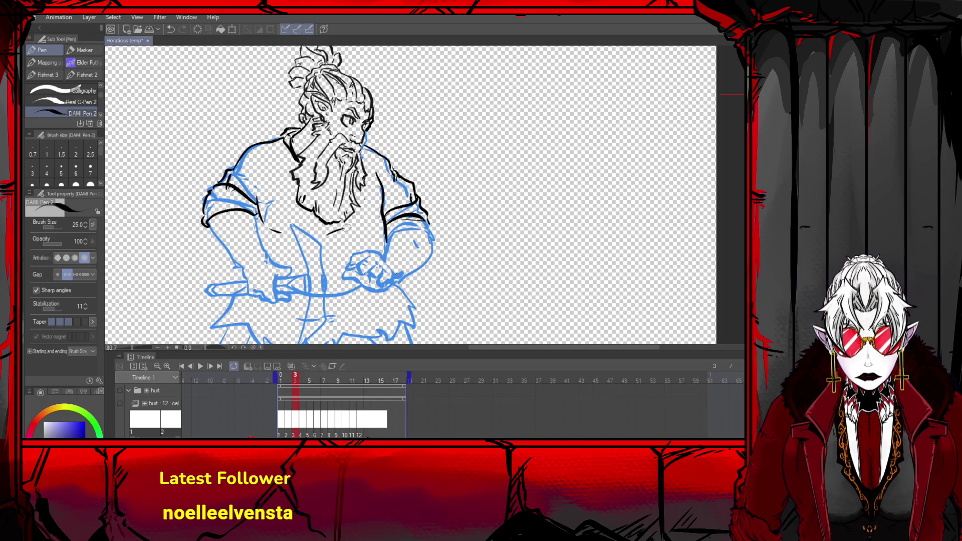
{"action": "mouse_move", "coordinate": [244, 224]}
{"action": "left_mouse_down"}
{"action": "mouse_move", "coordinate": [259, 273]}
{"action": "mouse_move", "coordinate": [321, 296]}
{"action": "left_mouse_up"}
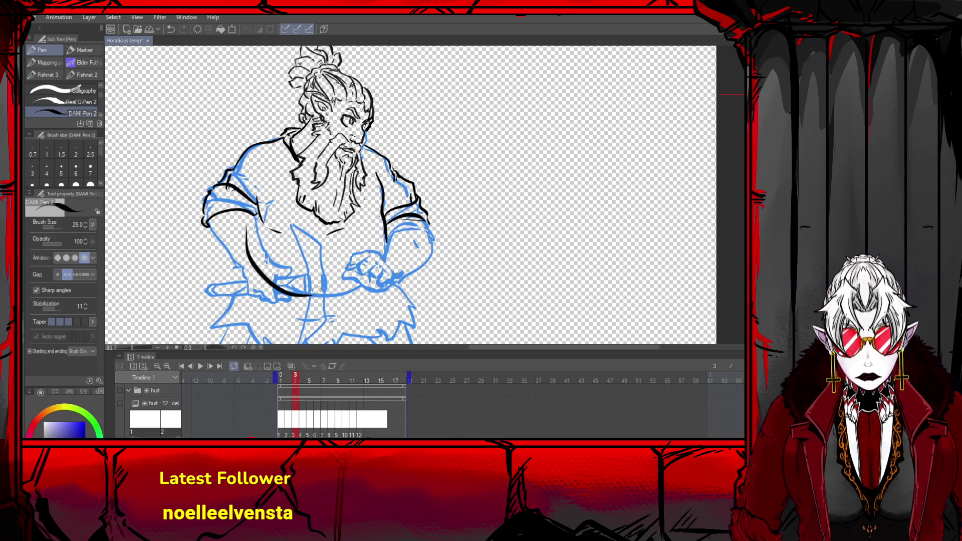
- Undo the torso line, then ink the right sleeve cuff and torso side
{"action": "key", "text": "ctrl+z"}
{"action": "left_click_drag", "start_coordinate": [388, 228], "coordinate": [426, 220]}
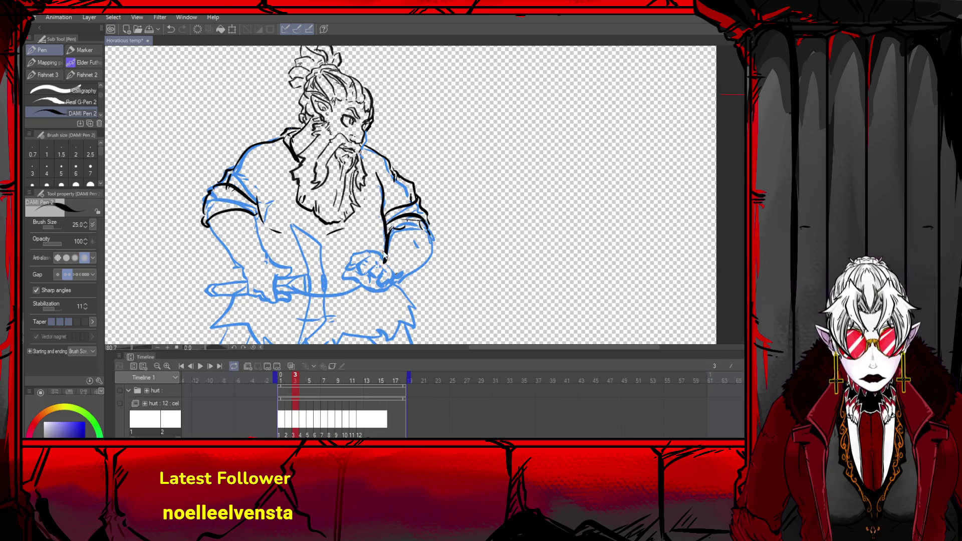
{"action": "mouse_move", "coordinate": [389, 232]}
{"action": "left_mouse_down"}
{"action": "mouse_move", "coordinate": [380, 261]}
{"action": "mouse_move", "coordinate": [386, 297]}
{"action": "mouse_move", "coordinate": [417, 271]}
{"action": "mouse_move", "coordinate": [431, 230]}
{"action": "mouse_move", "coordinate": [405, 216]}
{"action": "mouse_move", "coordinate": [420, 214]}
{"action": "mouse_move", "coordinate": [398, 220]}
{"action": "left_mouse_up"}
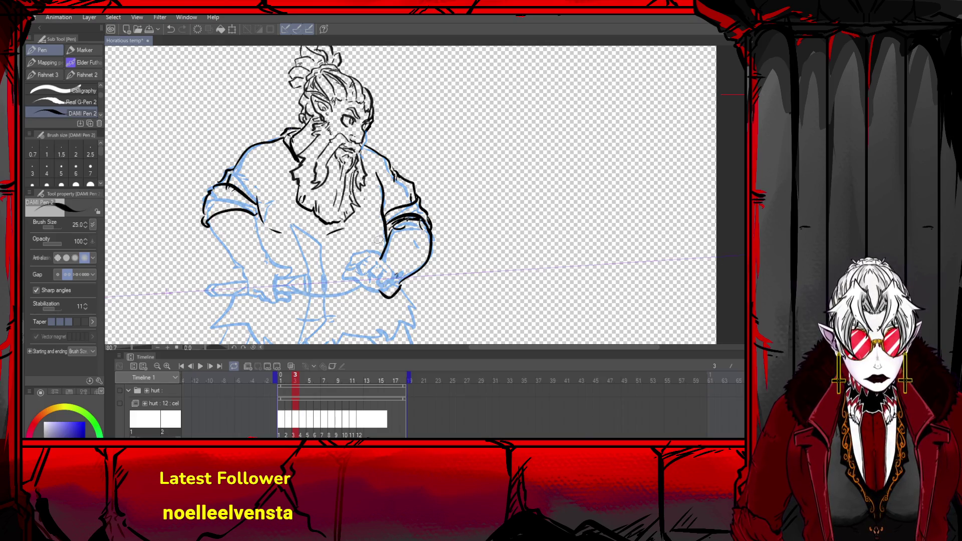
- Ink the clenched hand, redoing strokes until the knuckles look right
{"action": "left_click_drag", "start_coordinate": [376, 256], "coordinate": [395, 277]}
{"action": "key", "text": "ctrl+z"}
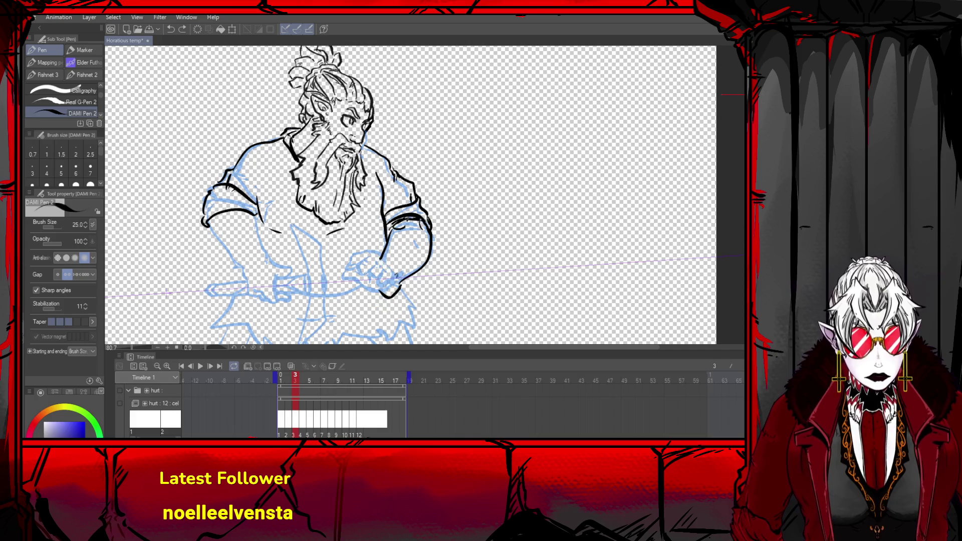
{"action": "mouse_move", "coordinate": [373, 255]}
{"action": "left_mouse_down"}
{"action": "mouse_move", "coordinate": [397, 279]}
{"action": "mouse_move", "coordinate": [390, 295]}
{"action": "mouse_move", "coordinate": [380, 283]}
{"action": "left_mouse_up"}
{"action": "key", "text": "ctrl+z"}
{"action": "key", "text": "ctrl+z"}
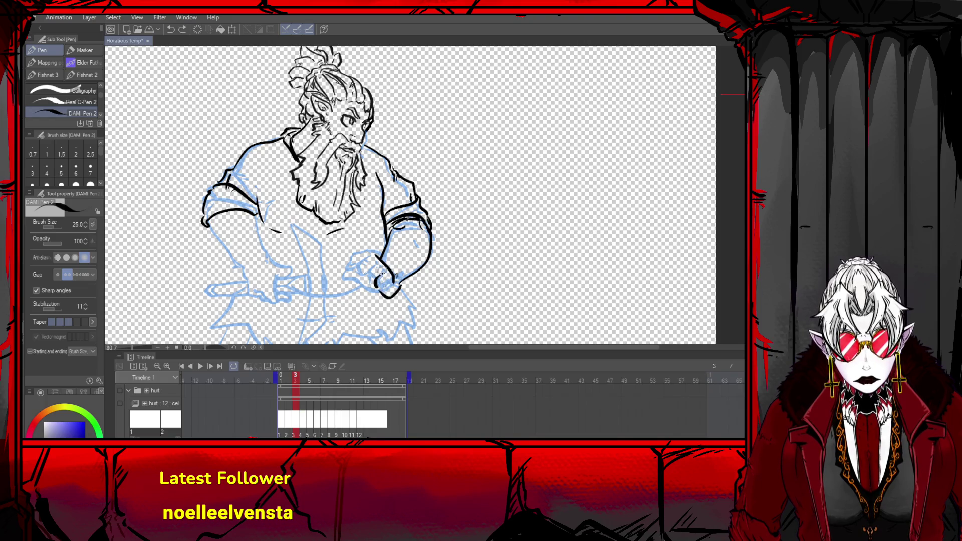
{"action": "mouse_move", "coordinate": [375, 273]}
{"action": "left_mouse_down"}
{"action": "mouse_move", "coordinate": [383, 288]}
{"action": "mouse_move", "coordinate": [387, 278]}
{"action": "mouse_move", "coordinate": [357, 276]}
{"action": "mouse_move", "coordinate": [368, 282]}
{"action": "mouse_move", "coordinate": [357, 265]}
{"action": "mouse_move", "coordinate": [345, 273]}
{"action": "mouse_move", "coordinate": [363, 270]}
{"action": "mouse_move", "coordinate": [368, 249]}
{"action": "mouse_move", "coordinate": [385, 260]}
{"action": "mouse_move", "coordinate": [367, 293]}
{"action": "mouse_move", "coordinate": [395, 300]}
{"action": "mouse_move", "coordinate": [399, 283]}
{"action": "left_mouse_up"}
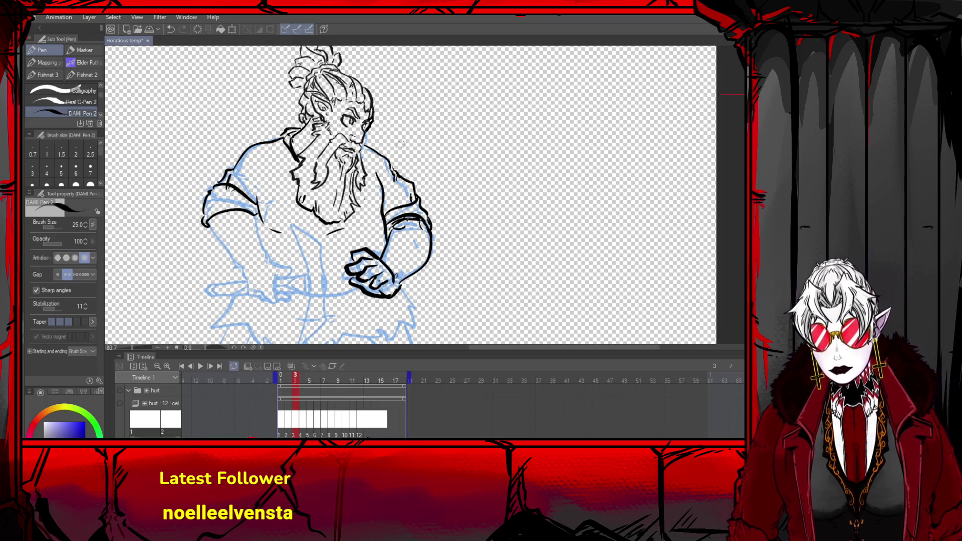
- At 73.3% zoom, redraw the left shoulder outline and upper arm as a curve
{"action": "scroll", "coordinate": [399, 234], "scroll_direction": "down", "scroll_amount": 5}
{"action": "scroll", "coordinate": [326, 152], "scroll_direction": "up", "scroll_amount": 2}
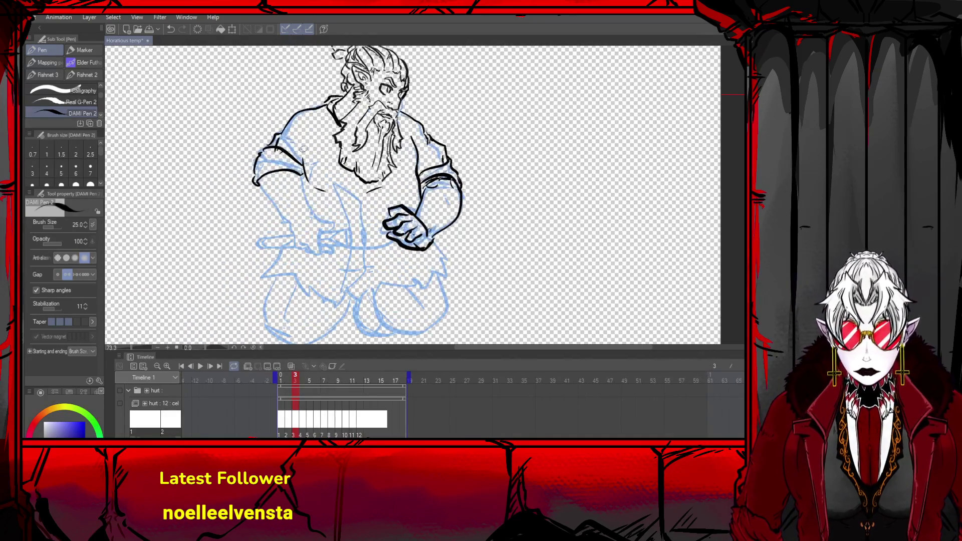
{"action": "key", "text": "ctrl+z"}
{"action": "key", "text": "ctrl+z"}
{"action": "key", "text": "ctrl+z"}
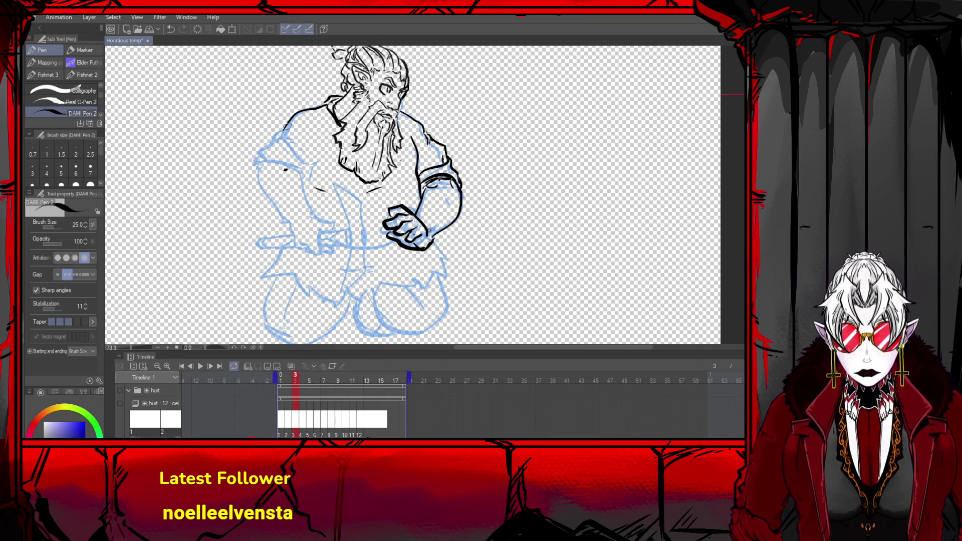
{"action": "mouse_move", "coordinate": [290, 122]}
{"action": "left_mouse_down"}
{"action": "mouse_move", "coordinate": [251, 169]}
{"action": "mouse_move", "coordinate": [298, 175]}
{"action": "left_mouse_up"}
{"action": "left_click_drag", "start_coordinate": [300, 143], "coordinate": [304, 182]}
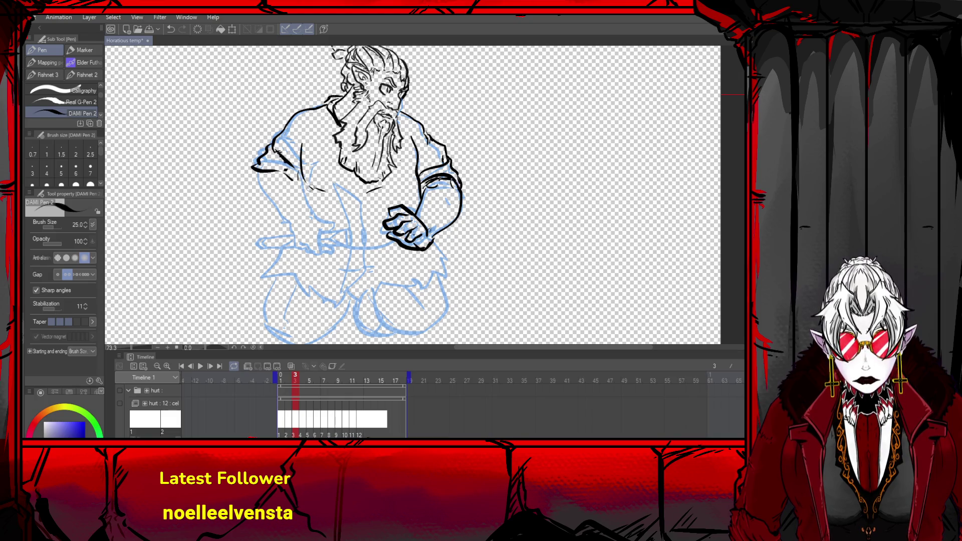
{"action": "key", "text": "ctrl+z"}
{"action": "mouse_move", "coordinate": [293, 139]}
{"action": "left_mouse_down"}
{"action": "mouse_move", "coordinate": [305, 181]}
{"action": "mouse_move", "coordinate": [325, 193]}
{"action": "mouse_move", "coordinate": [308, 227]}
{"action": "left_mouse_up"}
- Retrace the left arm with a curve and a line down the forearm
{"action": "key", "text": "ctrl+z"}
{"action": "left_click_drag", "start_coordinate": [254, 168], "coordinate": [291, 236]}
{"action": "key", "text": "ctrl+z"}
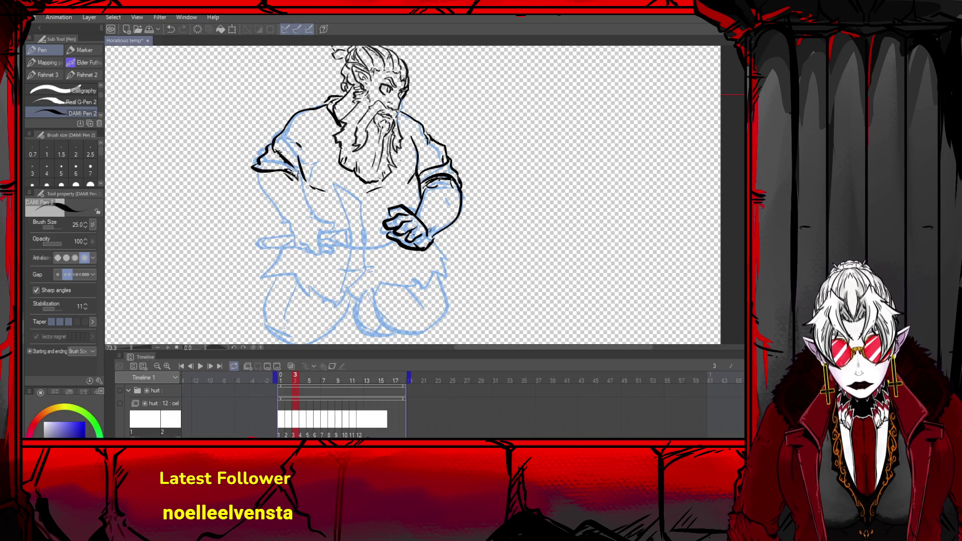
{"action": "mouse_move", "coordinate": [290, 169]}
{"action": "left_mouse_down"}
{"action": "mouse_move", "coordinate": [310, 218]}
{"action": "mouse_move", "coordinate": [330, 233]}
{"action": "mouse_move", "coordinate": [328, 254]}
{"action": "mouse_move", "coordinate": [299, 249]}
{"action": "left_mouse_up"}
{"action": "key", "text": "ctrl+z"}
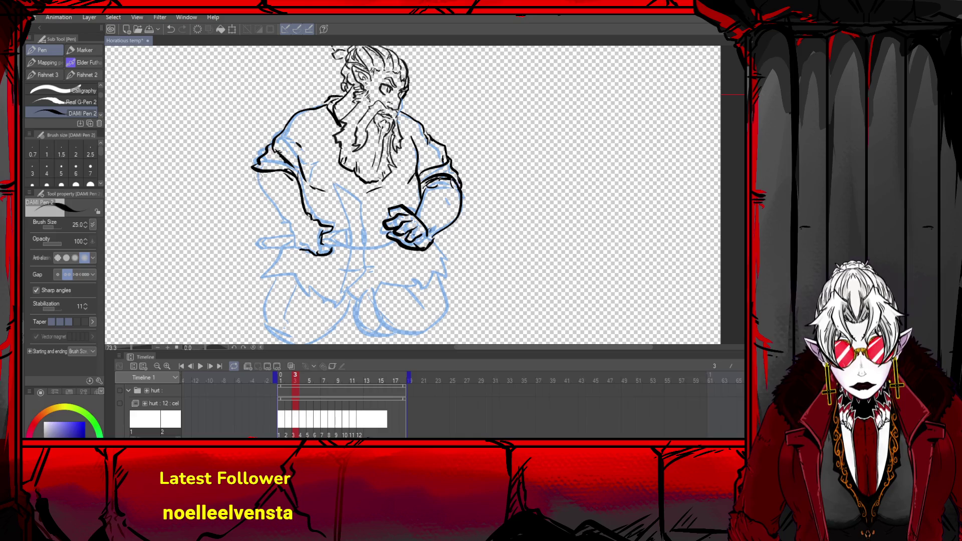
{"action": "mouse_move", "coordinate": [258, 176]}
{"action": "left_mouse_down"}
{"action": "mouse_move", "coordinate": [300, 244]}
{"action": "mouse_move", "coordinate": [338, 232]}
{"action": "mouse_move", "coordinate": [345, 246]}
{"action": "mouse_move", "coordinate": [280, 231]}
{"action": "left_mouse_up"}
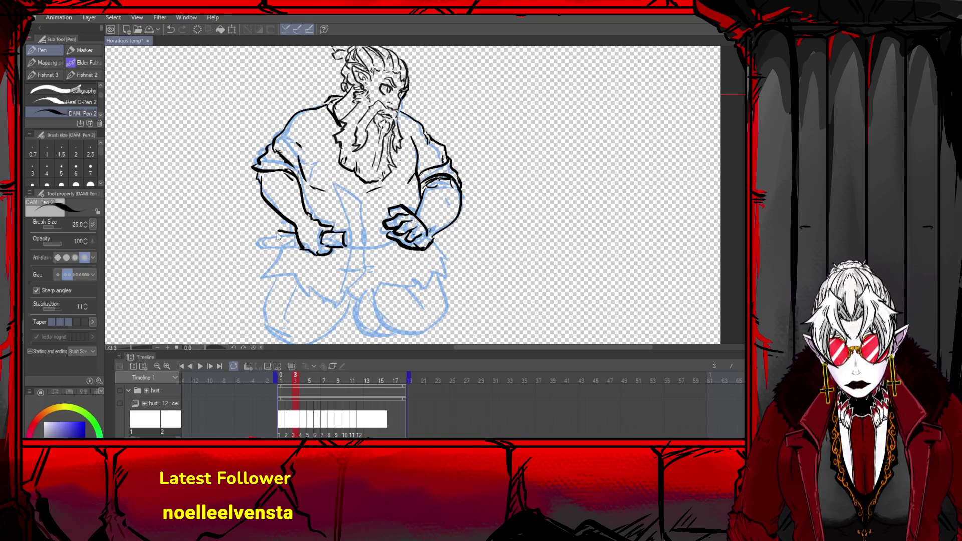
- Undo the left hand and lower arm ink, and turn on onion skin in the Timeline
{"action": "key", "text": "ctrl+z"}
{"action": "key", "text": "ctrl+z"}
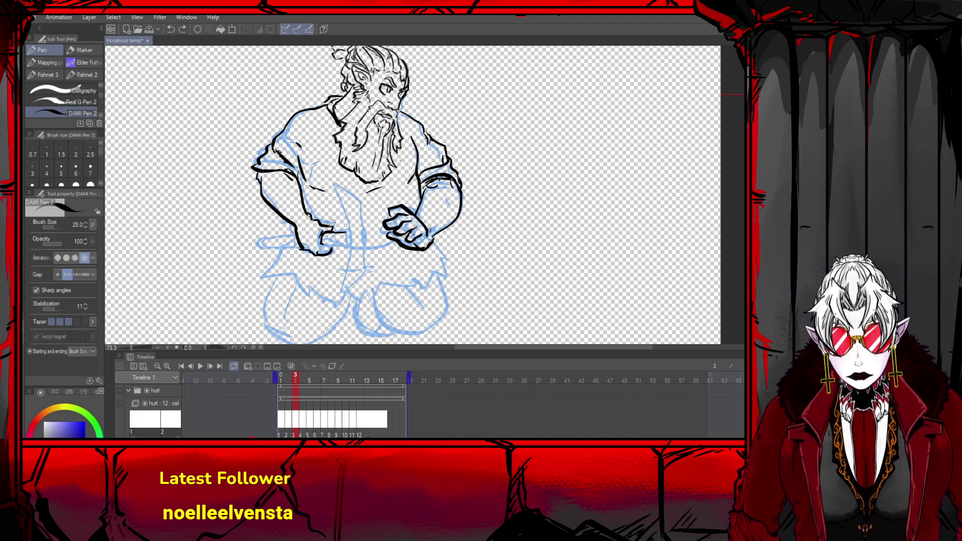
{"action": "key", "text": "ctrl+z"}
{"action": "key", "text": "ctrl+z"}
{"action": "key", "text": "ctrl+z"}
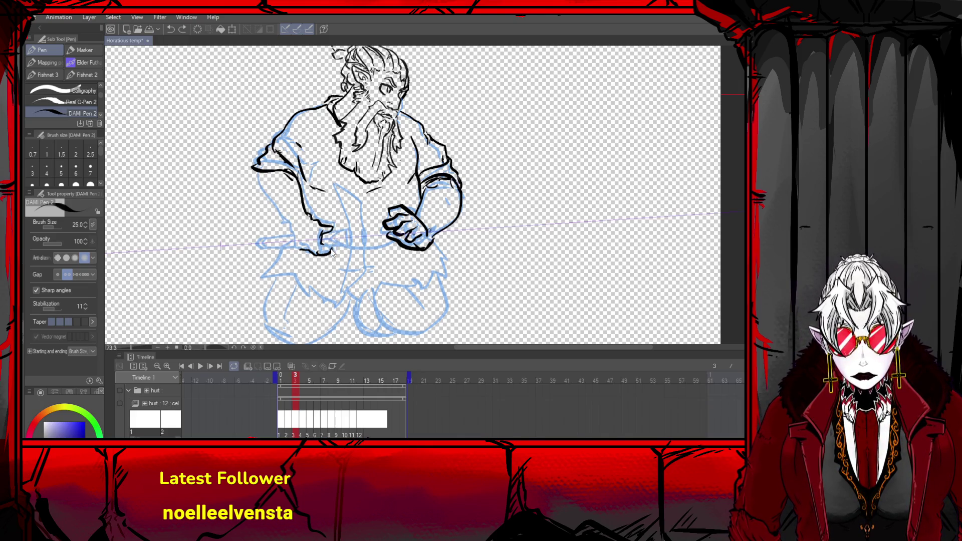
{"action": "left_click", "coordinate": [331, 250]}
{"action": "key", "text": "ctrl+z"}
{"action": "key", "text": "ctrl+z"}
{"action": "key", "text": "ctrl+z"}
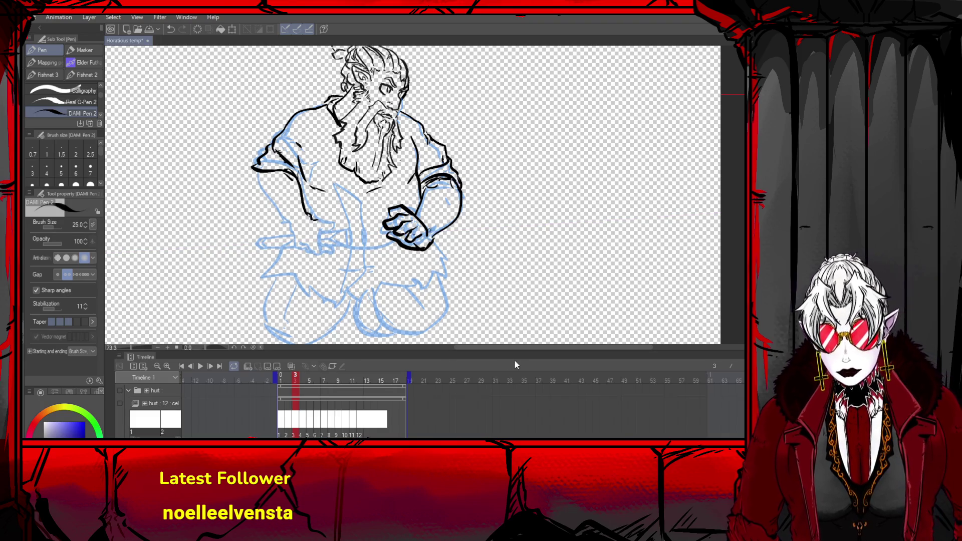
{"action": "left_click", "coordinate": [291, 366]}
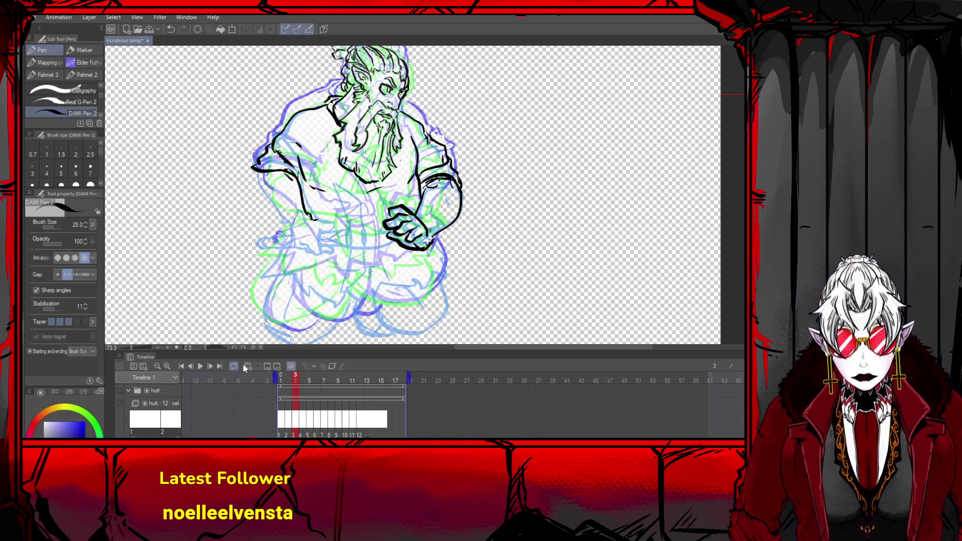
- Check frame 4, return to frame 3, and ink the side toward the hip below the sleeve
{"action": "left_click", "coordinate": [209, 368]}
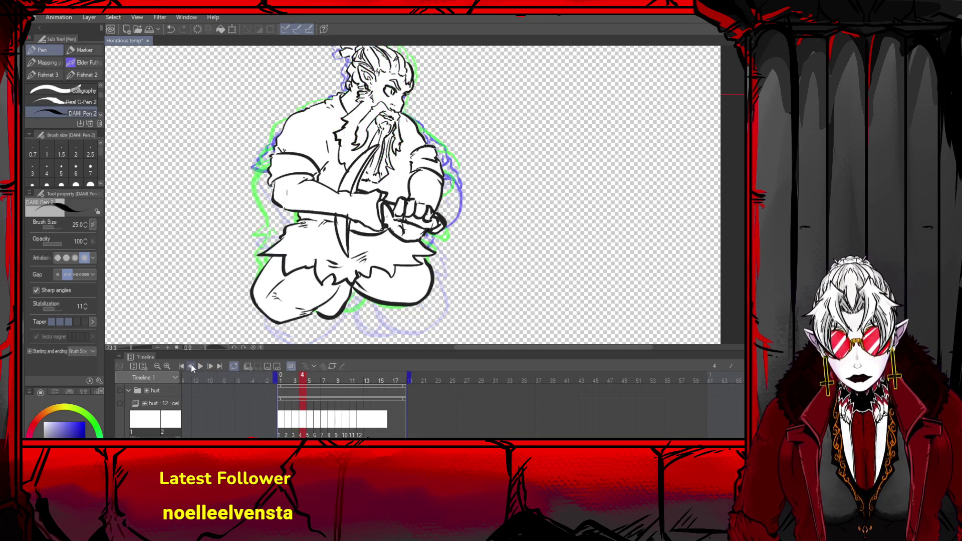
{"action": "left_click", "coordinate": [191, 367]}
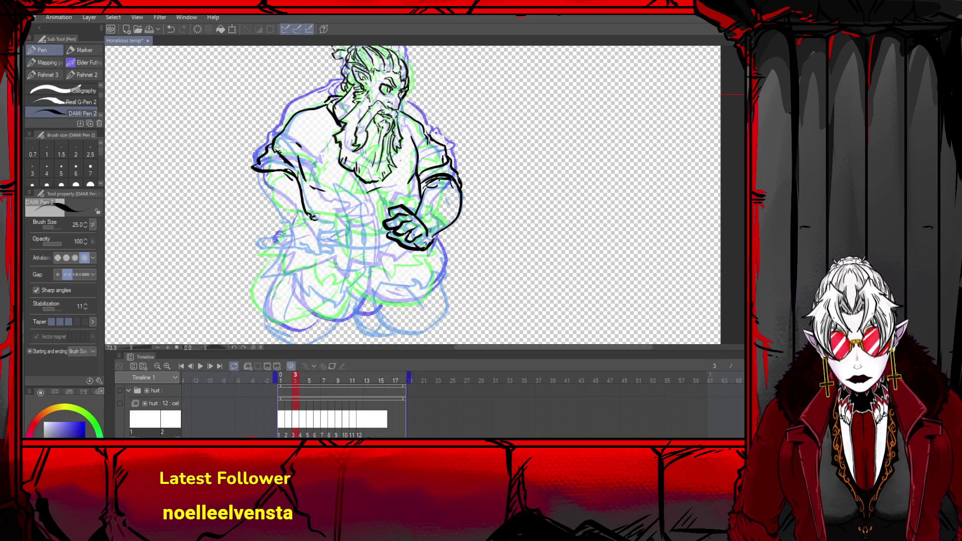
{"action": "mouse_move", "coordinate": [313, 217]}
{"action": "left_mouse_down"}
{"action": "mouse_move", "coordinate": [332, 214]}
{"action": "mouse_move", "coordinate": [323, 248]}
{"action": "left_mouse_up"}
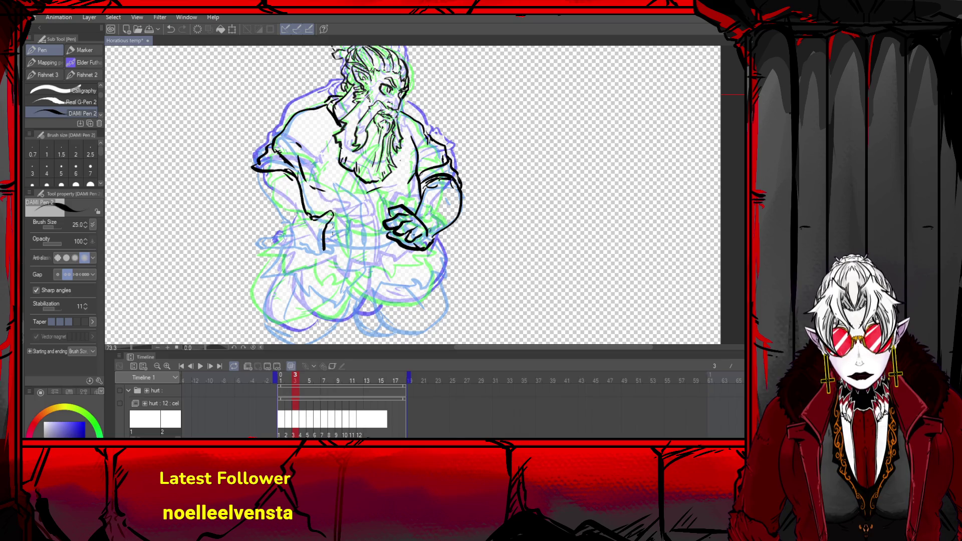
{"action": "key", "text": "ctrl+z"}
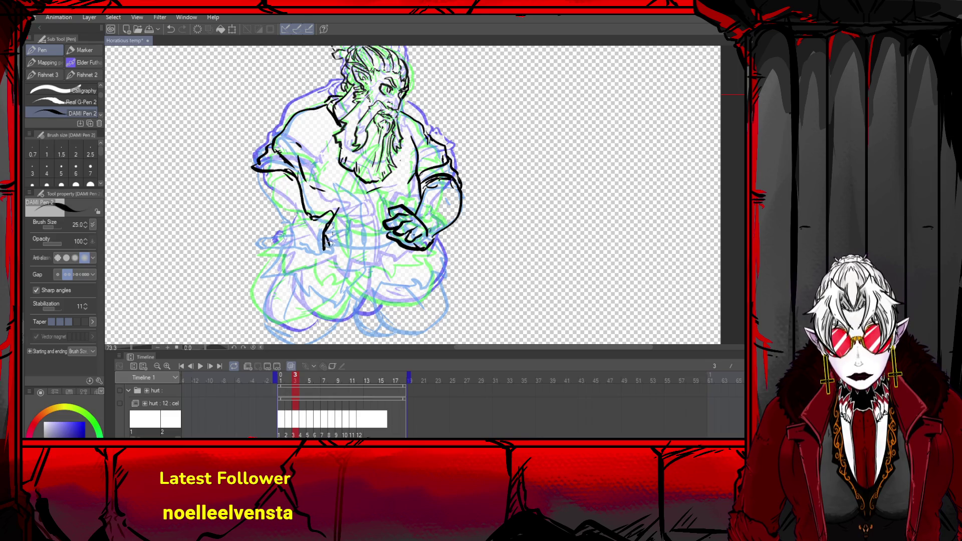
{"action": "mouse_move", "coordinate": [325, 240]}
{"action": "left_mouse_down"}
{"action": "mouse_move", "coordinate": [343, 263]}
{"action": "mouse_move", "coordinate": [331, 243]}
{"action": "mouse_move", "coordinate": [302, 252]}
{"action": "mouse_move", "coordinate": [335, 258]}
{"action": "mouse_move", "coordinate": [322, 247]}
{"action": "left_mouse_up"}
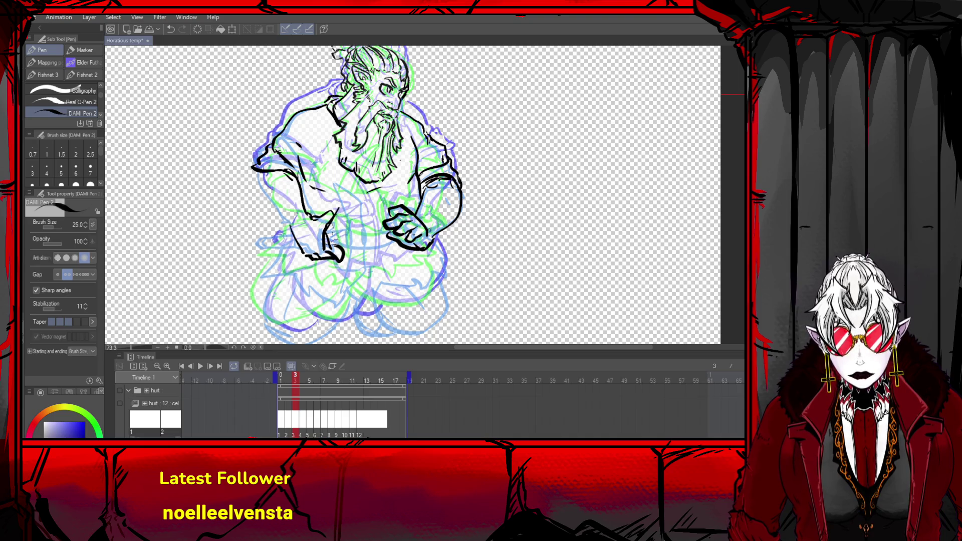
- Redraw the line down the gripping hand through several undo-and-retry attempts
{"action": "key", "text": "ctrl+z"}
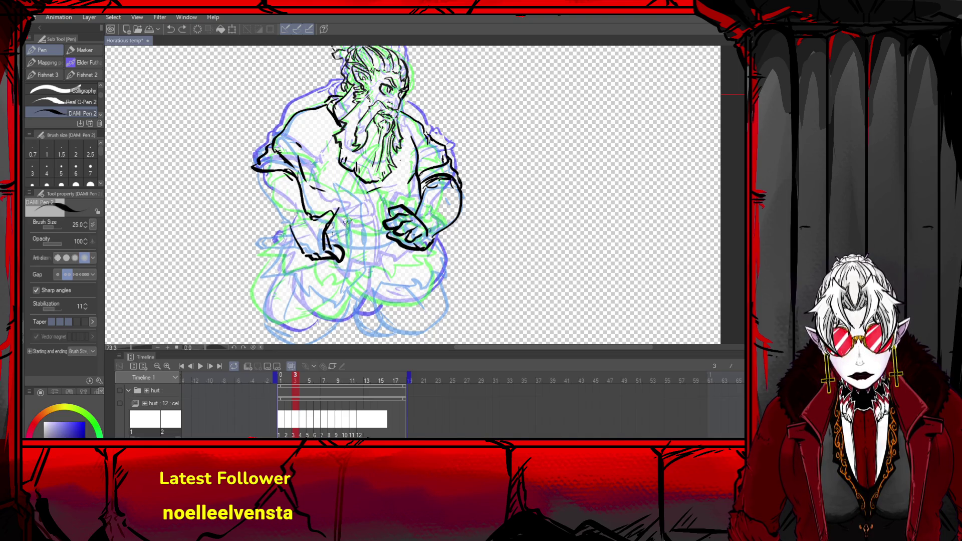
{"action": "left_click_drag", "start_coordinate": [347, 221], "coordinate": [332, 248]}
{"action": "key", "text": "ctrl+z"}
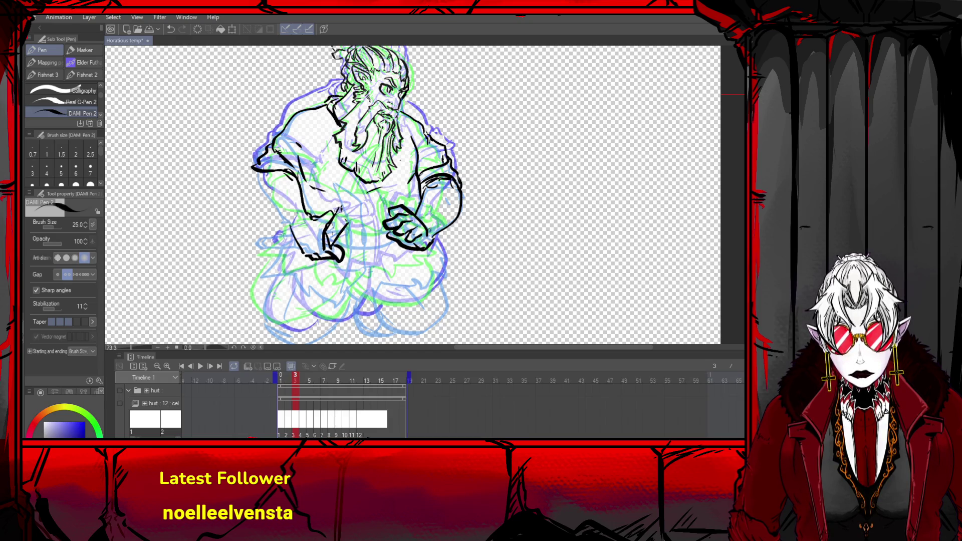
{"action": "key", "text": "ctrl+z"}
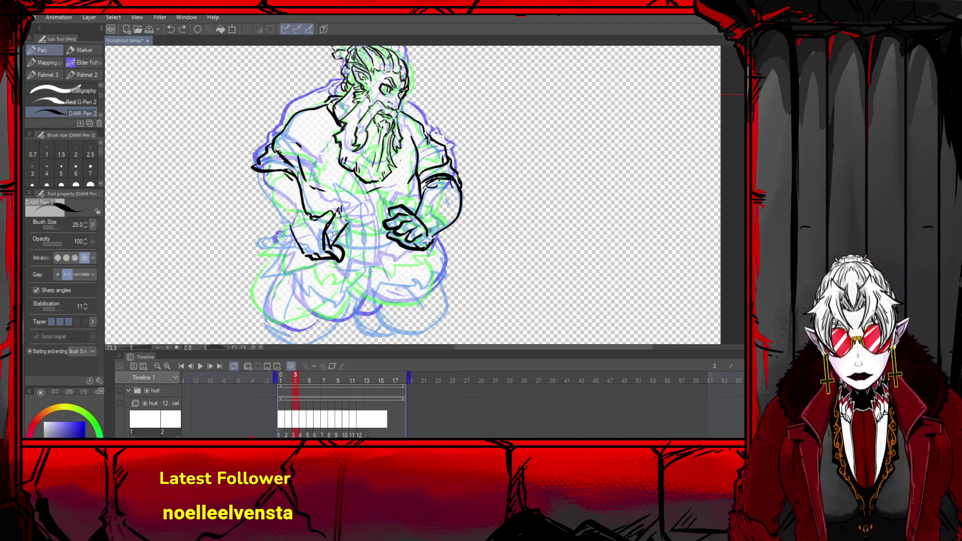
{"action": "left_click_drag", "start_coordinate": [339, 213], "coordinate": [326, 243]}
{"action": "key", "text": "ctrl+z"}
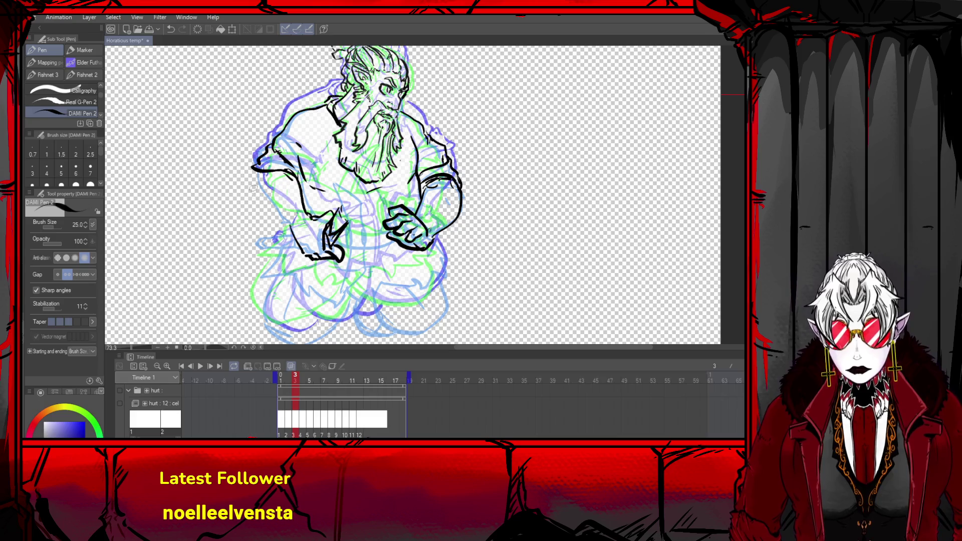
- Ink the left arm from the elbow down and the forearm line beside the hand
{"action": "mouse_move", "coordinate": [262, 171]}
{"action": "left_mouse_down"}
{"action": "mouse_move", "coordinate": [264, 209]}
{"action": "mouse_move", "coordinate": [290, 229]}
{"action": "left_mouse_up"}
{"action": "key", "text": "ctrl+z"}
{"action": "left_click_drag", "start_coordinate": [260, 177], "coordinate": [302, 254]}
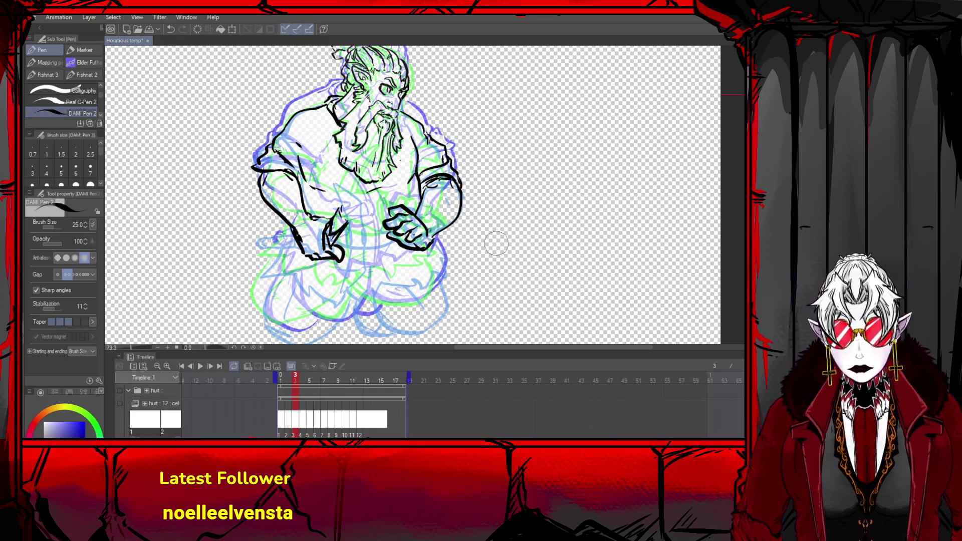
{"action": "left_click_drag", "start_coordinate": [339, 249], "coordinate": [337, 241]}
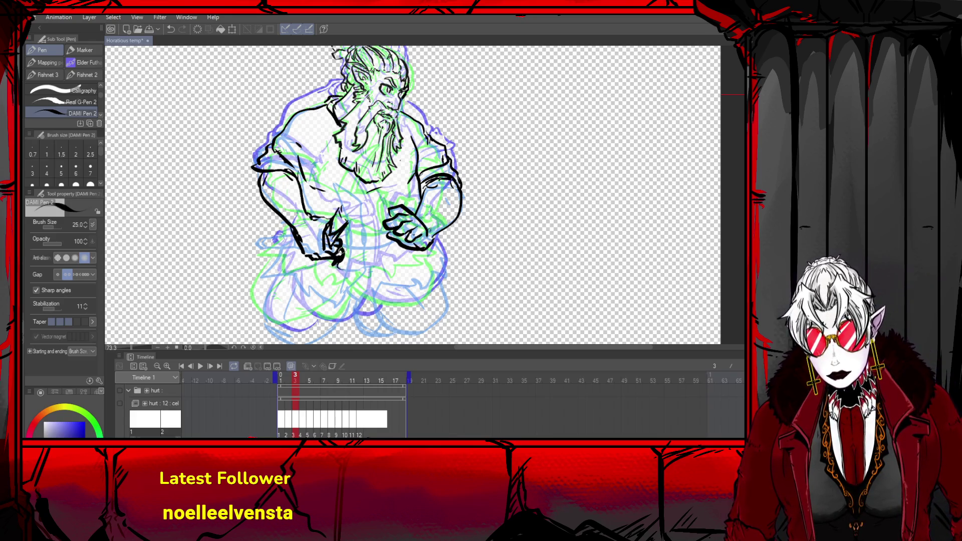
{"action": "key", "text": "ctrl+z"}
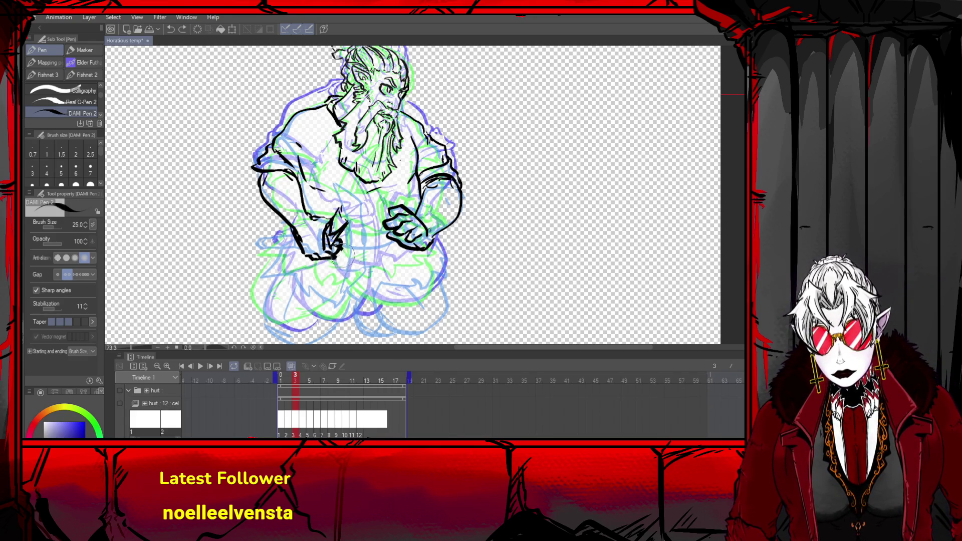
{"action": "left_click_drag", "start_coordinate": [311, 248], "coordinate": [300, 253]}
{"action": "key", "text": "ctrl+z"}
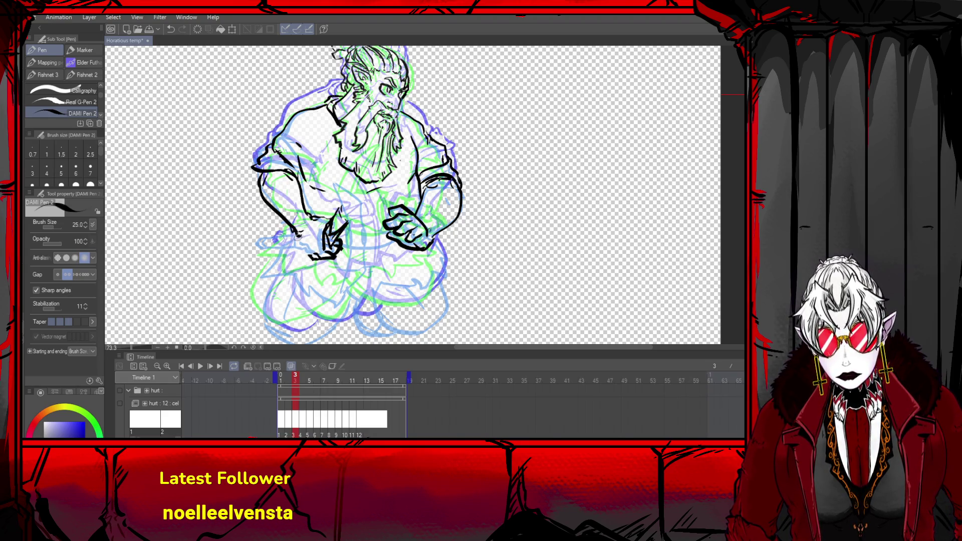
{"action": "left_click_drag", "start_coordinate": [297, 236], "coordinate": [314, 259]}
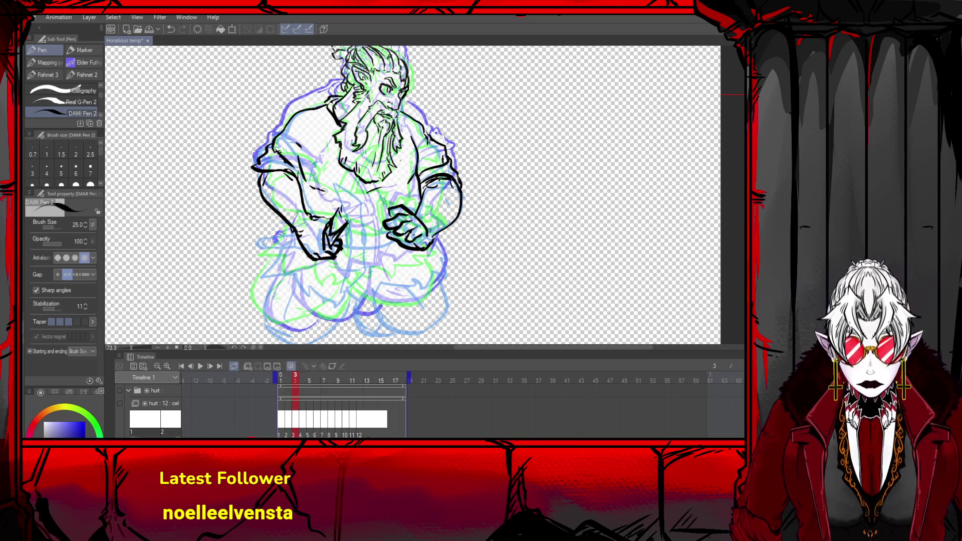
- Angle the ruler guide through the body and ink the diagonal pickaxe handle across the chest
{"action": "key", "text": "ctrl+z"}
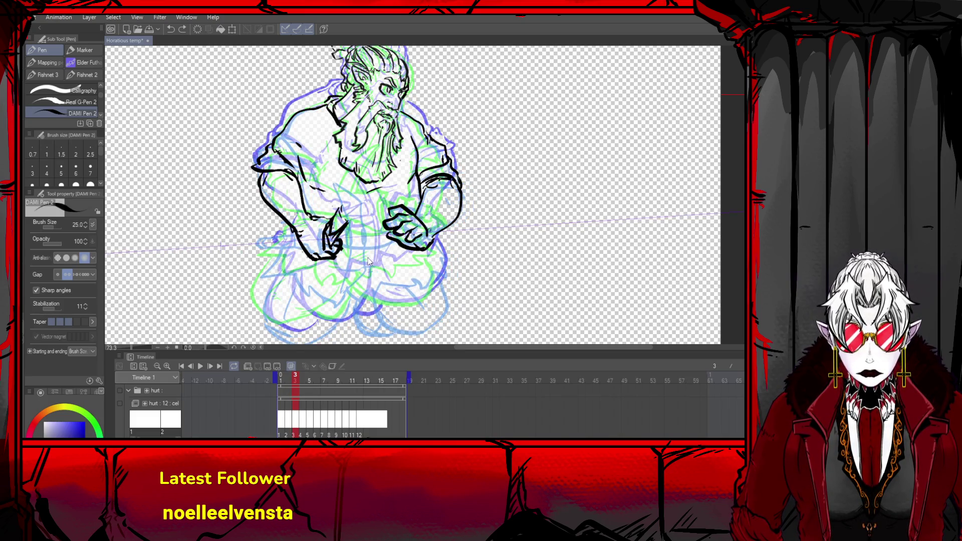
{"action": "key", "text": "ctrl+z"}
{"action": "key", "text": "ctrl+y"}
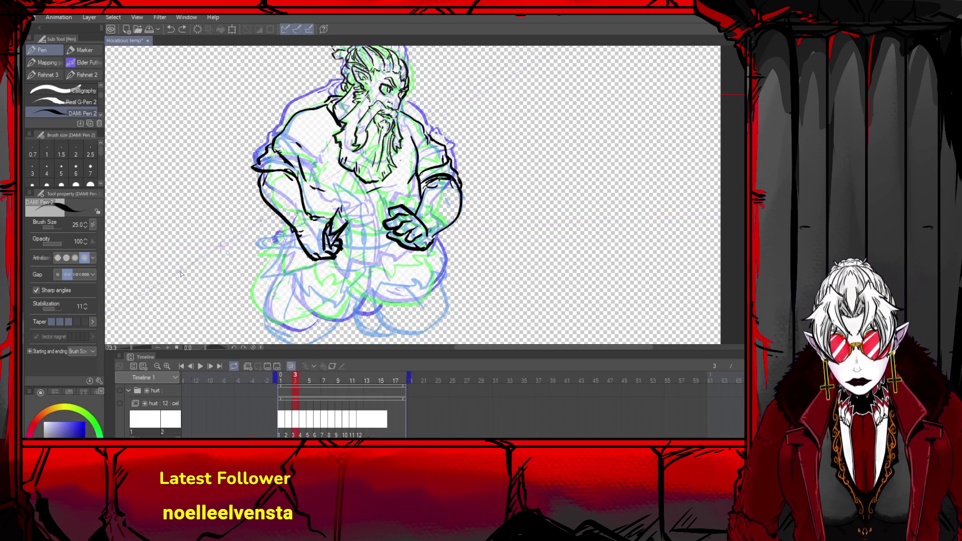
{"action": "left_click_drag", "start_coordinate": [185, 282], "coordinate": [187, 280]}
{"action": "mouse_move", "coordinate": [221, 248]}
{"action": "left_mouse_down"}
{"action": "mouse_move", "coordinate": [298, 267]}
{"action": "mouse_move", "coordinate": [353, 200]}
{"action": "mouse_move", "coordinate": [328, 233]}
{"action": "left_mouse_up"}
{"action": "mouse_move", "coordinate": [295, 272]}
{"action": "left_mouse_down"}
{"action": "mouse_move", "coordinate": [313, 266]}
{"action": "mouse_move", "coordinate": [297, 257]}
{"action": "left_mouse_up"}
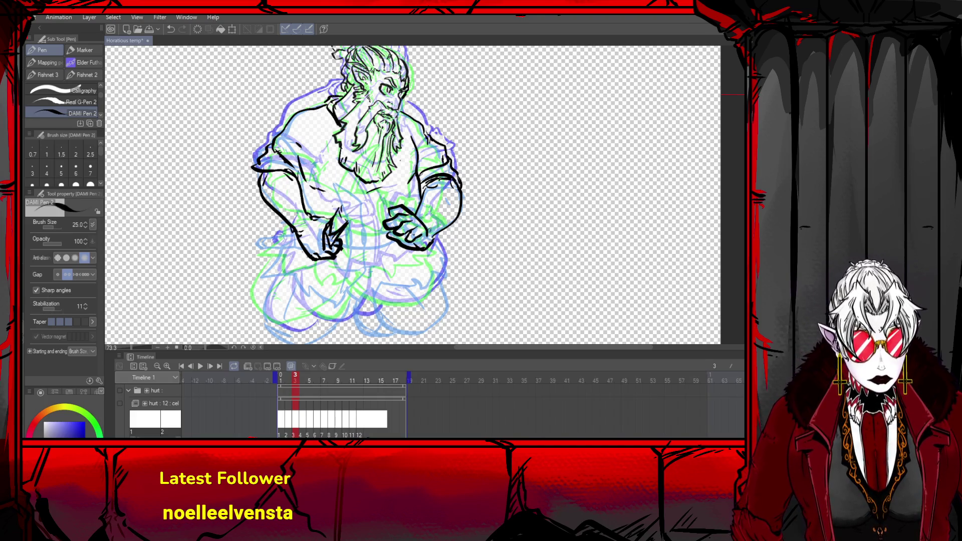
{"action": "mouse_move", "coordinate": [395, 245]}
{"action": "left_mouse_down"}
{"action": "mouse_move", "coordinate": [304, 170]}
{"action": "mouse_move", "coordinate": [378, 249]}
{"action": "left_mouse_up"}
{"action": "key", "text": "ctrl+z"}
{"action": "key", "text": "ctrl+z"}
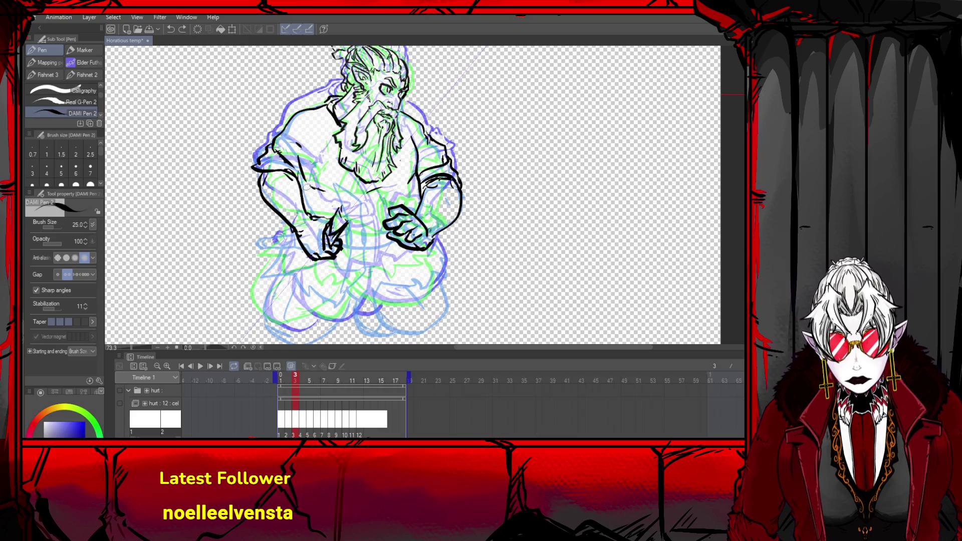
{"action": "left_click_drag", "start_coordinate": [310, 188], "coordinate": [381, 248]}
- Thicken and double the diagonal handle line with extra strokes at the chest
{"action": "left_click_drag", "start_coordinate": [308, 186], "coordinate": [383, 249]}
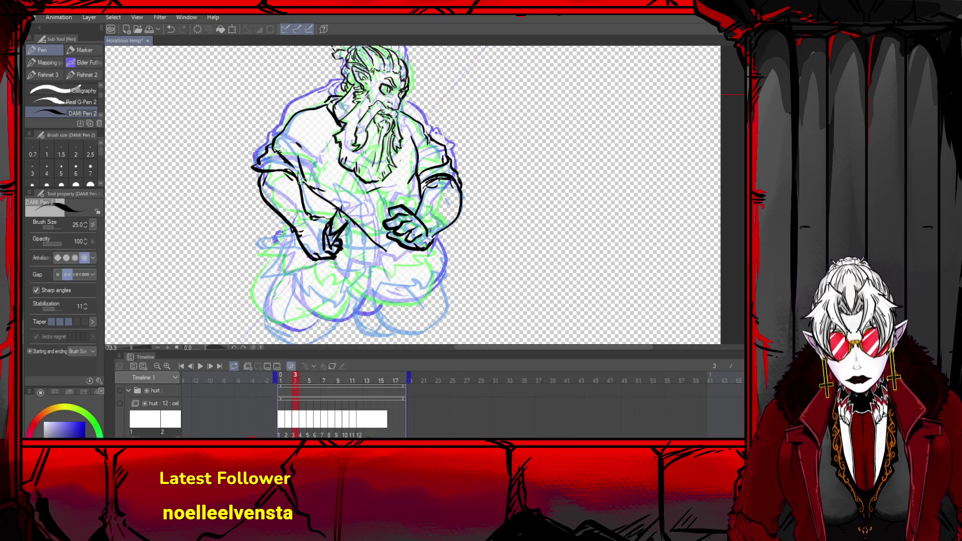
{"action": "left_click_drag", "start_coordinate": [350, 203], "coordinate": [360, 209]}
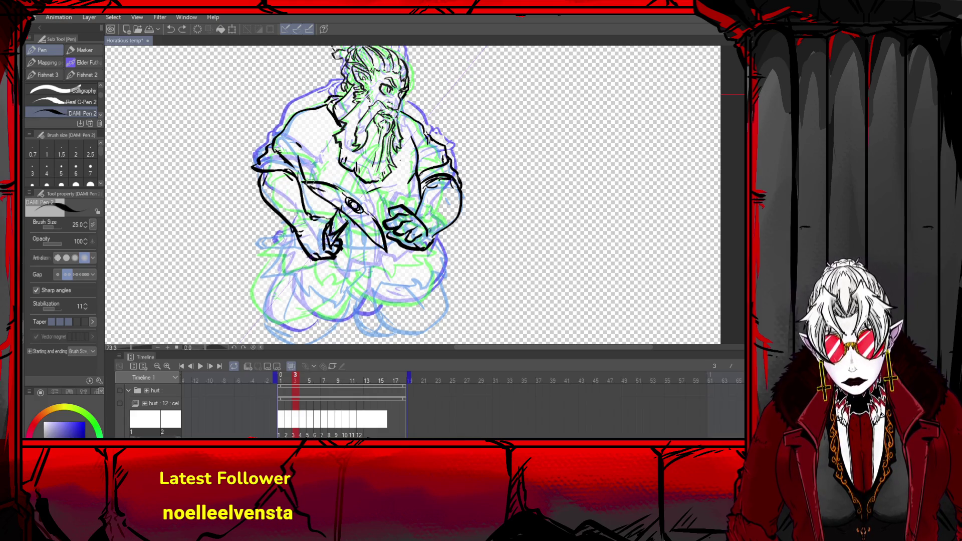
{"action": "left_click_drag", "start_coordinate": [296, 184], "coordinate": [385, 256]}
{"action": "mouse_move", "coordinate": [324, 201]}
{"action": "left_mouse_down"}
{"action": "mouse_move", "coordinate": [344, 216]}
{"action": "mouse_move", "coordinate": [366, 212]}
{"action": "left_mouse_up"}
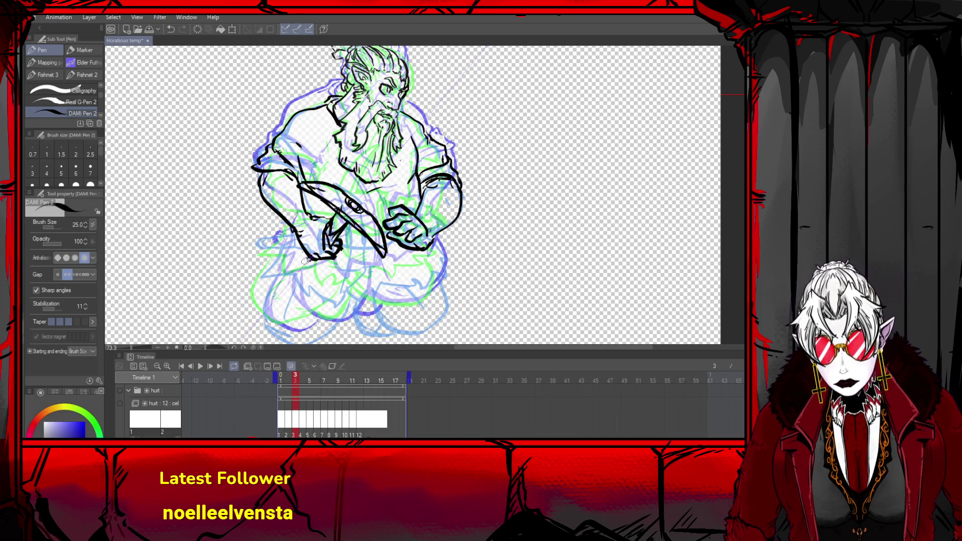
{"action": "mouse_move", "coordinate": [299, 269]}
{"action": "left_mouse_down"}
{"action": "mouse_move", "coordinate": [321, 258]}
{"action": "mouse_move", "coordinate": [299, 271]}
{"action": "left_mouse_up"}
{"action": "key", "text": "ctrl+z"}
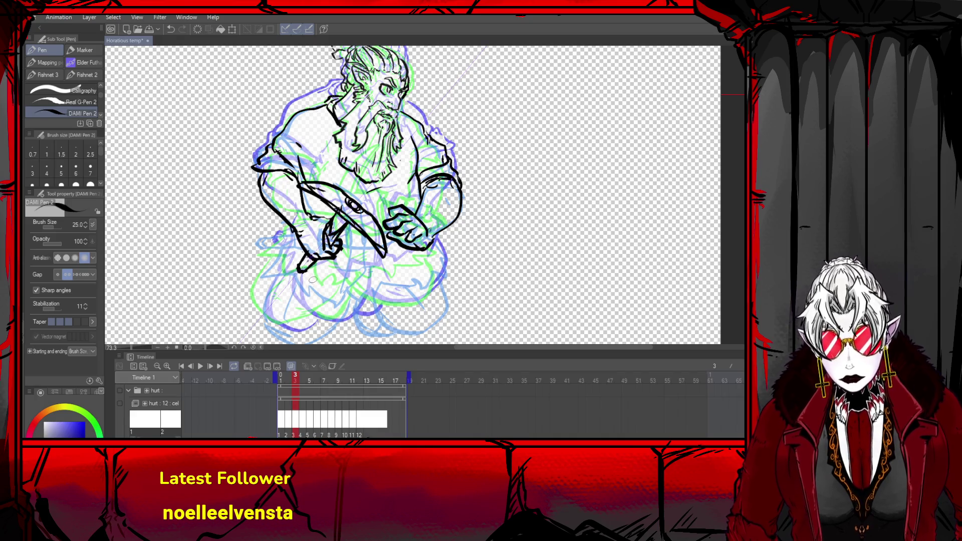
- Cancel a trial 96% transform, then erase the inked pickaxe and arm lines
{"action": "key", "text": "ctrl+t"}
{"action": "left_click_drag", "start_coordinate": [462, 104], "coordinate": [451, 120]}
{"action": "key", "text": "ctrl+z"}
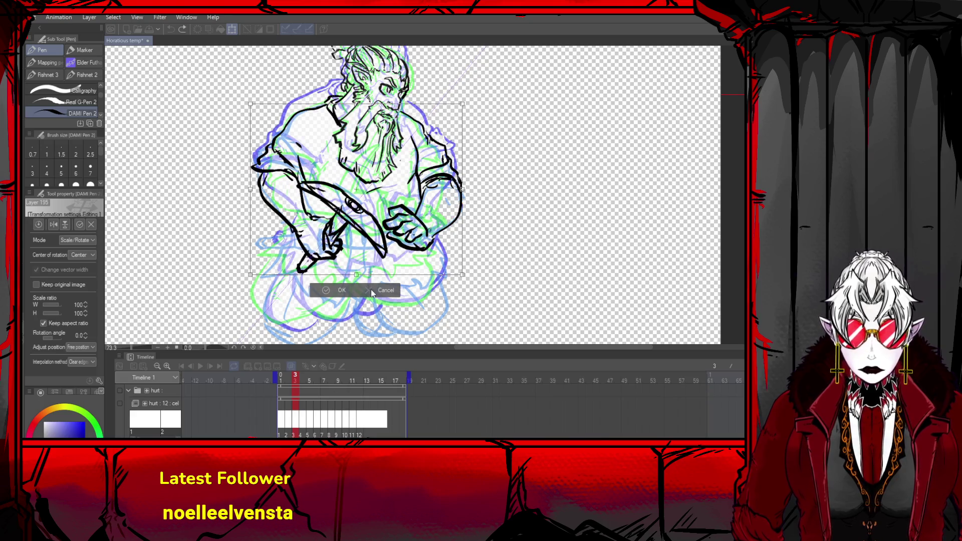
{"action": "left_click", "coordinate": [371, 291]}
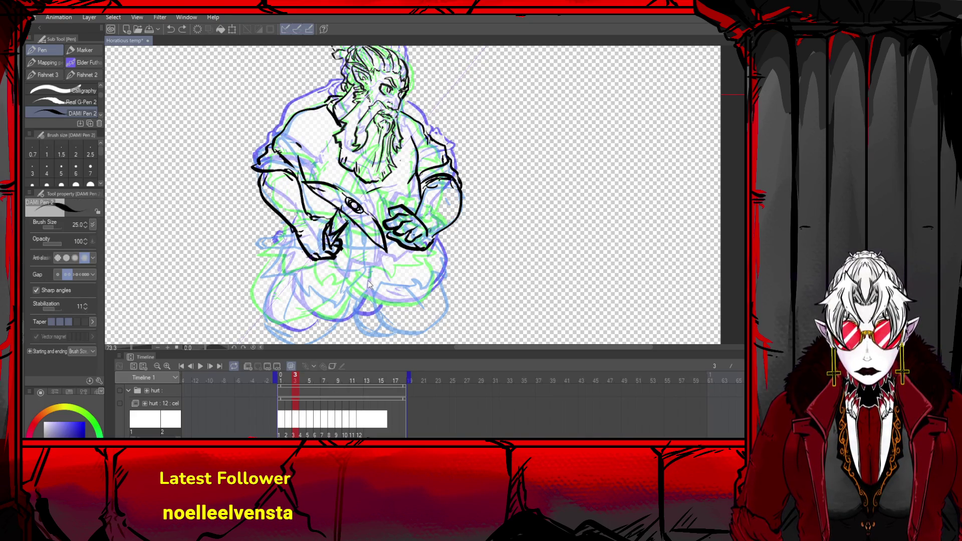
{"action": "mouse_move", "coordinate": [340, 188]}
{"action": "left_mouse_down"}
{"action": "mouse_move", "coordinate": [354, 205]}
{"action": "mouse_move", "coordinate": [326, 211]}
{"action": "mouse_move", "coordinate": [324, 191]}
{"action": "mouse_move", "coordinate": [367, 218]}
{"action": "mouse_move", "coordinate": [338, 230]}
{"action": "mouse_move", "coordinate": [335, 213]}
{"action": "mouse_move", "coordinate": [326, 245]}
{"action": "mouse_move", "coordinate": [325, 210]}
{"action": "left_mouse_up"}
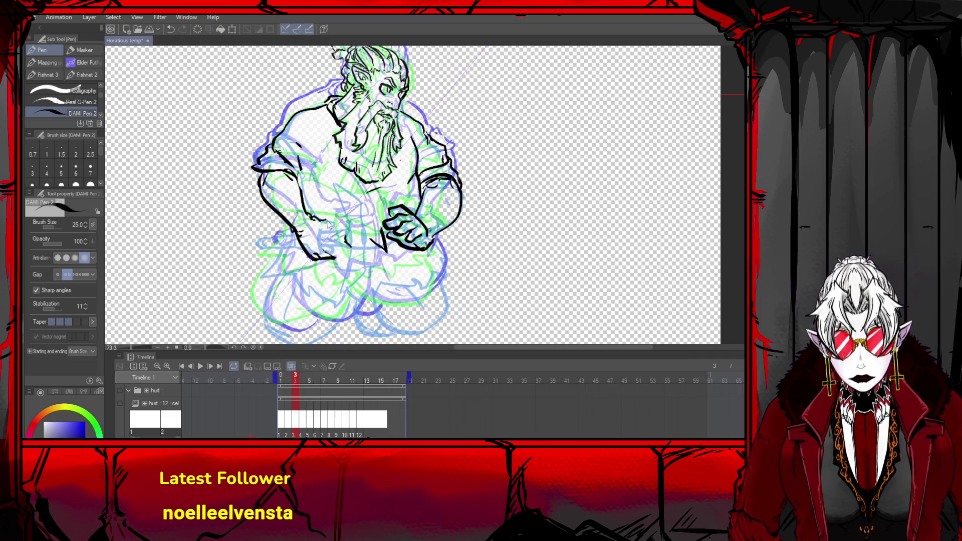
- Clear the stray small marks near the arm
{"action": "key", "text": "ctrl+z"}
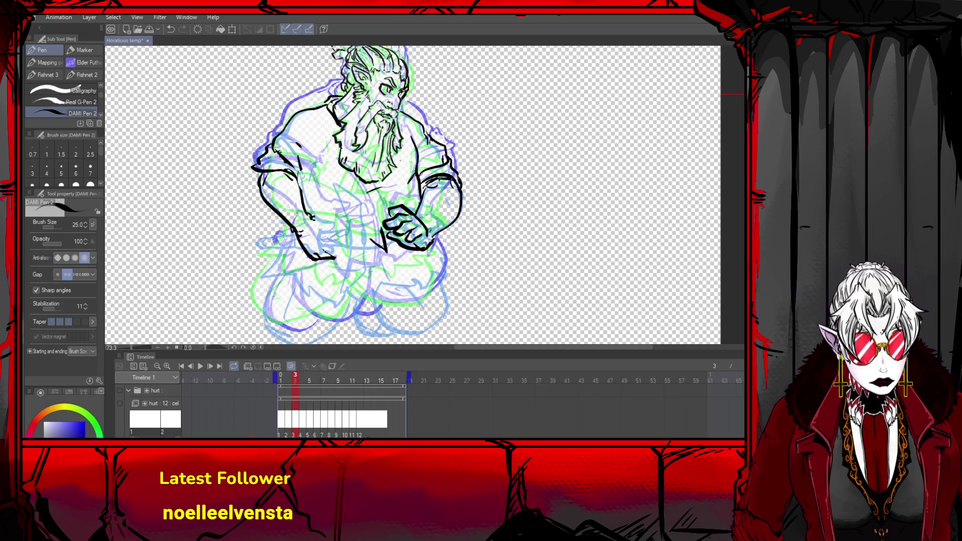
{"action": "left_click_drag", "start_coordinate": [338, 245], "coordinate": [341, 241]}
{"action": "key", "text": "ctrl+z"}
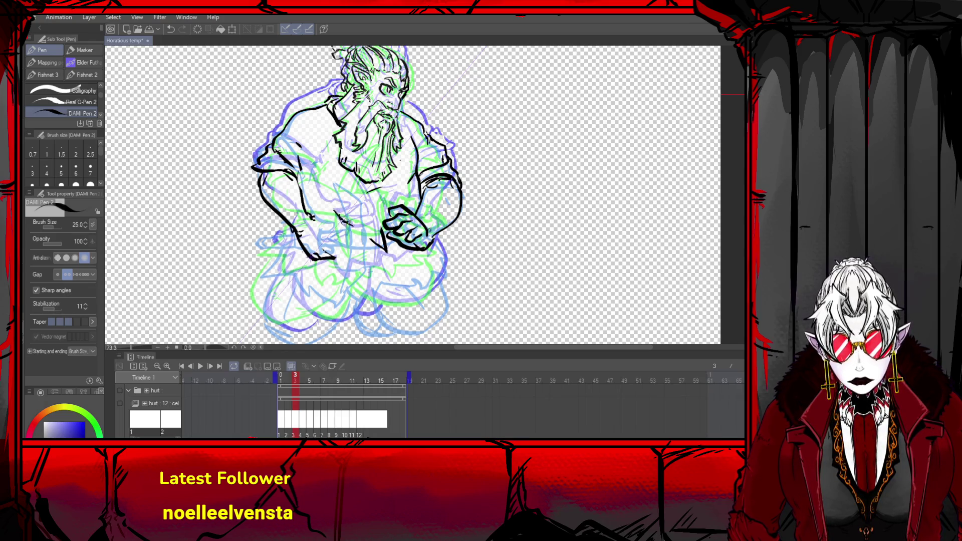
{"action": "key", "text": "ctrl+z"}
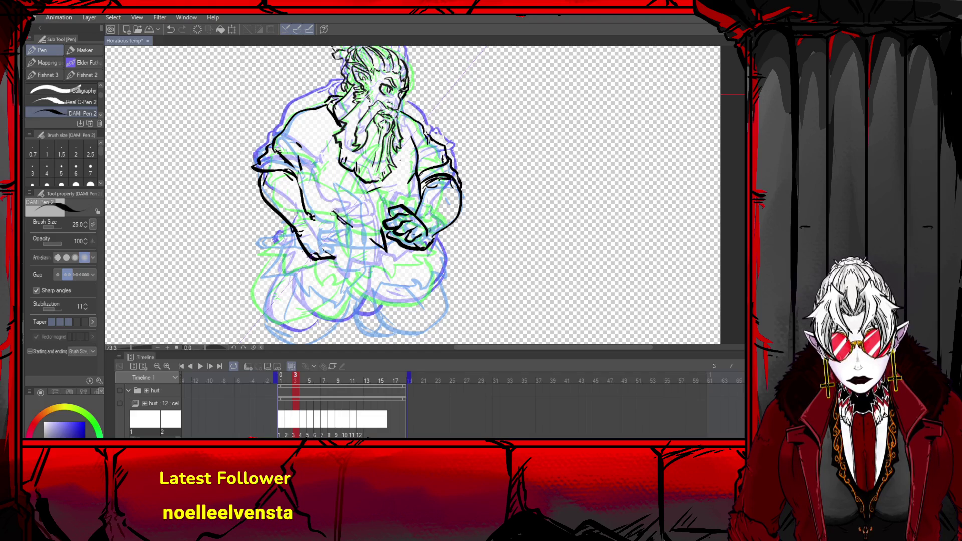
- Ink the forearm and sleeve lines, redrawing them once
{"action": "left_click_drag", "start_coordinate": [331, 203], "coordinate": [303, 200]}
{"action": "left_click_drag", "start_coordinate": [368, 225], "coordinate": [370, 246]}
{"action": "mouse_move", "coordinate": [309, 199]}
{"action": "left_mouse_down"}
{"action": "mouse_move", "coordinate": [333, 197]}
{"action": "mouse_move", "coordinate": [312, 199]}
{"action": "mouse_move", "coordinate": [324, 191]}
{"action": "left_mouse_up"}
{"action": "key", "text": "ctrl+z"}
{"action": "key", "text": "ctrl+z"}
{"action": "left_click_drag", "start_coordinate": [372, 230], "coordinate": [372, 247]}
{"action": "left_click_drag", "start_coordinate": [311, 195], "coordinate": [330, 195]}
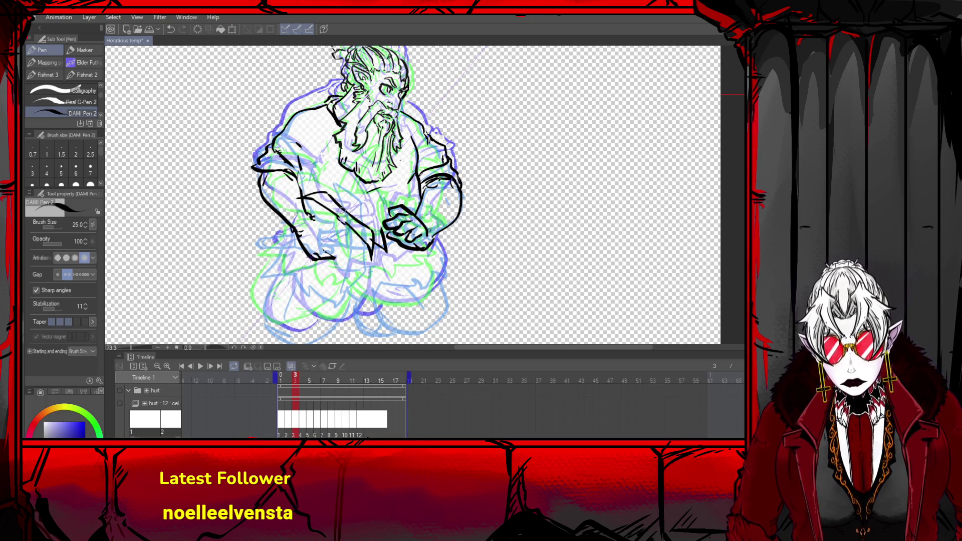
{"action": "key", "text": "ctrl+z"}
{"action": "key", "text": "ctrl+z"}
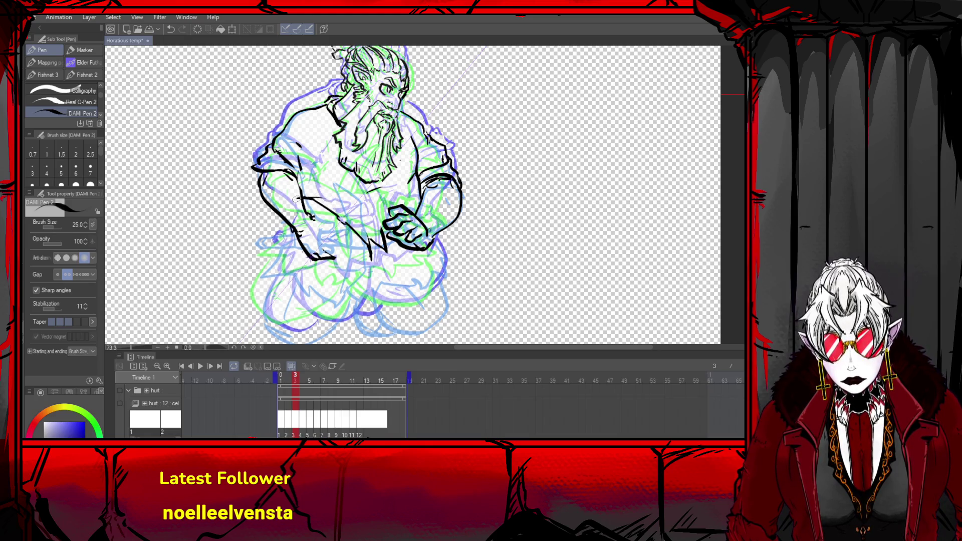
- Draw a line along the forearm toward the sleeve
{"action": "mouse_move", "coordinate": [296, 199]}
{"action": "left_mouse_down"}
{"action": "mouse_move", "coordinate": [344, 203]}
{"action": "mouse_move", "coordinate": [357, 215]}
{"action": "left_mouse_up"}
{"action": "key", "text": "ctrl+z"}
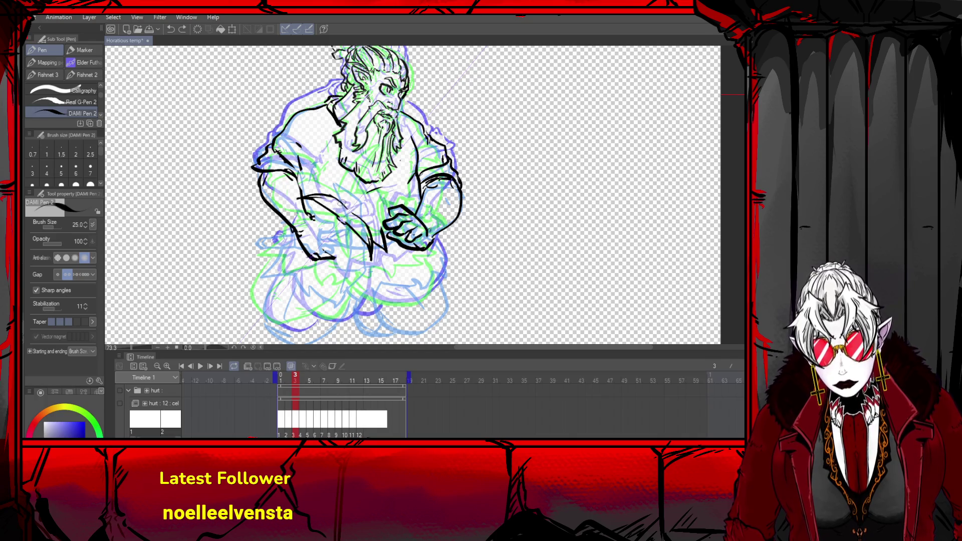
{"action": "left_click_drag", "start_coordinate": [344, 206], "coordinate": [356, 216]}
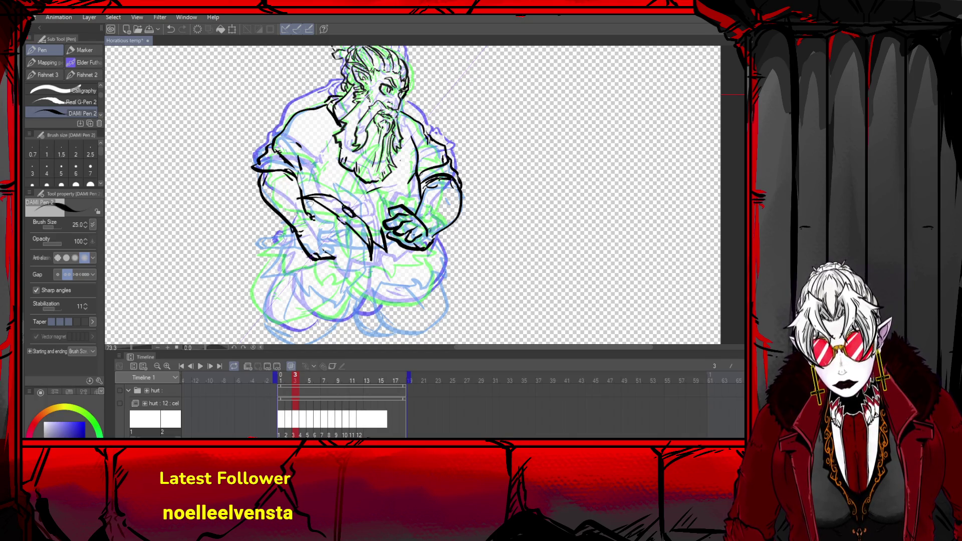
{"action": "left_click_drag", "start_coordinate": [298, 200], "coordinate": [335, 215]}
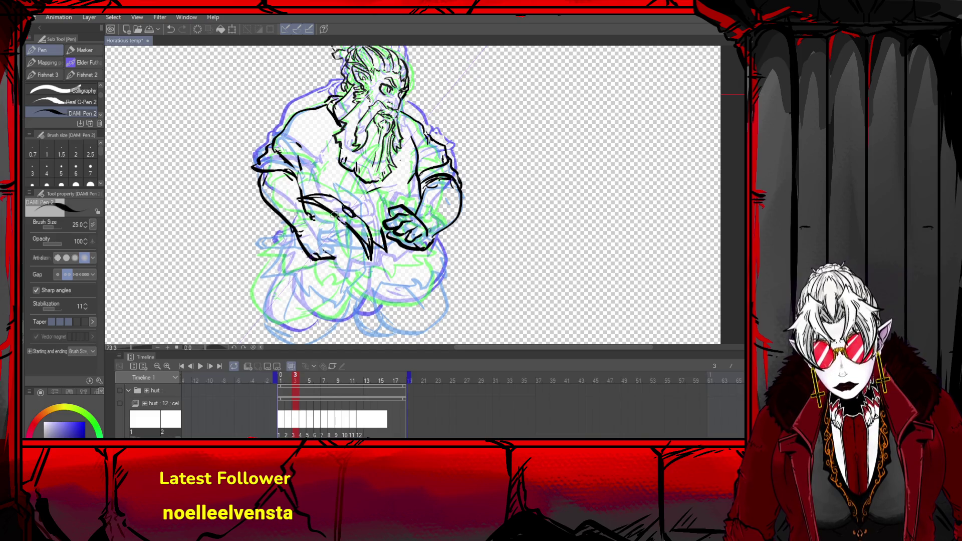
{"action": "key", "text": "ctrl+z"}
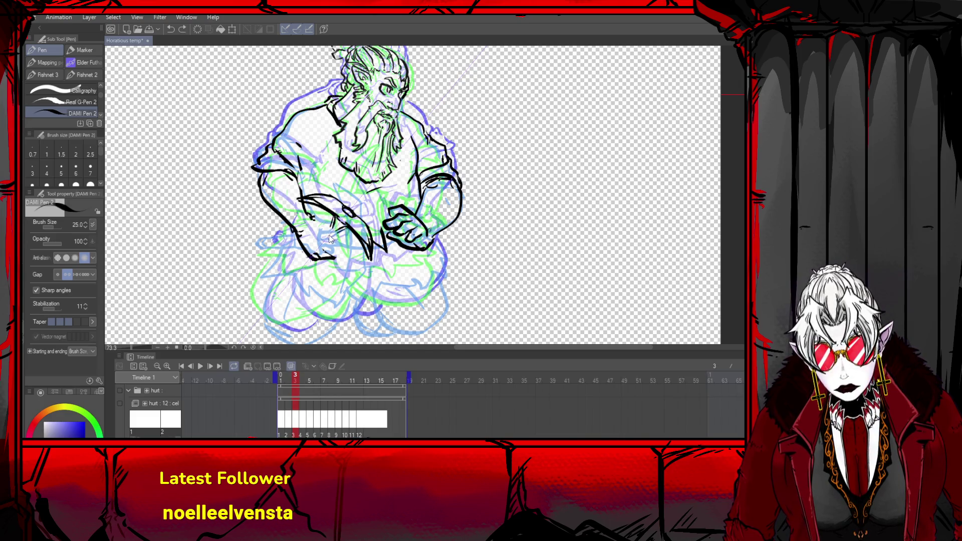
- Ink the pickaxe handle end below the arm and a forearm stroke
{"action": "left_click_drag", "start_coordinate": [340, 217], "coordinate": [321, 243]}
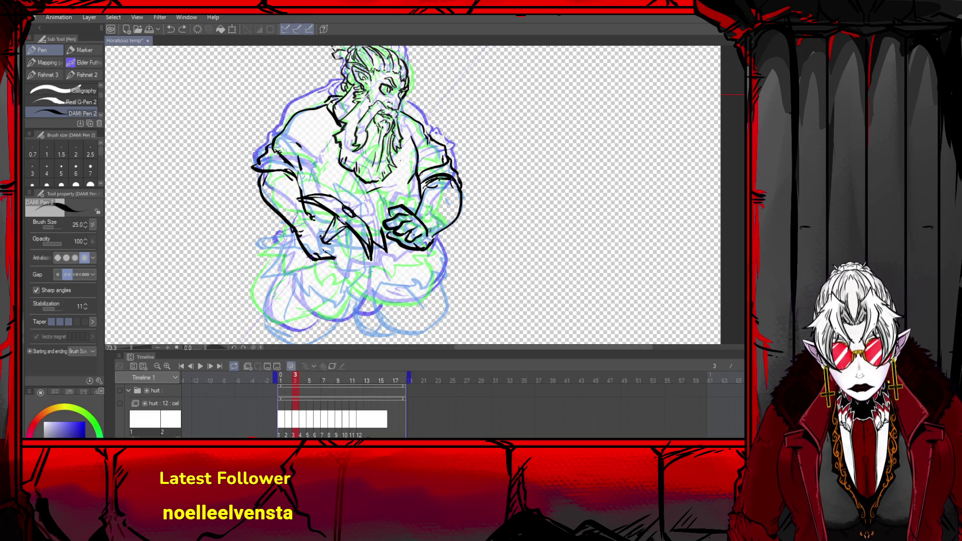
{"action": "key", "text": "ctrl+z"}
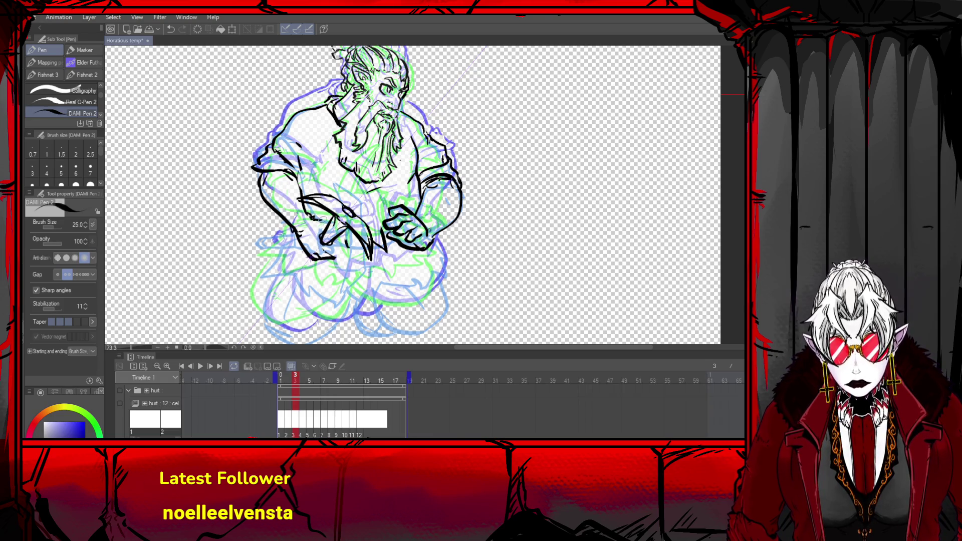
{"action": "key", "text": "ctrl+z"}
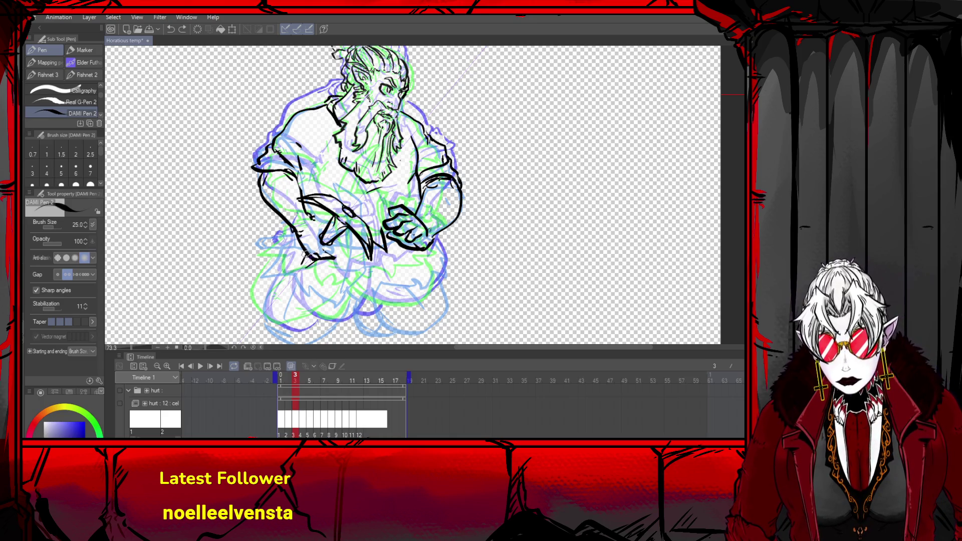
{"action": "left_click_drag", "start_coordinate": [306, 260], "coordinate": [306, 275]}
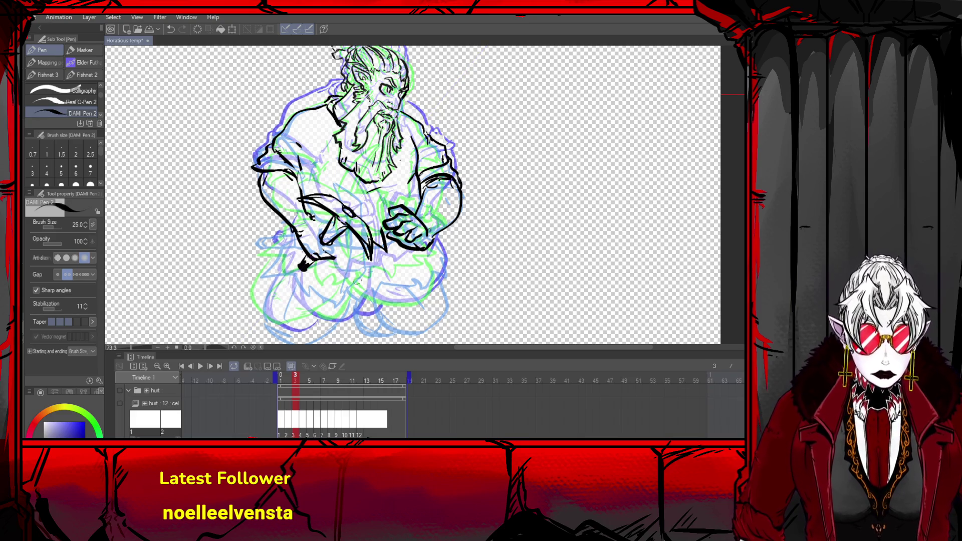
{"action": "mouse_move", "coordinate": [306, 216]}
{"action": "left_mouse_down"}
{"action": "mouse_move", "coordinate": [329, 226]}
{"action": "mouse_move", "coordinate": [326, 246]}
{"action": "mouse_move", "coordinate": [341, 241]}
{"action": "mouse_move", "coordinate": [334, 252]}
{"action": "mouse_move", "coordinate": [345, 253]}
{"action": "mouse_move", "coordinate": [296, 273]}
{"action": "mouse_move", "coordinate": [304, 268]}
{"action": "left_mouse_up"}
{"action": "key", "text": "ctrl+z"}
{"action": "key", "text": "ctrl+z"}
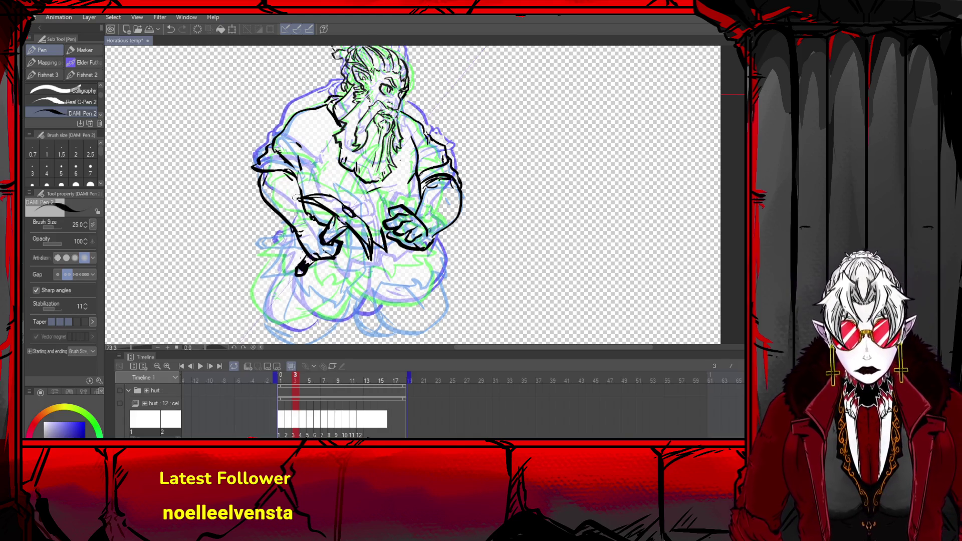
- Try several ink strokes along the pickaxe blade and hand, undoing each attempt
{"action": "mouse_move", "coordinate": [305, 200]}
{"action": "left_mouse_down"}
{"action": "mouse_move", "coordinate": [373, 270]}
{"action": "mouse_move", "coordinate": [328, 201]}
{"action": "mouse_move", "coordinate": [372, 263]}
{"action": "mouse_move", "coordinate": [300, 191]}
{"action": "mouse_move", "coordinate": [366, 235]}
{"action": "left_mouse_up"}
{"action": "key", "text": "ctrl+z"}
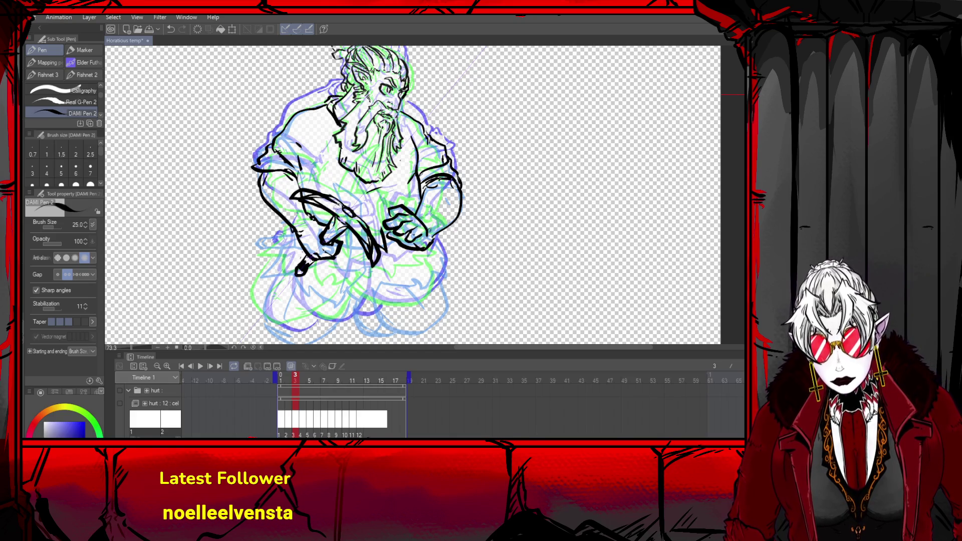
{"action": "key", "text": "ctrl+z"}
{"action": "mouse_move", "coordinate": [306, 185]}
{"action": "left_mouse_down"}
{"action": "mouse_move", "coordinate": [339, 201]}
{"action": "mouse_move", "coordinate": [379, 266]}
{"action": "mouse_move", "coordinate": [334, 214]}
{"action": "left_mouse_up"}
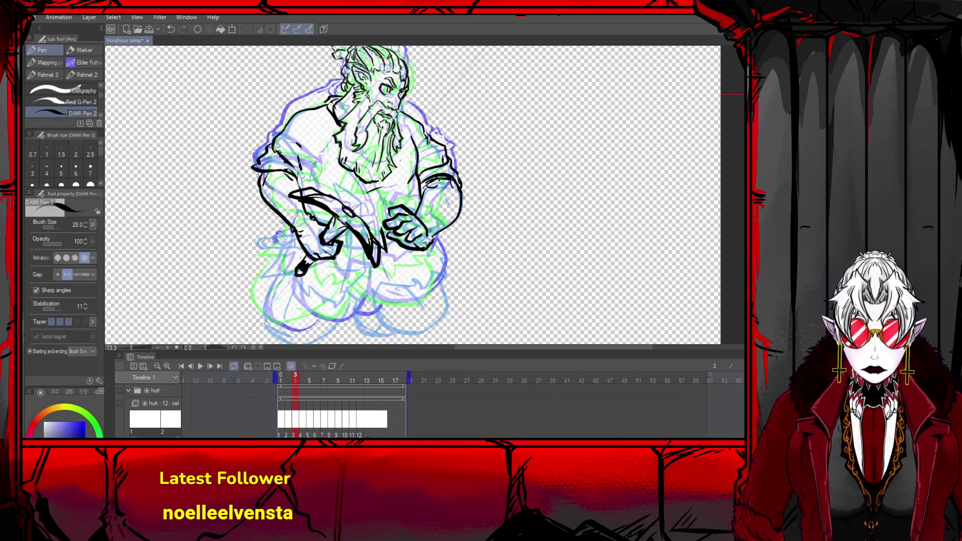
{"action": "key", "text": "ctrl+z"}
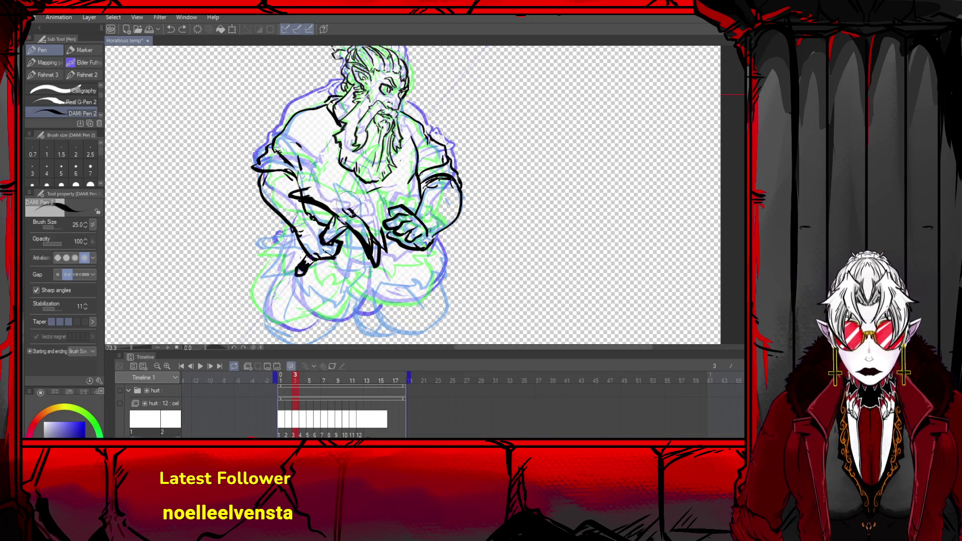
{"action": "left_click_drag", "start_coordinate": [345, 205], "coordinate": [378, 258]}
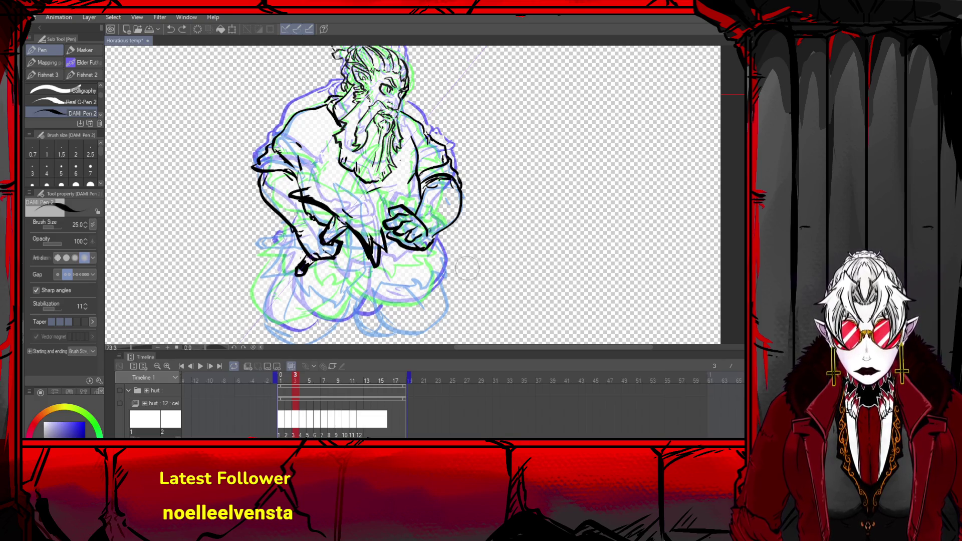
{"action": "key", "text": "ctrl+z"}
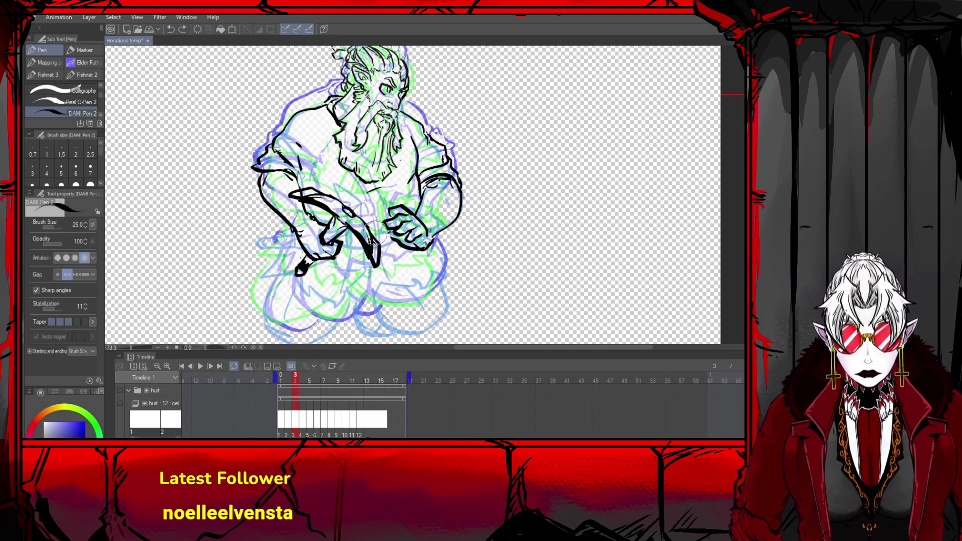
{"action": "left_click_drag", "start_coordinate": [357, 209], "coordinate": [378, 253]}
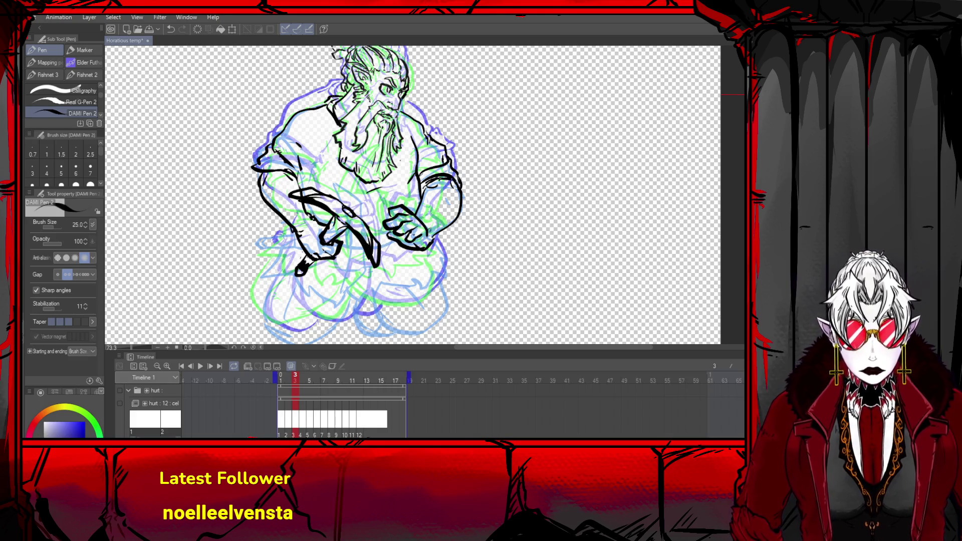
{"action": "key", "text": "ctrl+z"}
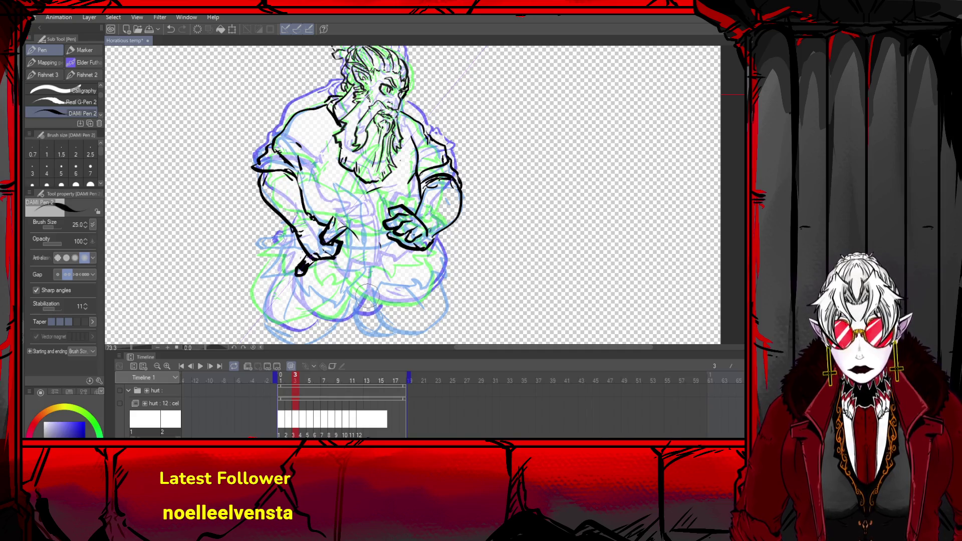
{"action": "left_click_drag", "start_coordinate": [309, 207], "coordinate": [365, 256]}
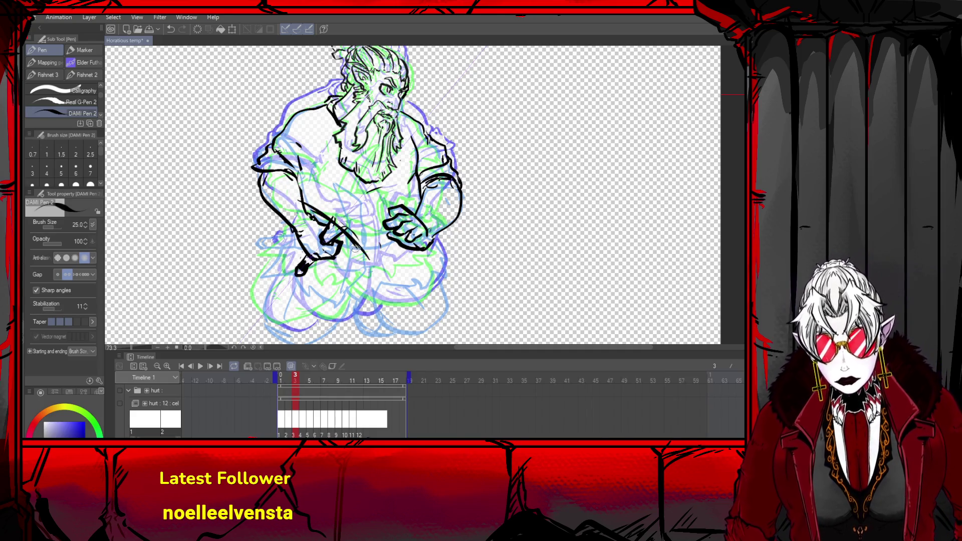
{"action": "key", "text": "ctrl+z"}
- Ink the blade arc down past the hand and thicken its top, discarding stray handle marks
{"action": "left_click_drag", "start_coordinate": [294, 197], "coordinate": [368, 265]}
{"action": "mouse_move", "coordinate": [290, 200]}
{"action": "left_mouse_down"}
{"action": "mouse_move", "coordinate": [323, 194]}
{"action": "mouse_move", "coordinate": [354, 211]}
{"action": "left_mouse_up"}
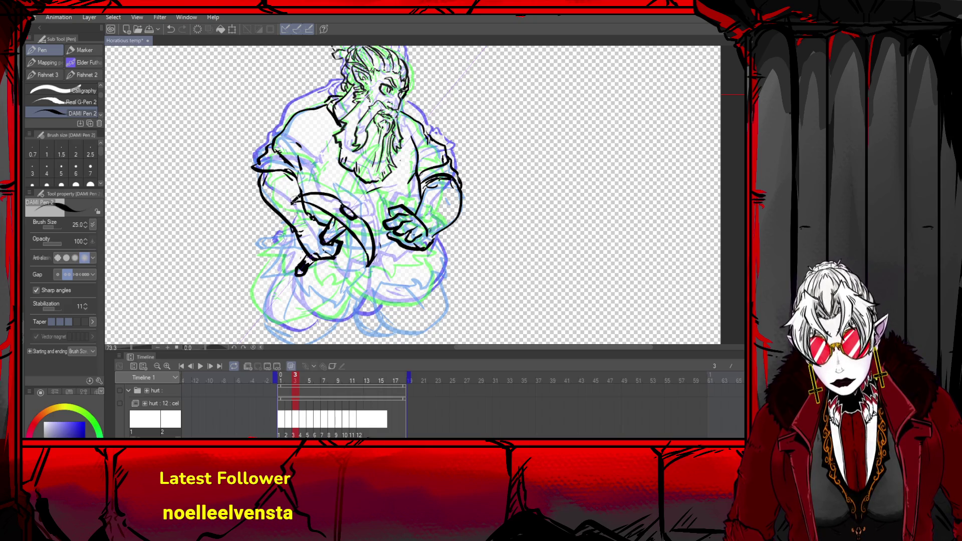
{"action": "key", "text": "ctrl+z"}
{"action": "left_click_drag", "start_coordinate": [292, 200], "coordinate": [369, 265]}
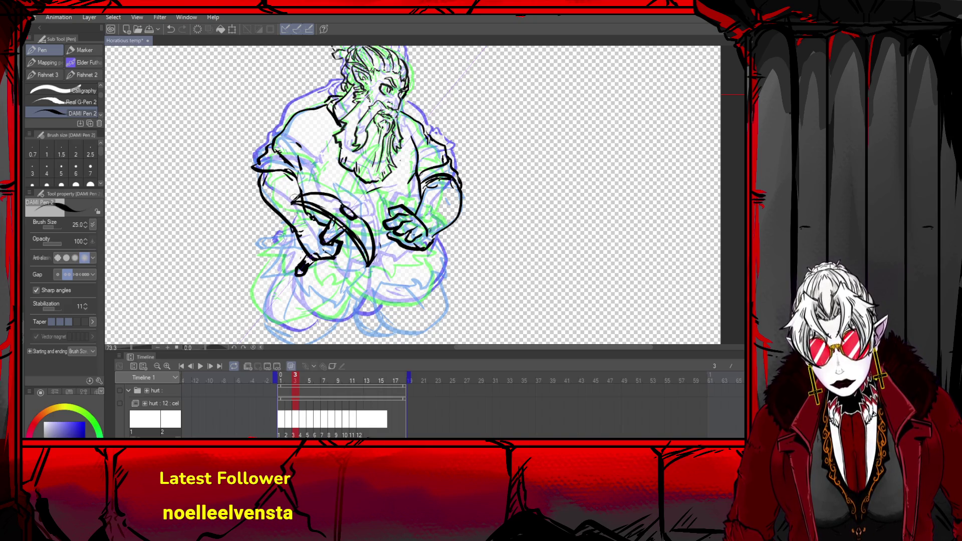
{"action": "left_click_drag", "start_coordinate": [328, 200], "coordinate": [363, 228]}
{"action": "key", "text": "ctrl+z"}
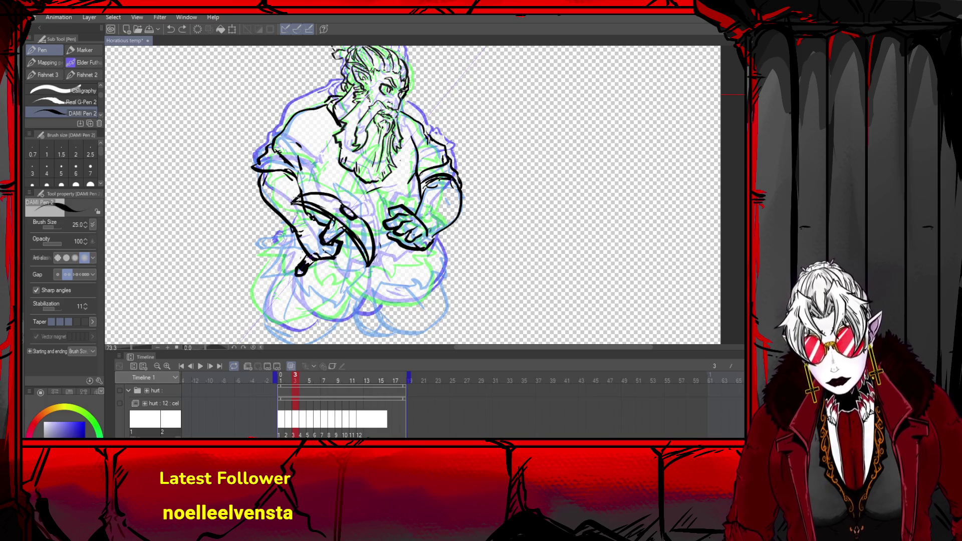
{"action": "mouse_move", "coordinate": [291, 203]}
{"action": "left_mouse_down"}
{"action": "mouse_move", "coordinate": [369, 228]}
{"action": "mouse_move", "coordinate": [361, 221]}
{"action": "left_mouse_up"}
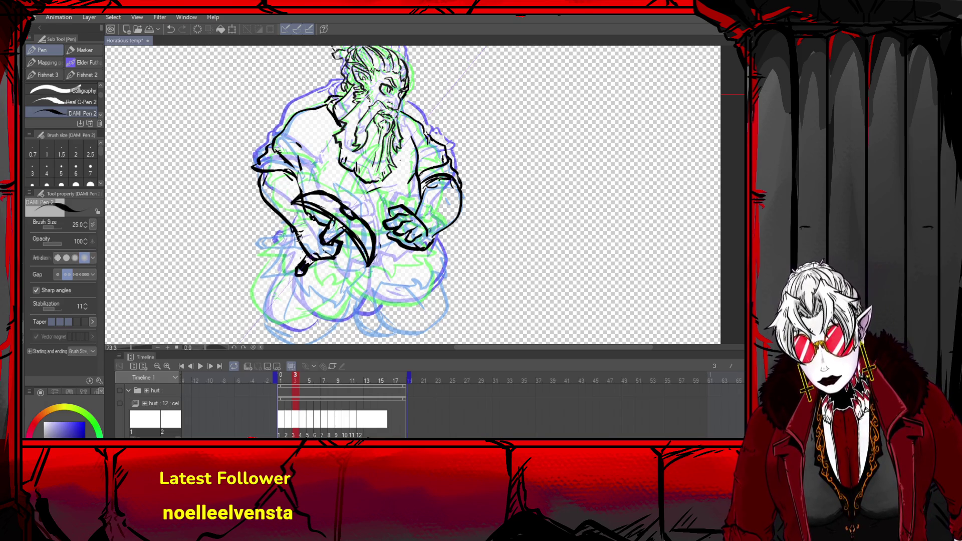
{"action": "left_click_drag", "start_coordinate": [303, 253], "coordinate": [317, 273]}
{"action": "key", "text": "ctrl+z"}
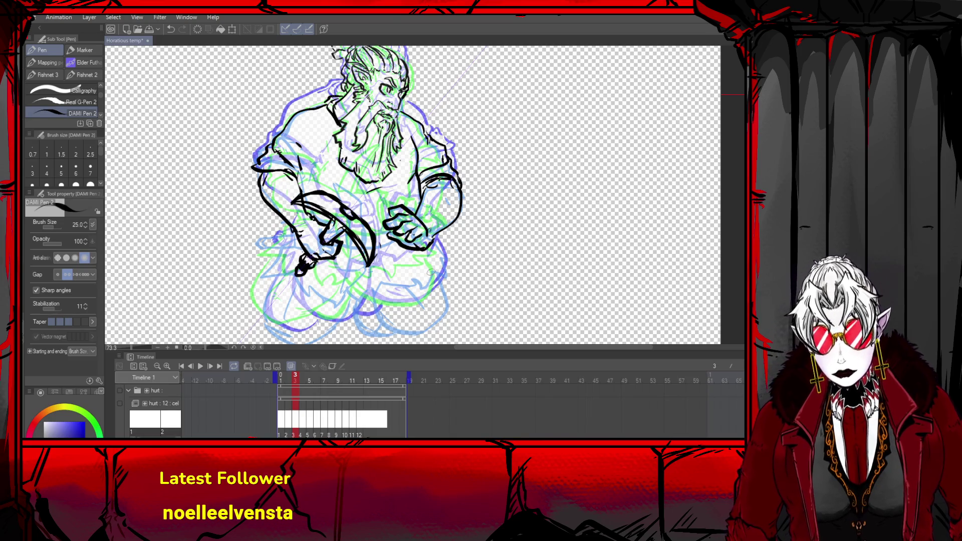
{"action": "key", "text": "ctrl+z"}
{"action": "key", "text": "ctrl+z"}
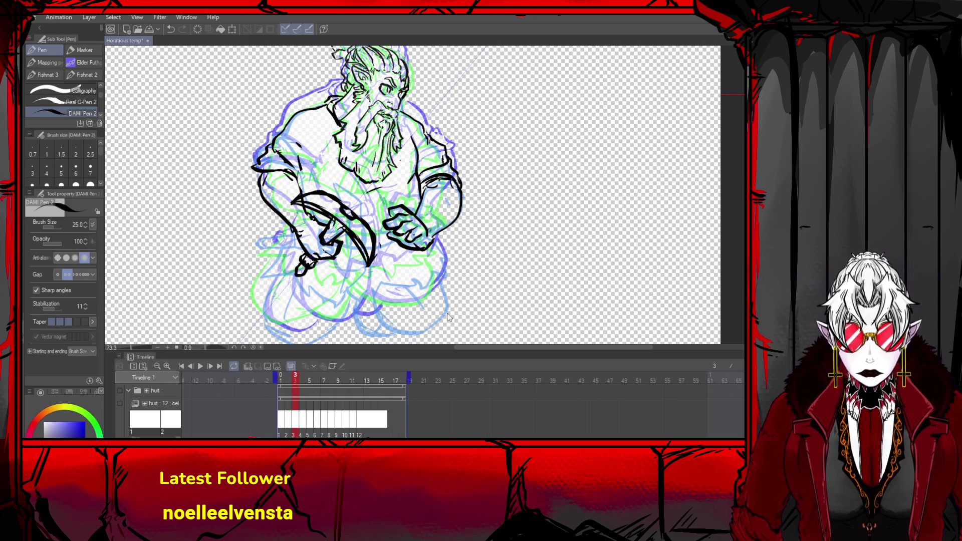
- Zoom out, flip through frames 2, 3 and 4, return to frame 3 and turn onion skin off
{"action": "scroll", "coordinate": [281, 145], "scroll_direction": "down", "scroll_amount": 2}
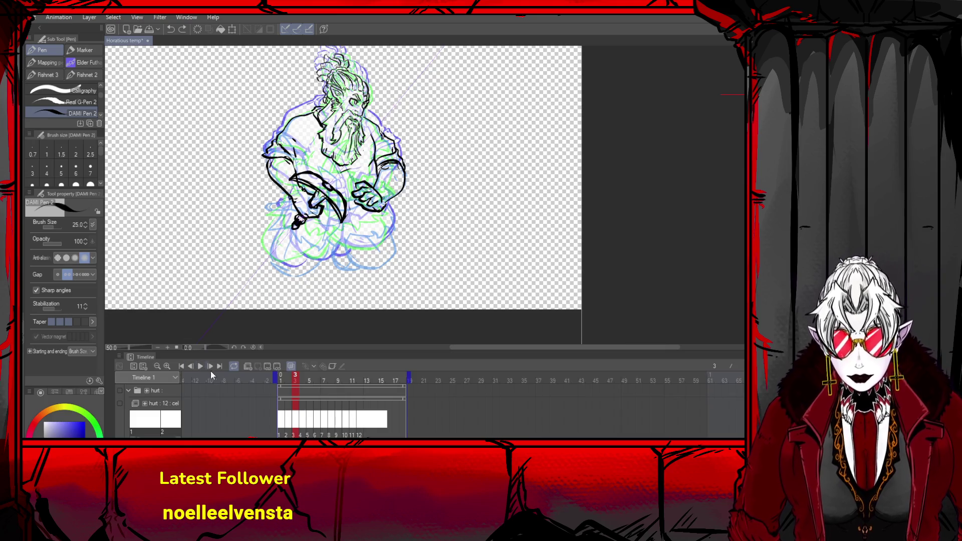
{"action": "left_click", "coordinate": [196, 366]}
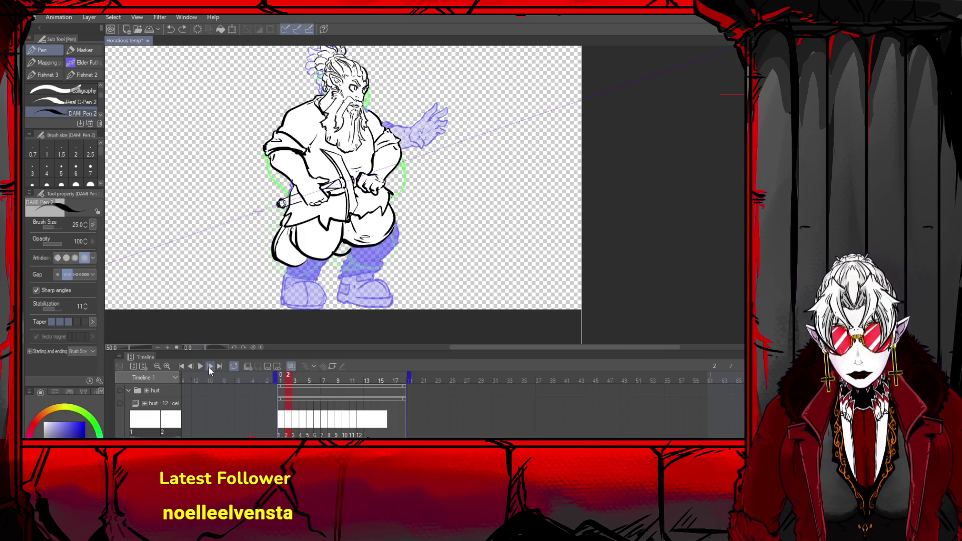
{"action": "left_click", "coordinate": [209, 366]}
{"action": "left_click", "coordinate": [209, 366]}
{"action": "left_click", "coordinate": [191, 364]}
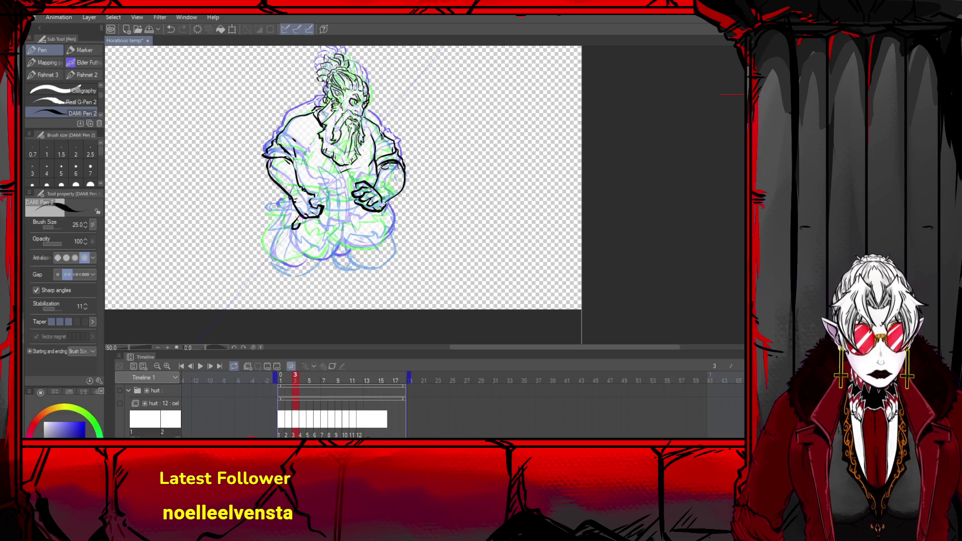
{"action": "left_click", "coordinate": [290, 368]}
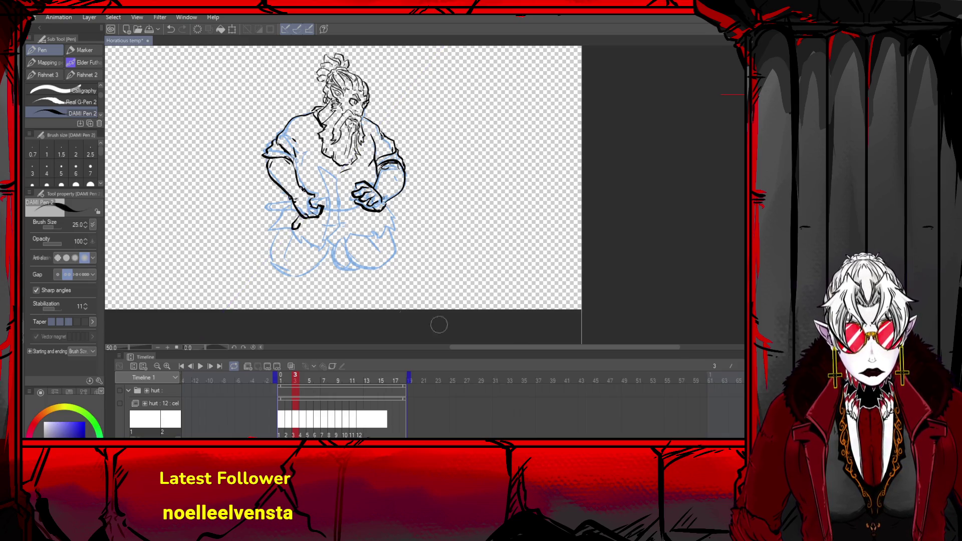
- Ink the left shoulder, upper arm and lower arm-to-wrist line, undoing stray strokes near the hand
{"action": "key", "text": "ctrl+z"}
{"action": "key", "text": "ctrl+z"}
{"action": "key", "text": "ctrl+z"}
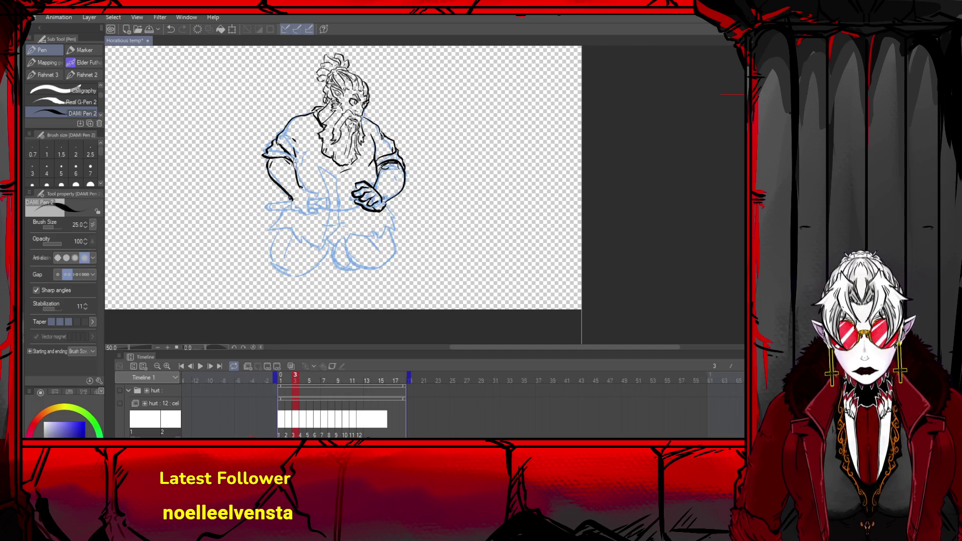
{"action": "left_click_drag", "start_coordinate": [291, 166], "coordinate": [302, 185]}
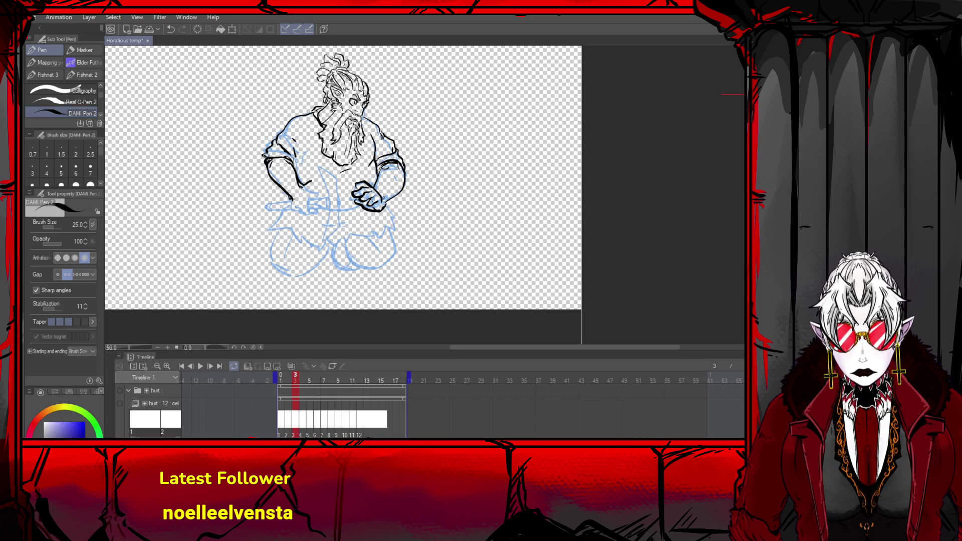
{"action": "left_click_drag", "start_coordinate": [281, 143], "coordinate": [292, 163]}
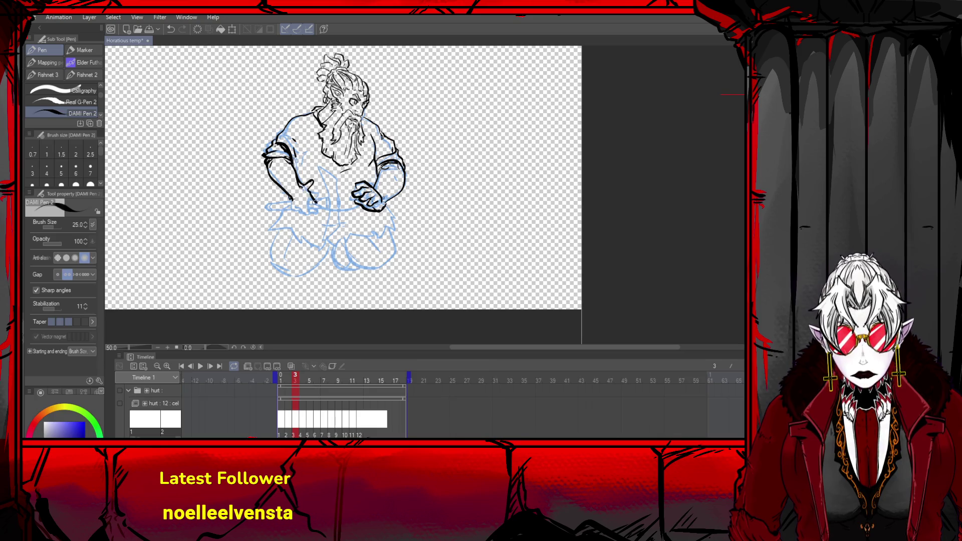
{"action": "key", "text": "ctrl+z"}
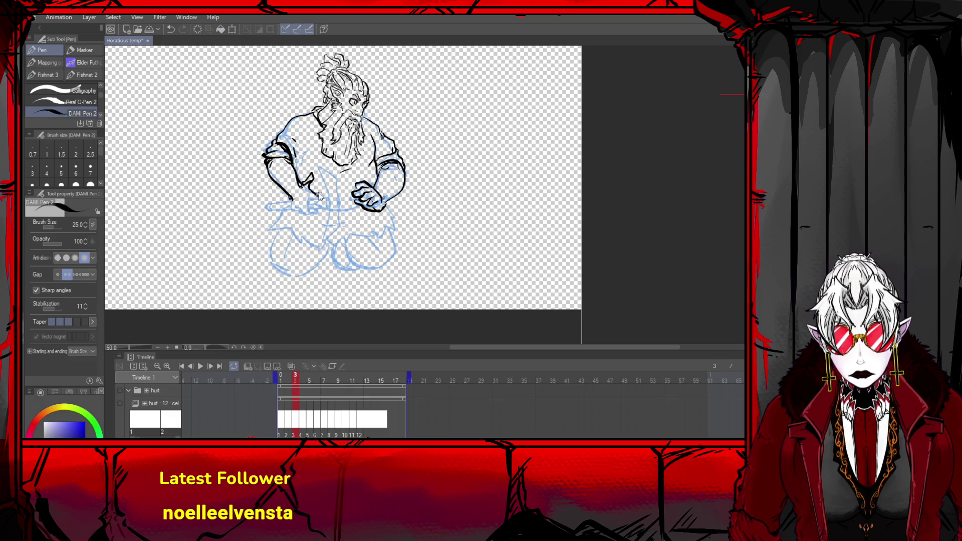
{"action": "key", "text": "ctrl+z"}
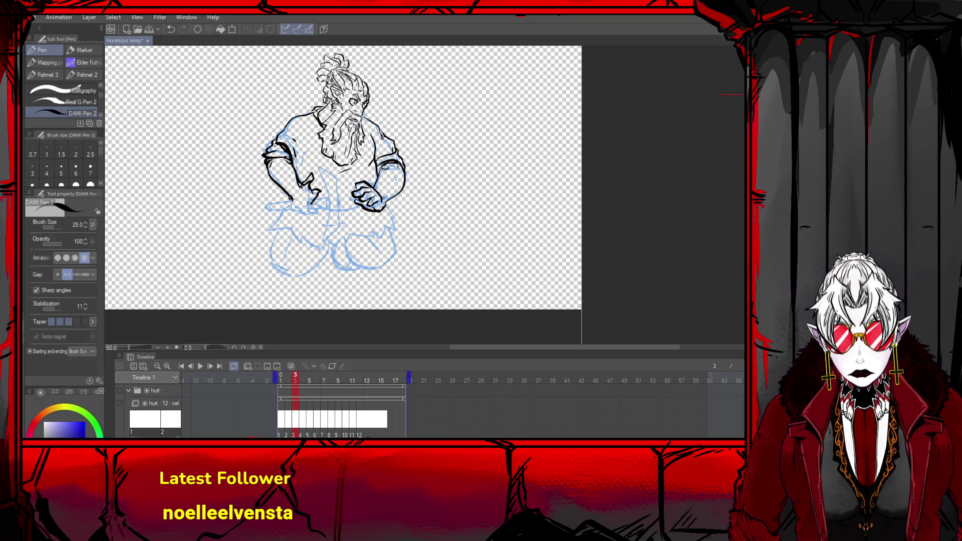
{"action": "key", "text": "ctrl+z"}
{"action": "left_click_drag", "start_coordinate": [294, 199], "coordinate": [323, 200]}
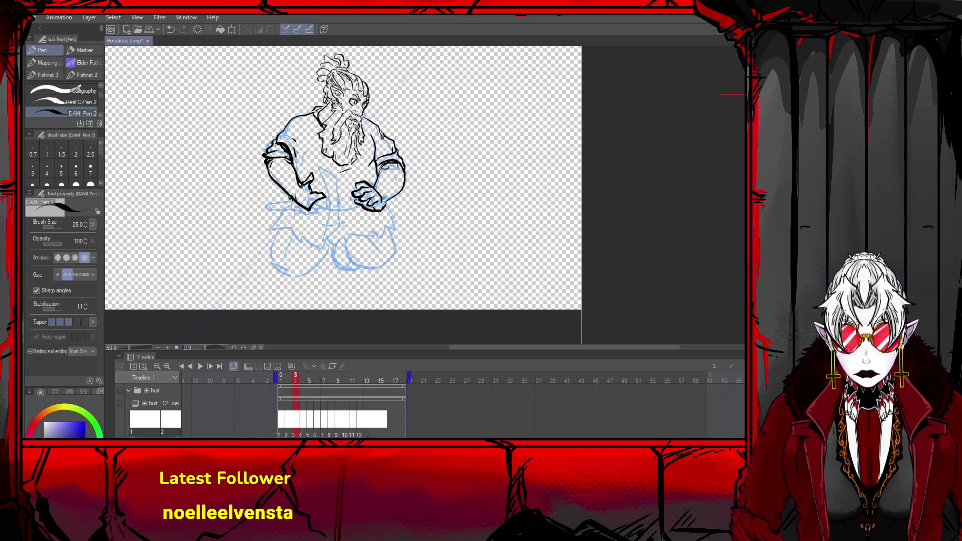
- Add a short mark by the left hand, toggling it with undo and redo to compare
{"action": "left_click_drag", "start_coordinate": [308, 180], "coordinate": [313, 183]}
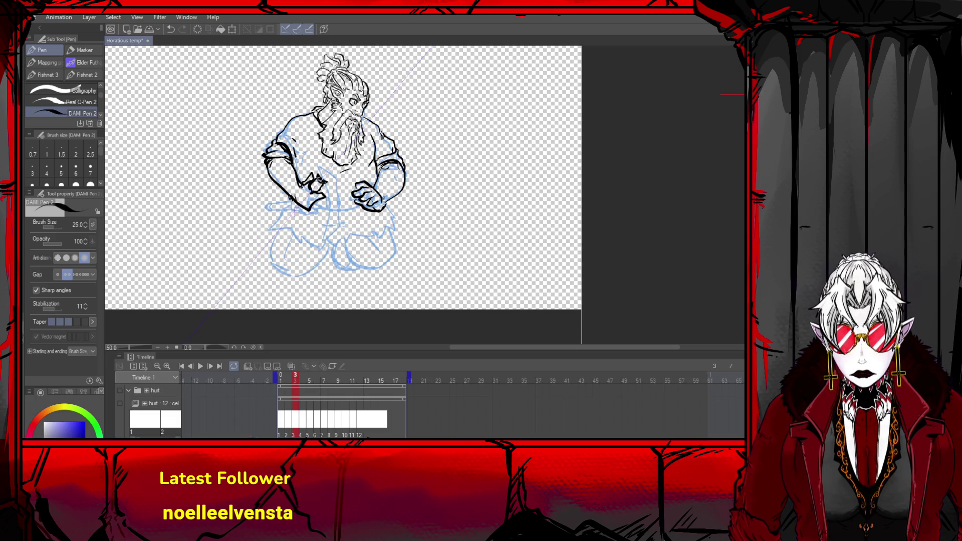
{"action": "key", "text": "ctrl+z"}
{"action": "key", "text": "ctrl+y"}
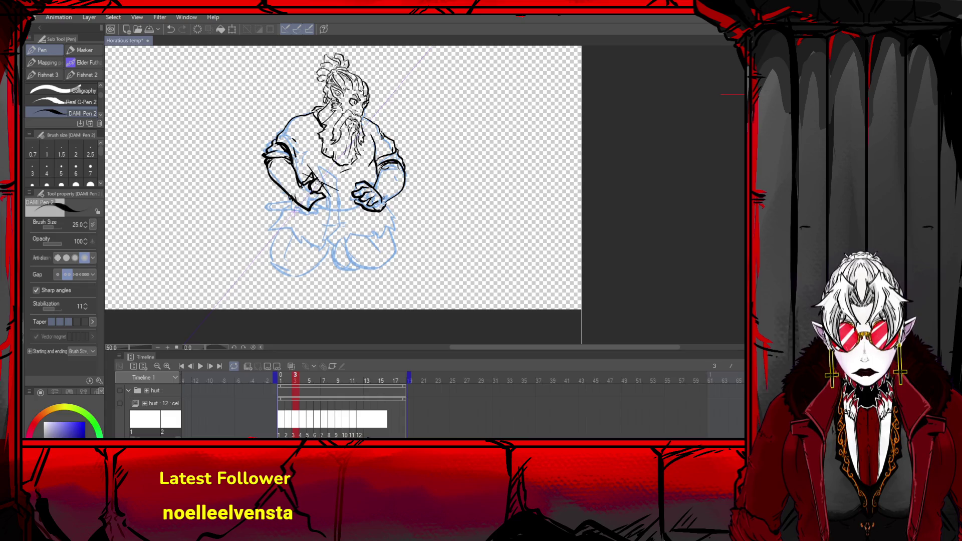
{"action": "key", "text": "ctrl+z"}
{"action": "key", "text": "ctrl+y"}
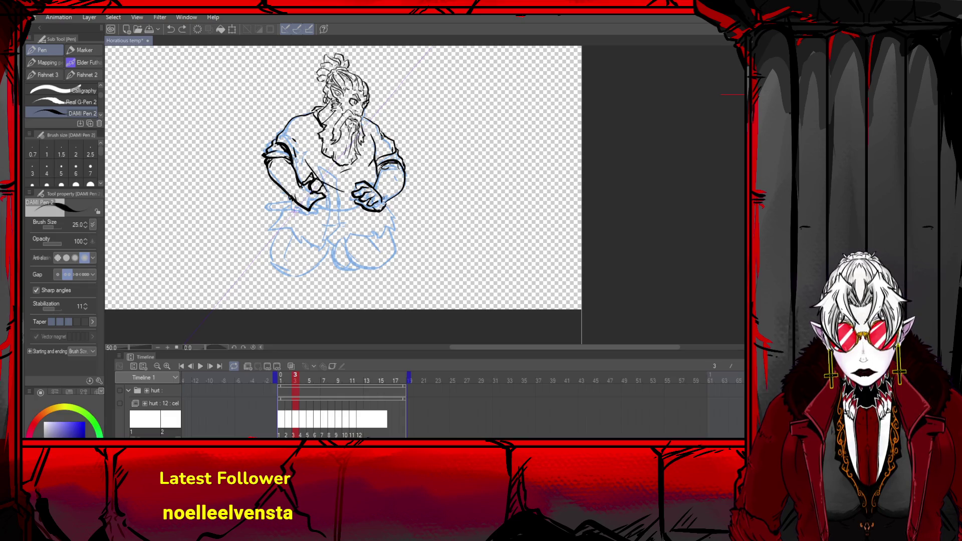
{"action": "key", "text": "ctrl+z"}
{"action": "key", "text": "ctrl+z"}
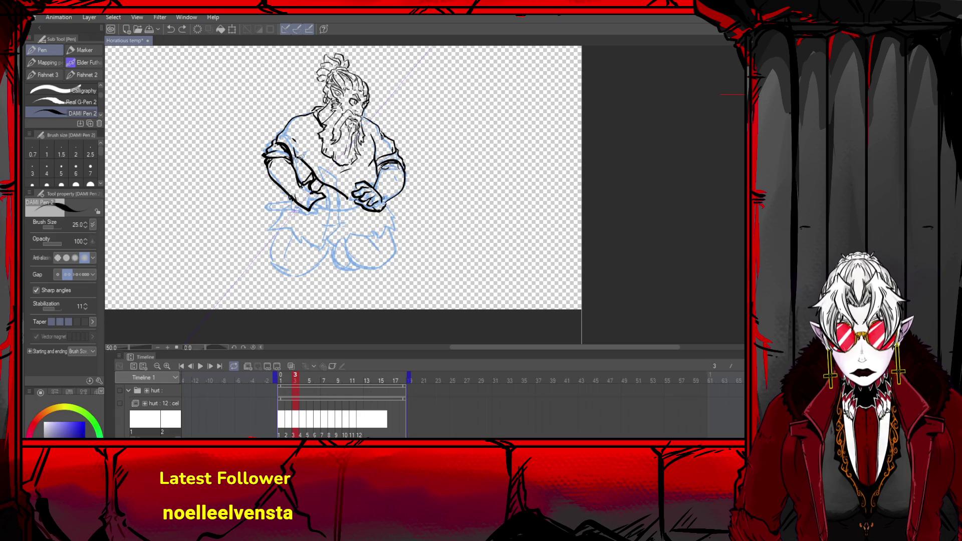
{"action": "key", "text": "ctrl+y"}
{"action": "key", "text": "ctrl+y"}
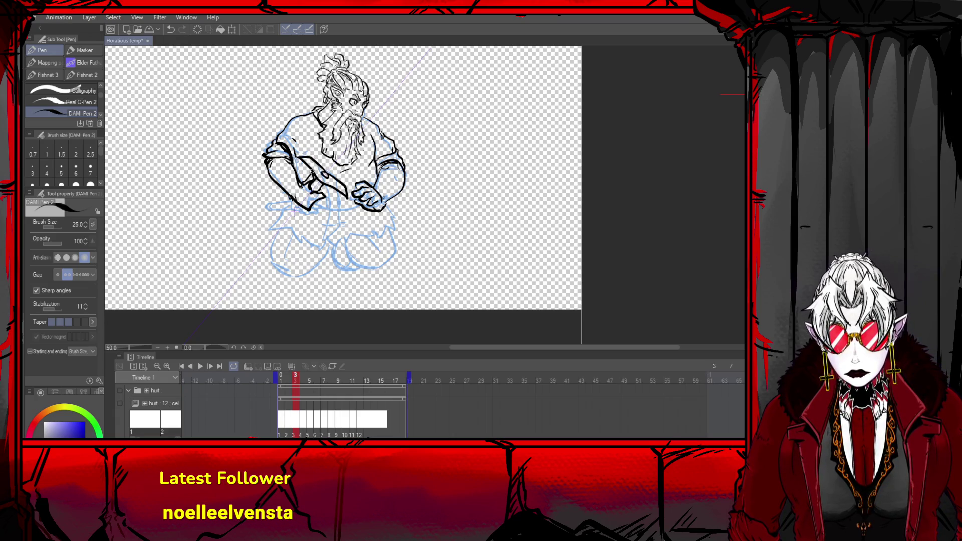
{"action": "key", "text": "ctrl+z"}
{"action": "key", "text": "ctrl+z"}
{"action": "key", "text": "ctrl+z"}
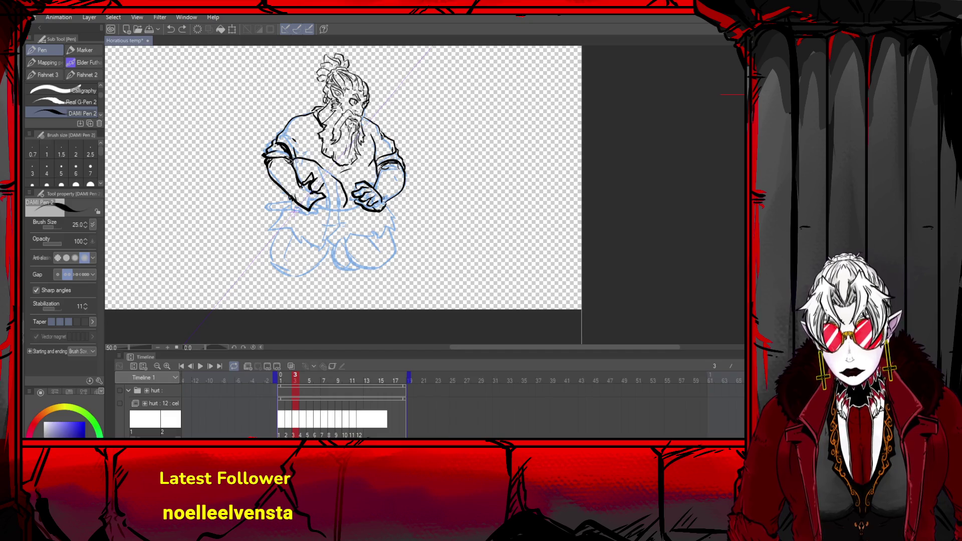
{"action": "key", "text": "ctrl+y"}
{"action": "key", "text": "ctrl+y"}
- Remove the small strokes by the blade, then try short blade and sleeve lines and undo them
{"action": "key", "text": "ctrl+z"}
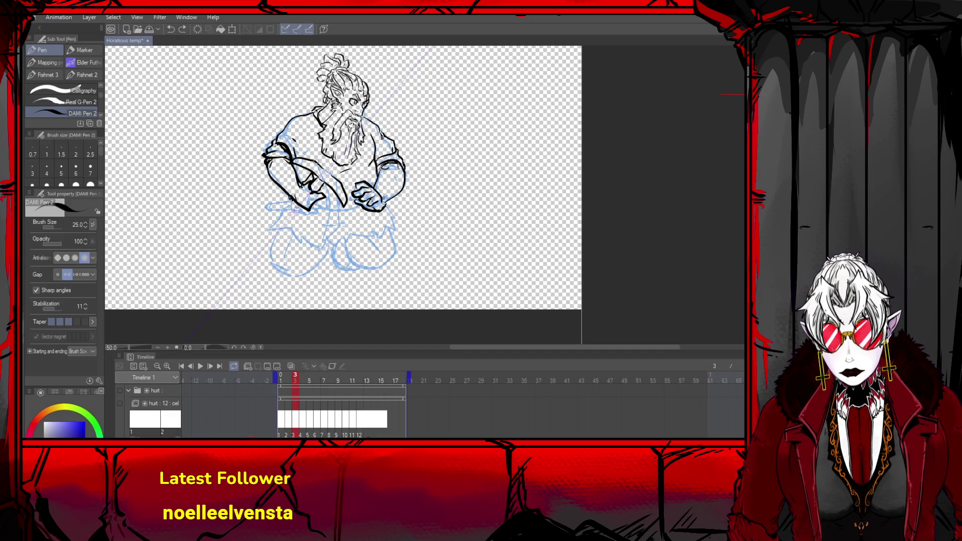
{"action": "key", "text": "ctrl+z"}
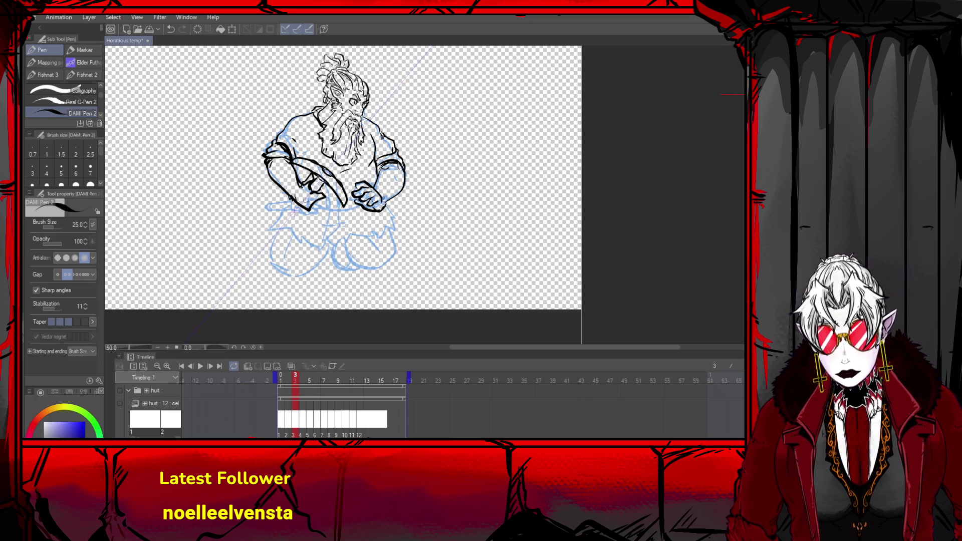
{"action": "key", "text": "ctrl+z"}
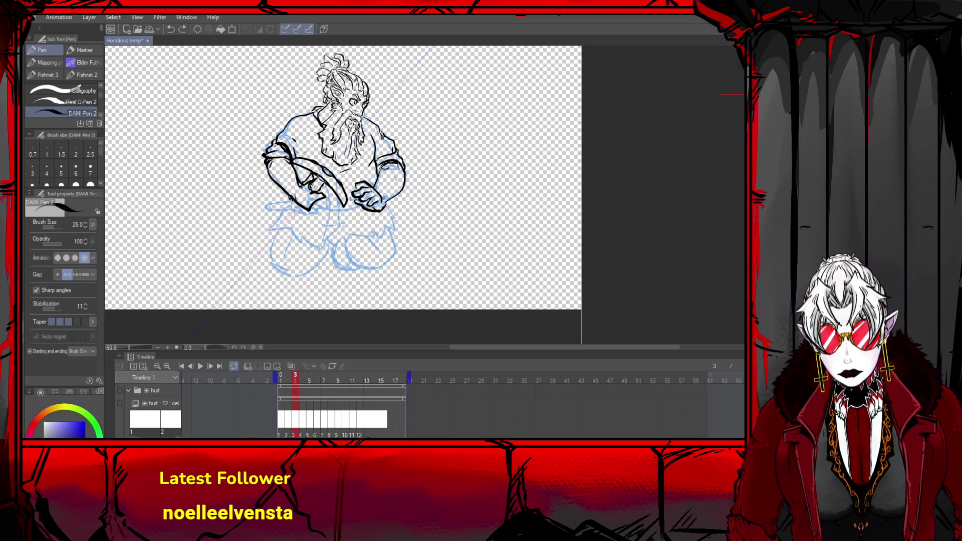
{"action": "left_click_drag", "start_coordinate": [322, 177], "coordinate": [312, 187]}
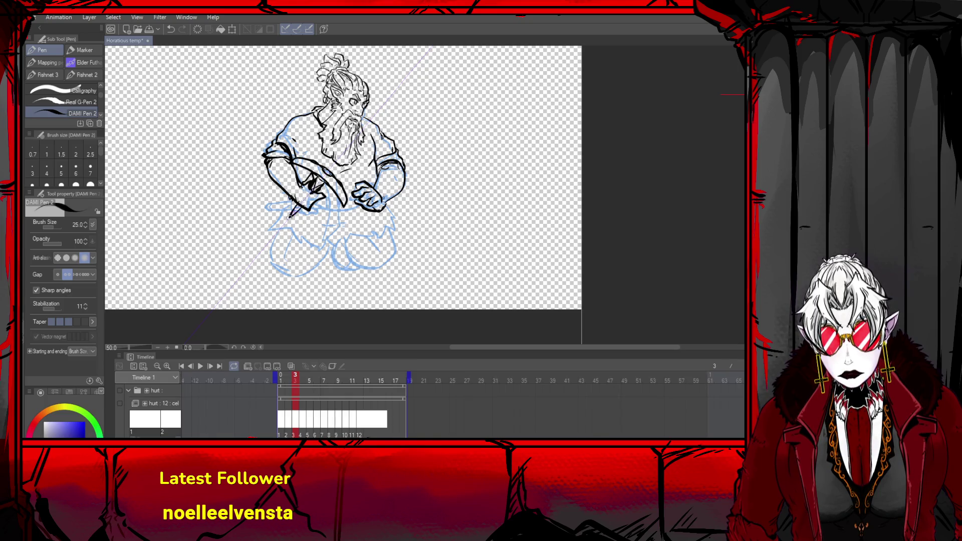
{"action": "key", "text": "ctrl+z"}
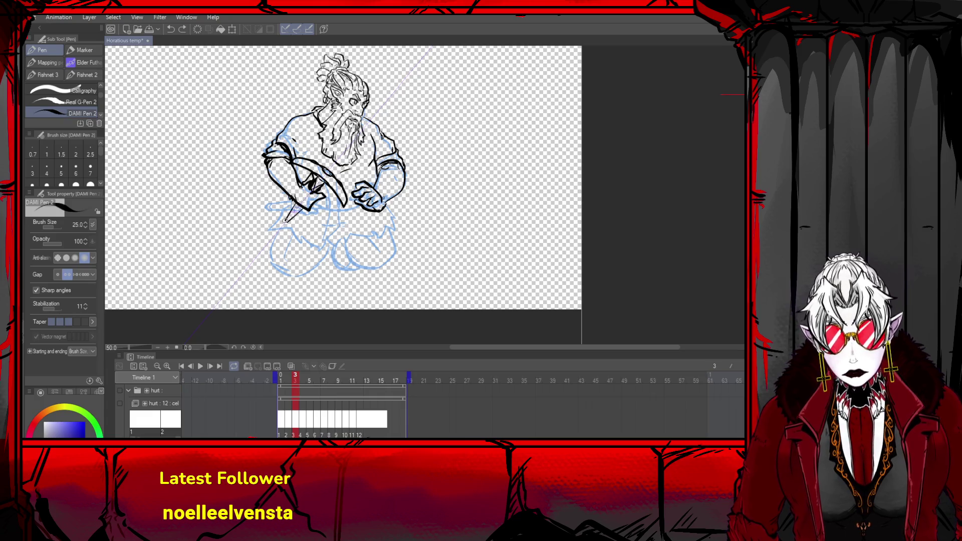
{"action": "left_click_drag", "start_coordinate": [285, 161], "coordinate": [334, 196]}
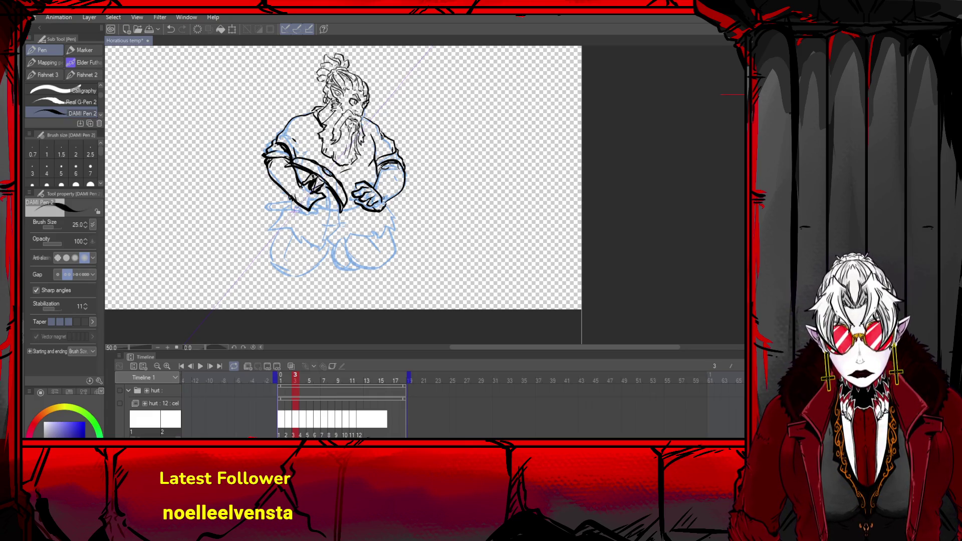
{"action": "key", "text": "ctrl+z"}
{"action": "key", "text": "ctrl+z"}
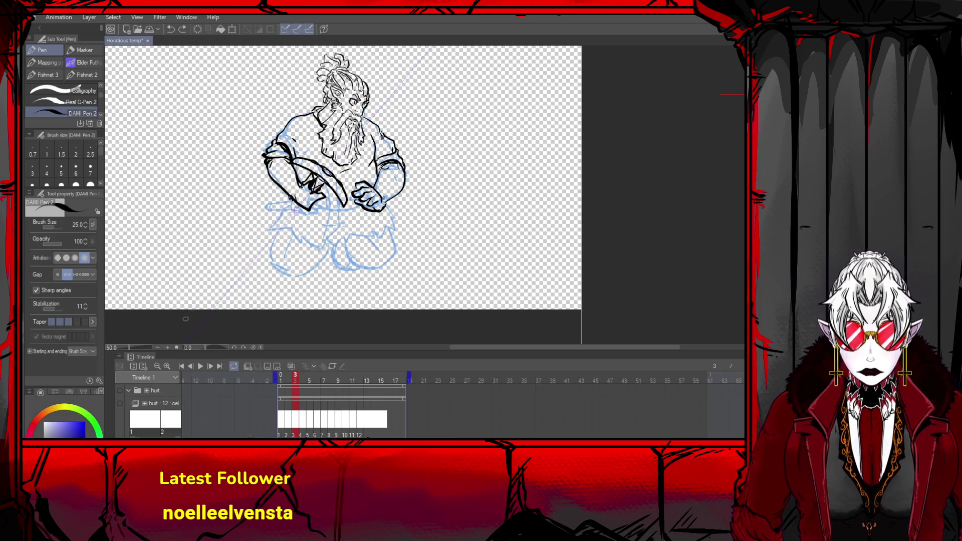
- Flip between frames 2, 3, 1 and 4 to compare poses, ending on frame 3
{"action": "left_click", "coordinate": [191, 367]}
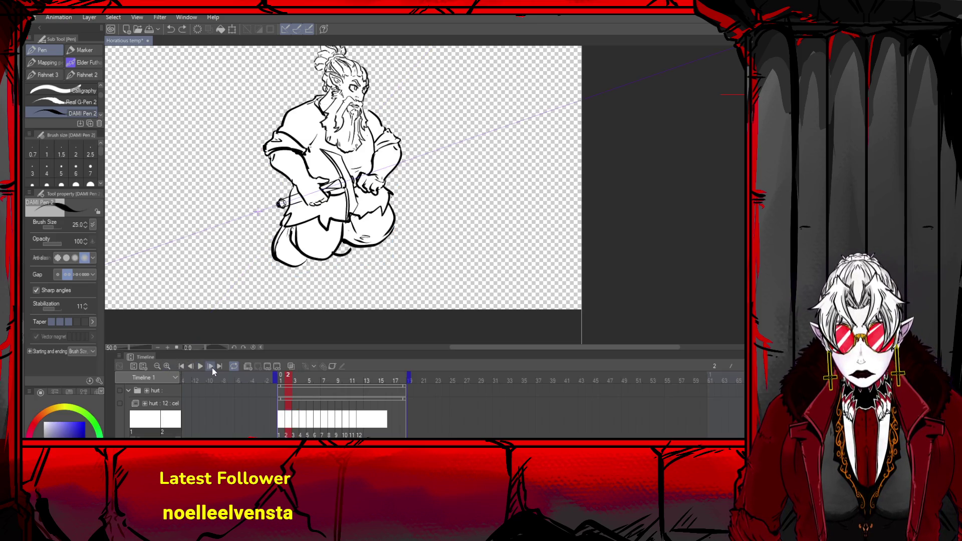
{"action": "left_click", "coordinate": [211, 367]}
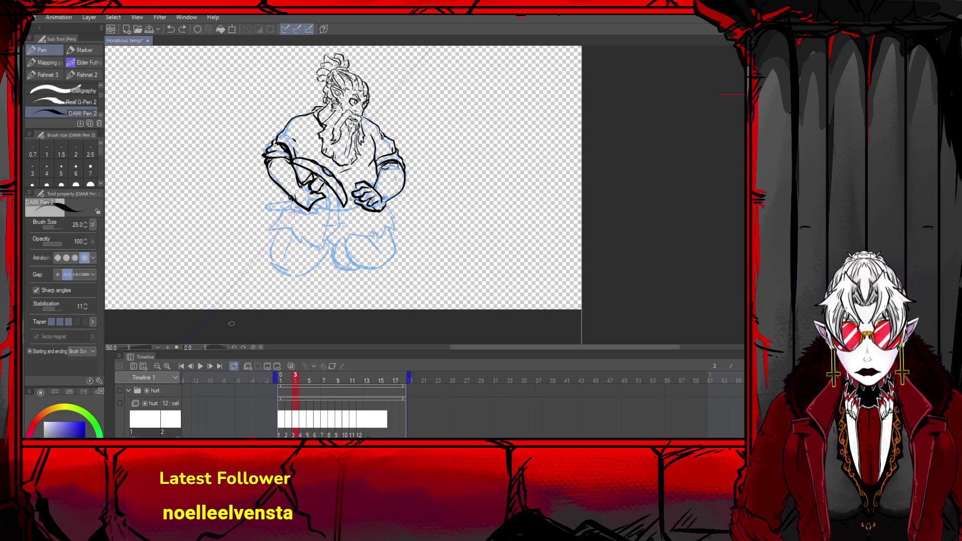
{"action": "left_click", "coordinate": [190, 367]}
{"action": "left_click", "coordinate": [191, 367]}
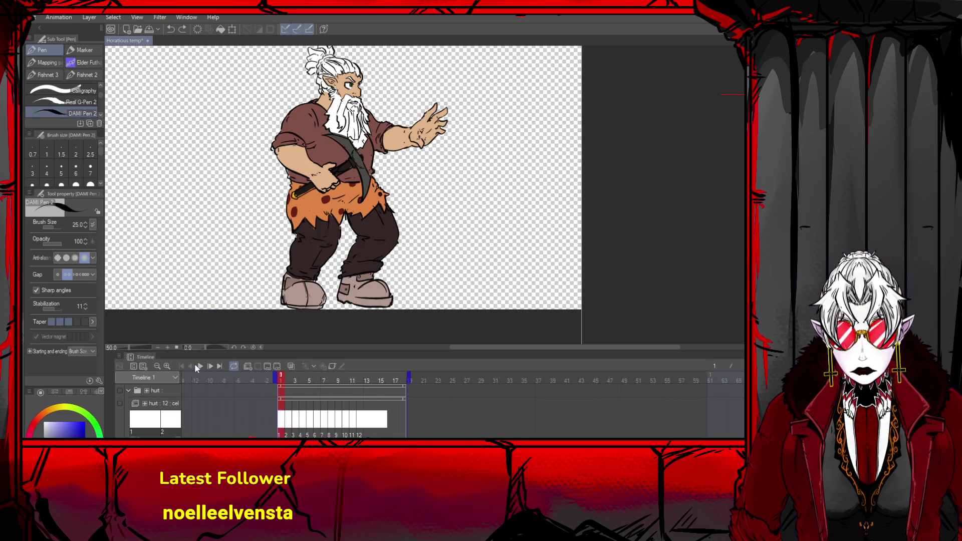
{"action": "left_click", "coordinate": [211, 366]}
{"action": "left_click", "coordinate": [211, 365]}
{"action": "left_click", "coordinate": [211, 366]}
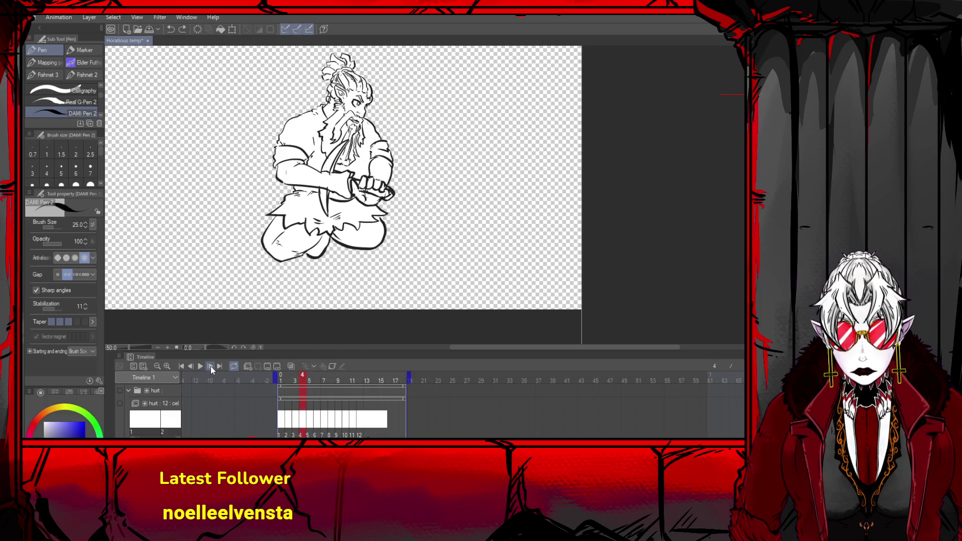
{"action": "left_click", "coordinate": [192, 368]}
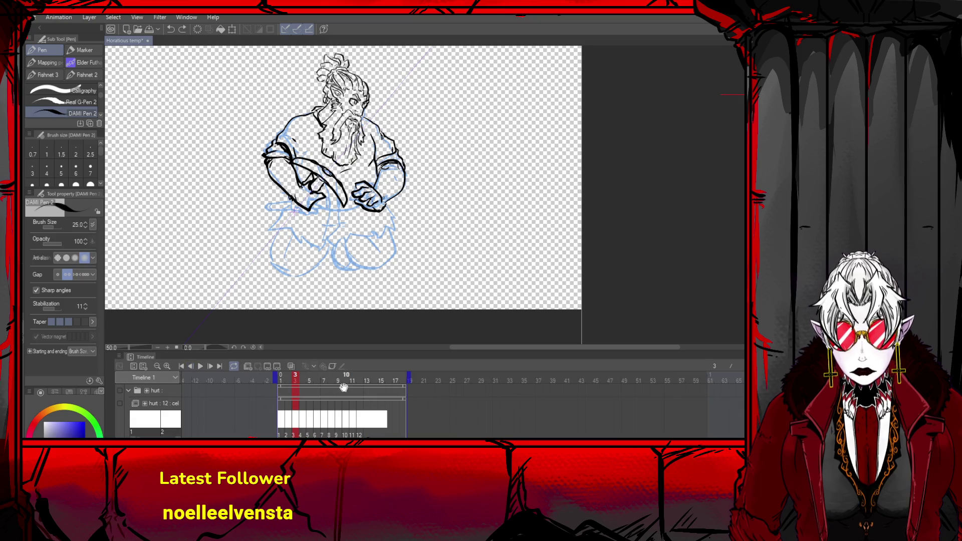
- Erase the black arm and hand lines on frame 3, then step back to frame 2
{"action": "mouse_move", "coordinate": [296, 198]}
{"action": "left_mouse_down"}
{"action": "mouse_move", "coordinate": [316, 186]}
{"action": "mouse_move", "coordinate": [341, 208]}
{"action": "mouse_move", "coordinate": [301, 220]}
{"action": "left_mouse_up"}
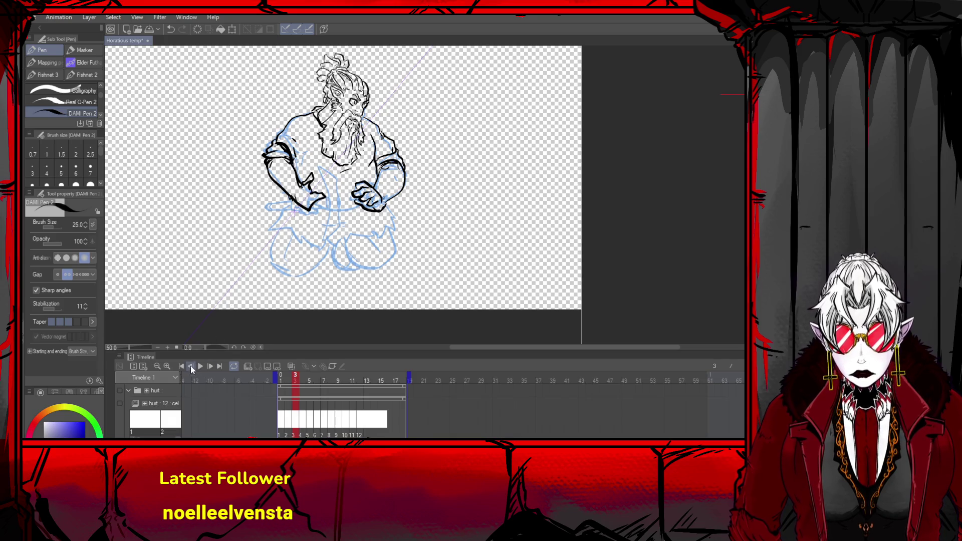
{"action": "left_click", "coordinate": [190, 365]}
{"action": "key", "text": "ctrl+z"}
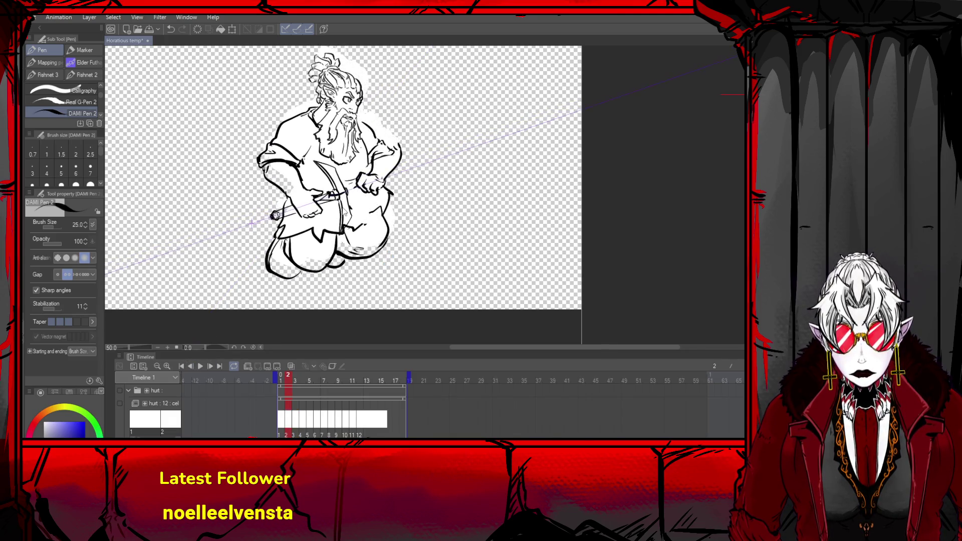
- Select the torso and legs, carry the selection to frame 3, and rotate it to -57.3°
{"action": "key", "text": "m"}
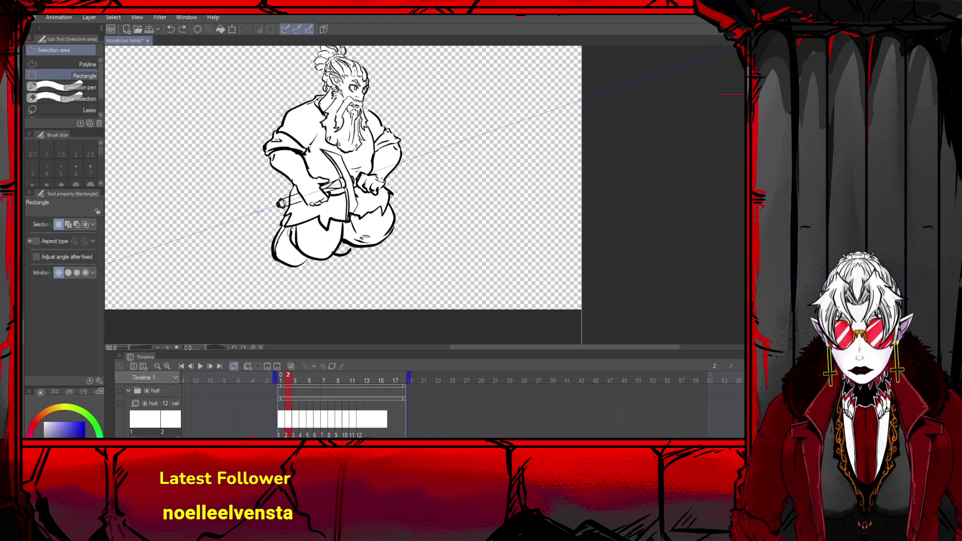
{"action": "left_click_drag", "start_coordinate": [371, 149], "coordinate": [266, 231]}
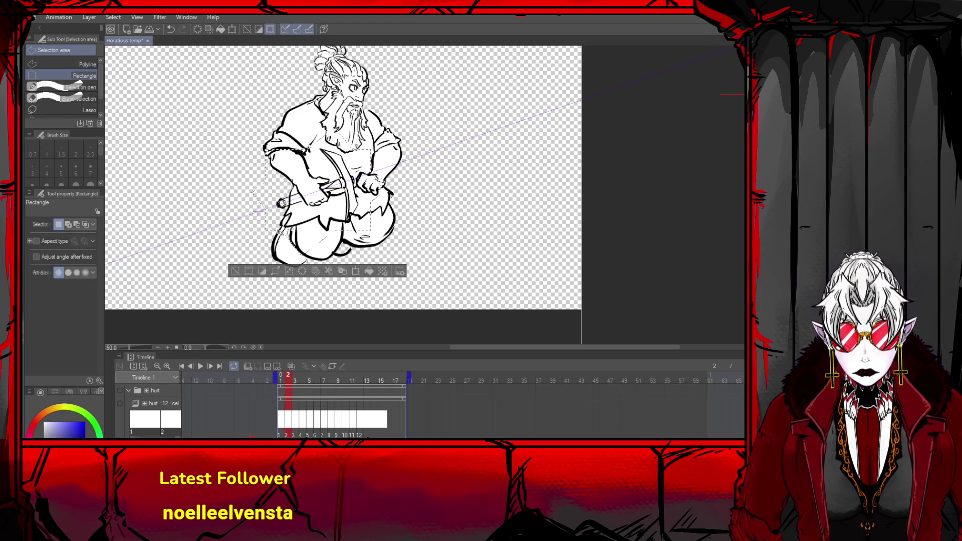
{"action": "left_click", "coordinate": [209, 366]}
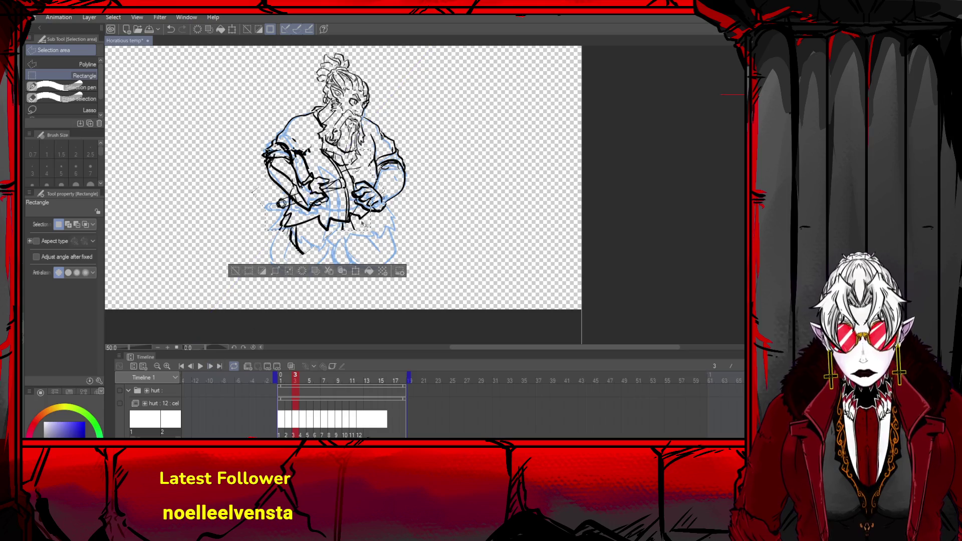
{"action": "key", "text": "ctrl+t"}
{"action": "left_click_drag", "start_coordinate": [236, 151], "coordinate": [293, 103]}
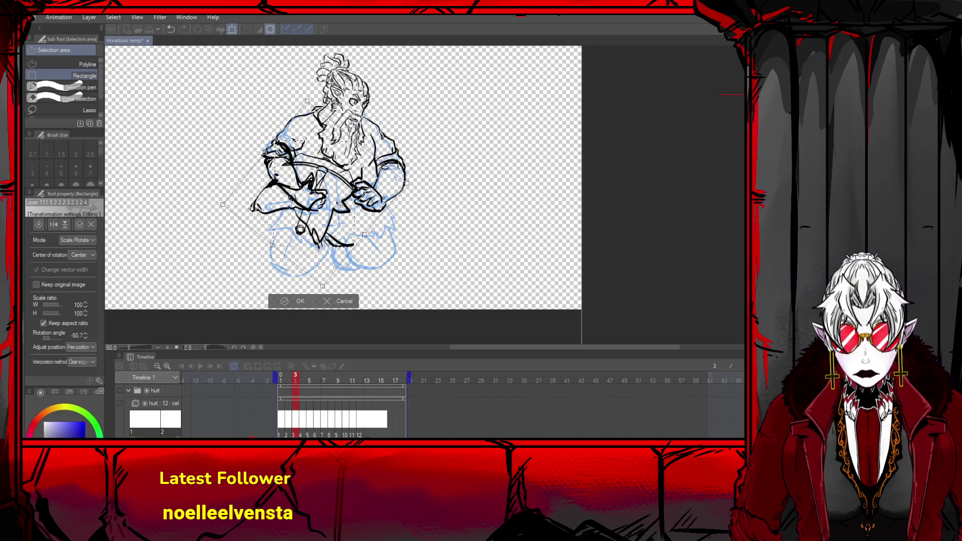
{"action": "scroll", "coordinate": [340, 204], "scroll_direction": "down", "scroll_amount": 1}
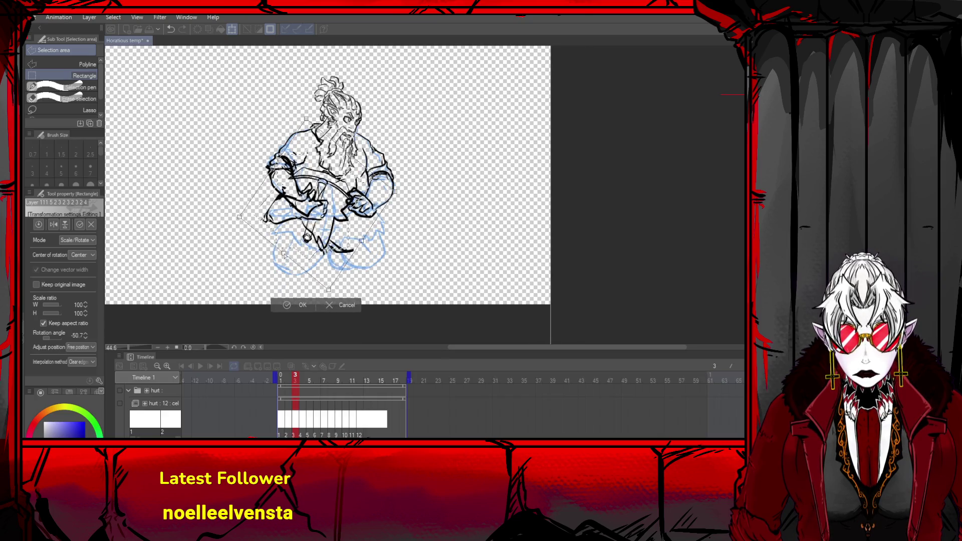
{"action": "left_click_drag", "start_coordinate": [283, 255], "coordinate": [286, 253]}
{"action": "left_click_drag", "start_coordinate": [307, 119], "coordinate": [301, 114]}
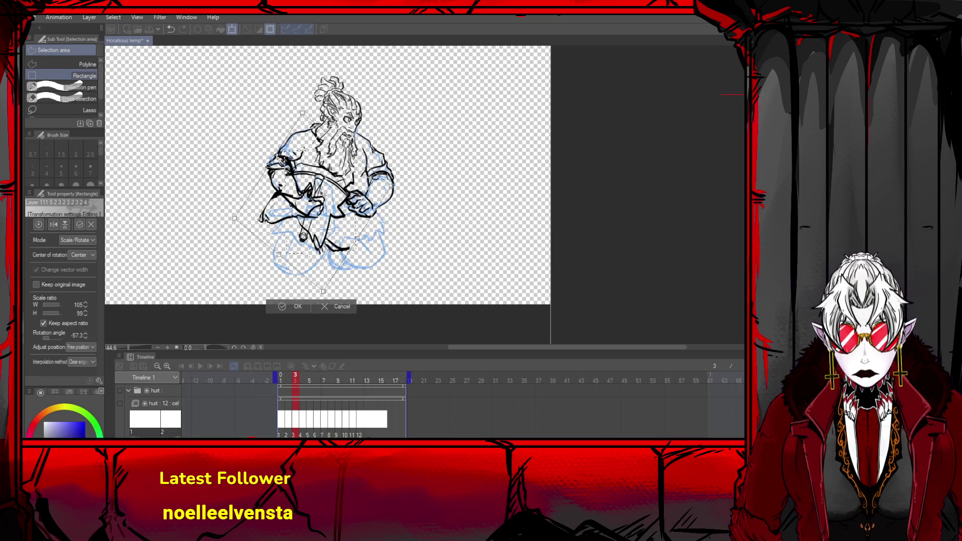
{"action": "left_click", "coordinate": [293, 307]}
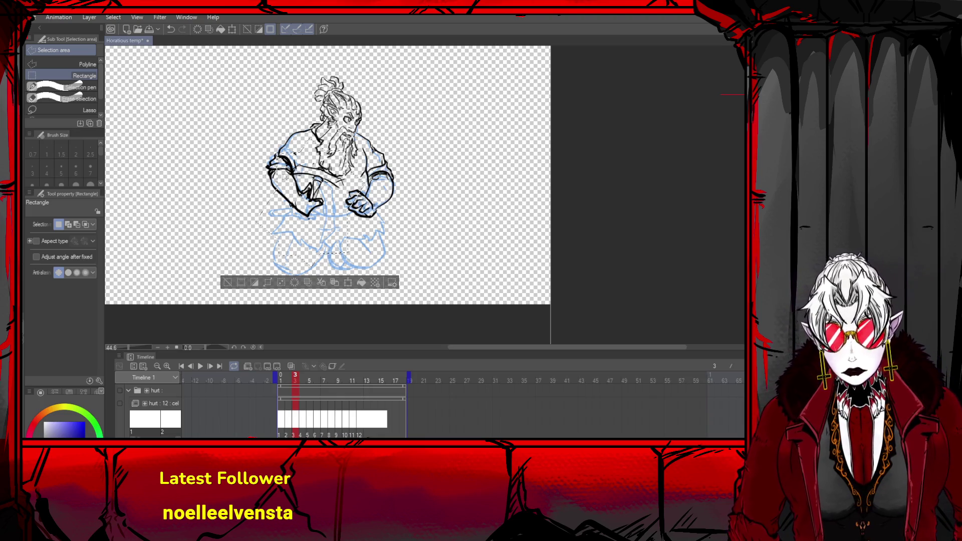
- Re-ink the left shoulder, hand, sleeve and lap lines with the pen, then clear the selection
{"action": "key", "text": "p"}
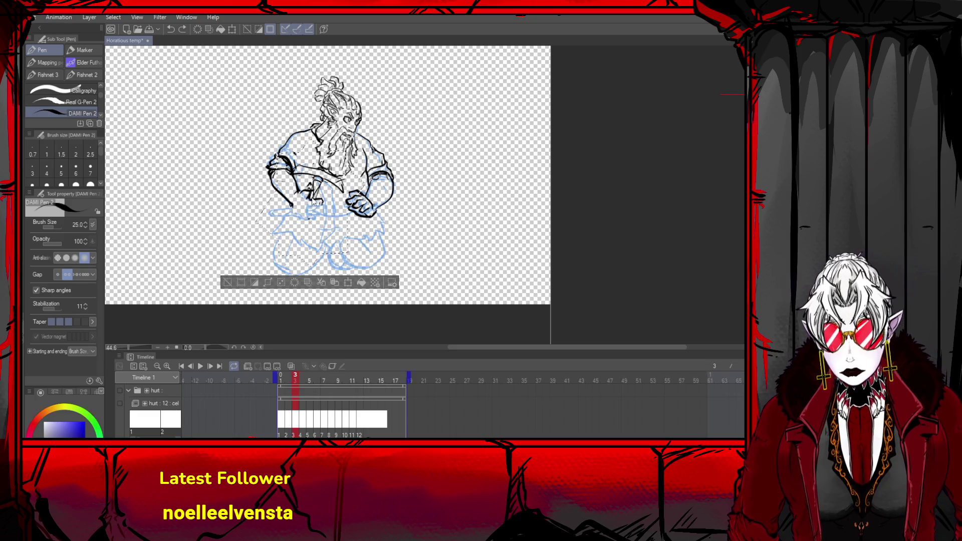
{"action": "key", "text": "ctrl+z"}
{"action": "key", "text": "ctrl+z"}
{"action": "key", "text": "ctrl+z"}
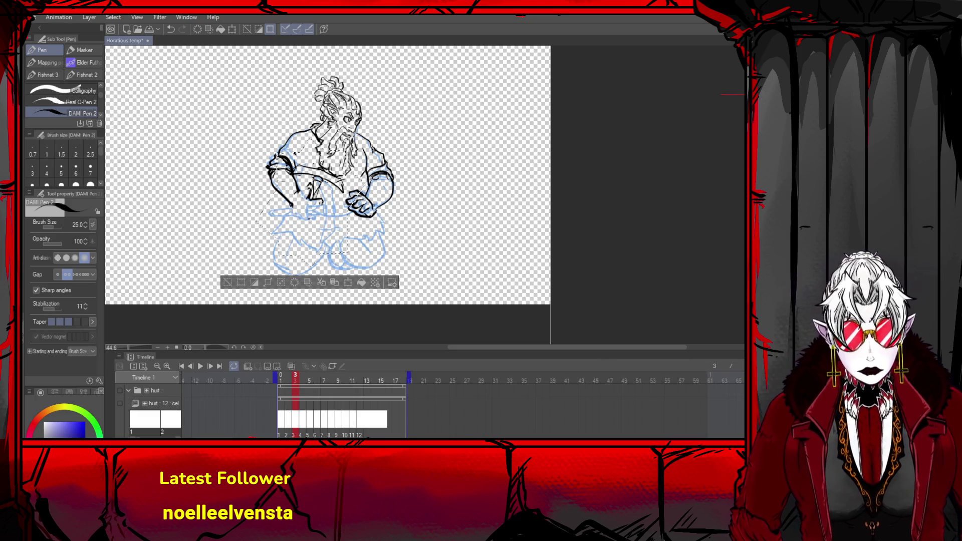
{"action": "left_click_drag", "start_coordinate": [281, 153], "coordinate": [298, 153]}
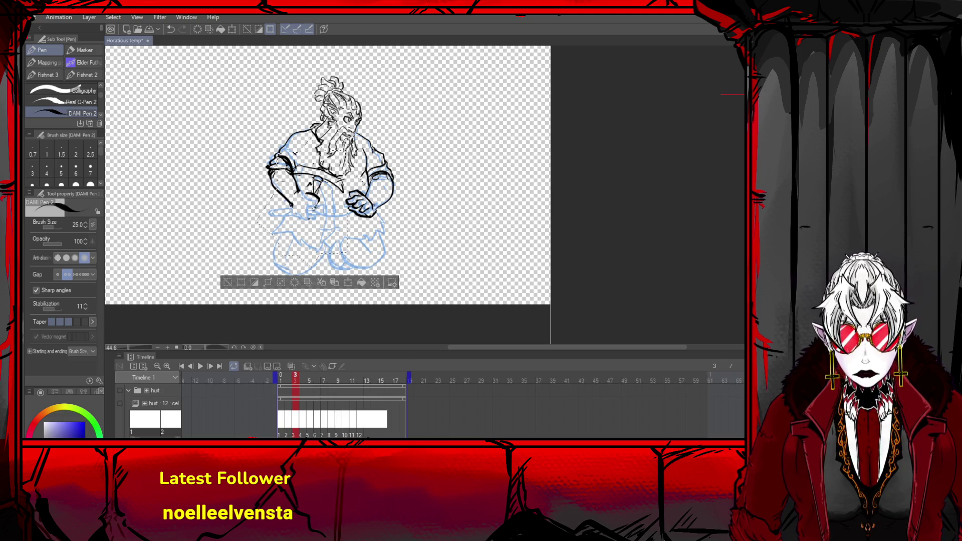
{"action": "left_click_drag", "start_coordinate": [314, 182], "coordinate": [301, 191]}
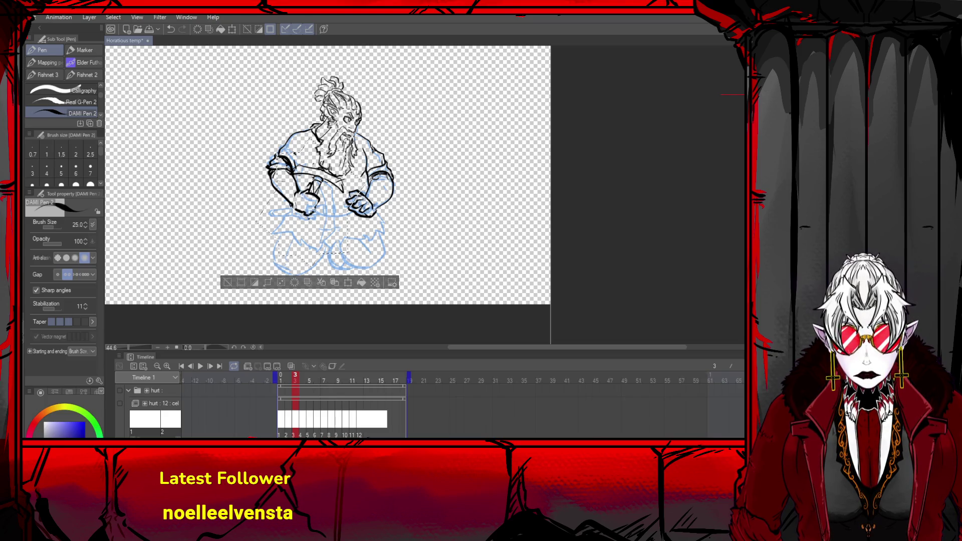
{"action": "left_click_drag", "start_coordinate": [317, 200], "coordinate": [295, 227]}
{"action": "key", "text": "ctrl+z"}
{"action": "key", "text": "ctrl+z"}
{"action": "key", "text": "ctrl+z"}
{"action": "key", "text": "ctrl+z"}
{"action": "key", "text": "ctrl+z"}
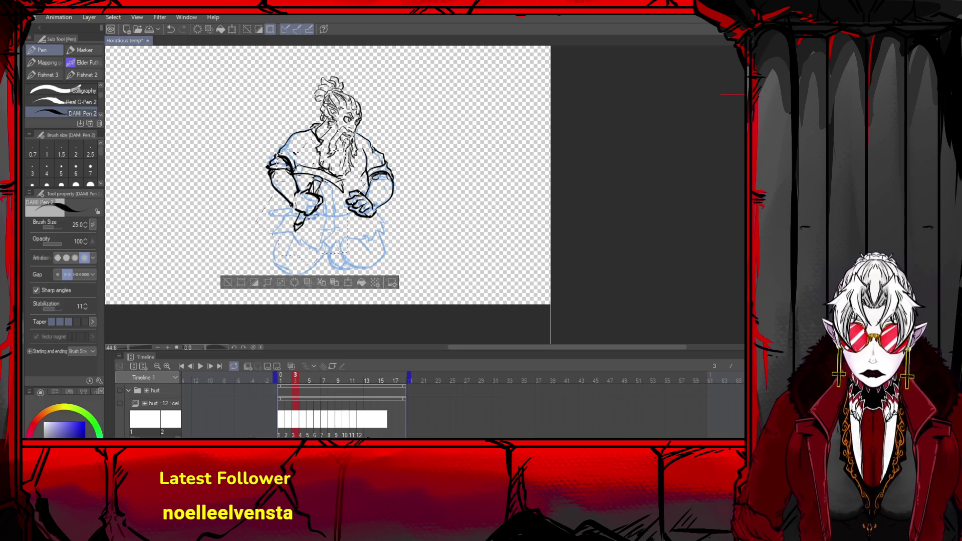
{"action": "mouse_move", "coordinate": [317, 220]}
{"action": "left_mouse_down"}
{"action": "mouse_move", "coordinate": [355, 205]}
{"action": "mouse_move", "coordinate": [287, 215]}
{"action": "mouse_move", "coordinate": [273, 232]}
{"action": "mouse_move", "coordinate": [285, 228]}
{"action": "mouse_move", "coordinate": [291, 245]}
{"action": "left_mouse_up"}
{"action": "key", "text": "ctrl+z"}
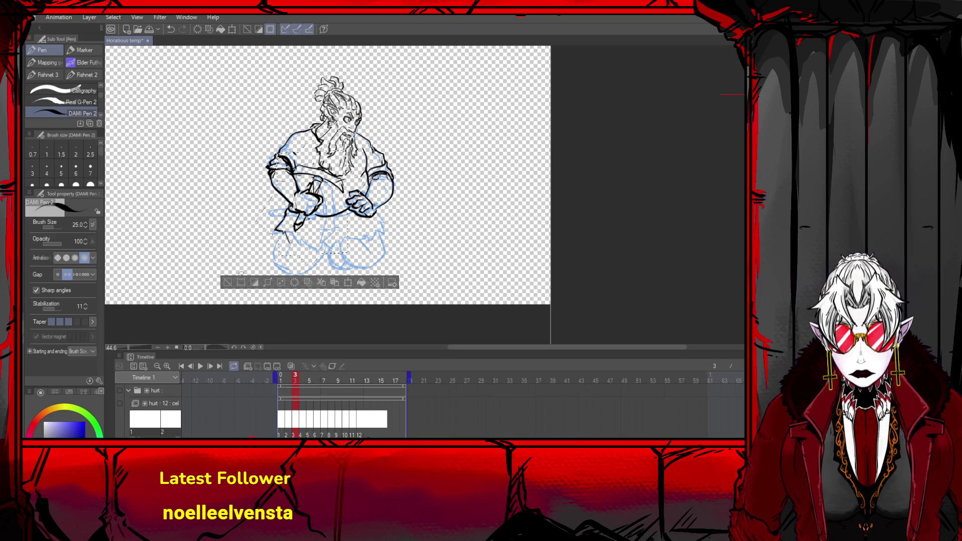
{"action": "key", "text": "ctrl+z"}
{"action": "key", "text": "ctrl+z"}
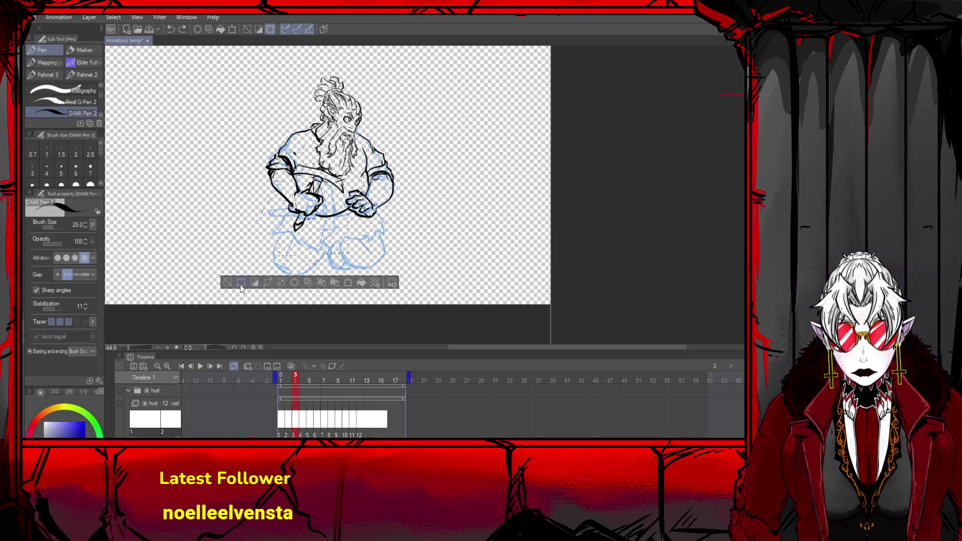
{"action": "key", "text": "ctrl+d"}
- Ink the underside of the left hand, turn on onion skin, and redraw the knees and lower legs
{"action": "mouse_move", "coordinate": [290, 202]}
{"action": "left_mouse_down"}
{"action": "mouse_move", "coordinate": [278, 225]}
{"action": "mouse_move", "coordinate": [297, 239]}
{"action": "mouse_move", "coordinate": [369, 228]}
{"action": "mouse_move", "coordinate": [311, 245]}
{"action": "left_mouse_up"}
{"action": "key", "text": "ctrl+z"}
{"action": "key", "text": "ctrl+z"}
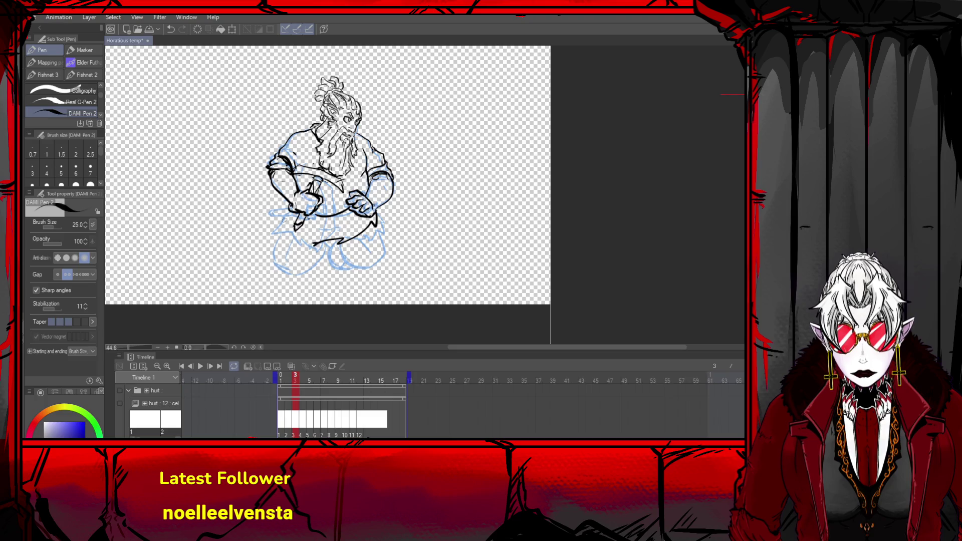
{"action": "mouse_move", "coordinate": [291, 204]}
{"action": "left_mouse_down"}
{"action": "mouse_move", "coordinate": [273, 231]}
{"action": "mouse_move", "coordinate": [333, 243]}
{"action": "mouse_move", "coordinate": [326, 262]}
{"action": "mouse_move", "coordinate": [325, 244]}
{"action": "left_mouse_up"}
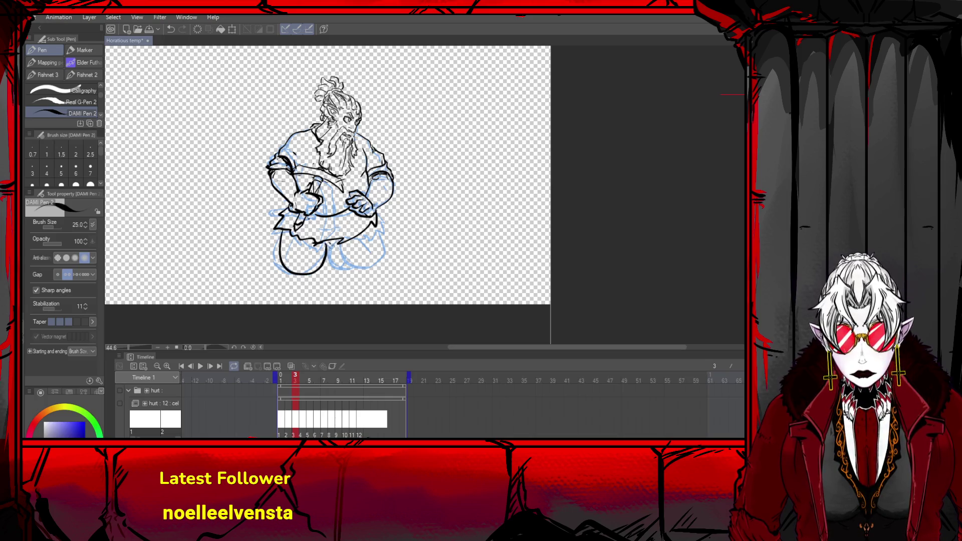
{"action": "left_click", "coordinate": [291, 367]}
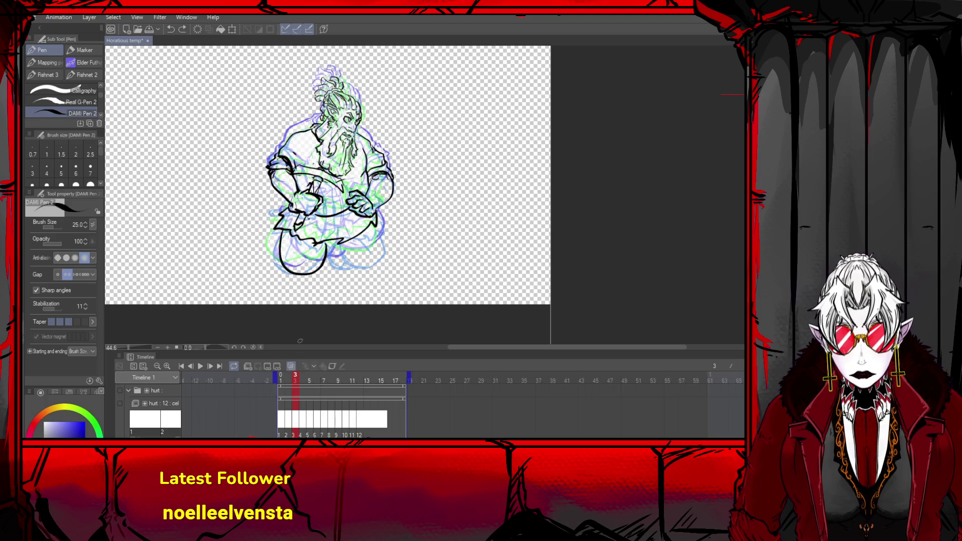
{"action": "mouse_move", "coordinate": [375, 223]}
{"action": "left_mouse_down"}
{"action": "mouse_move", "coordinate": [375, 253]}
{"action": "mouse_move", "coordinate": [337, 248]}
{"action": "mouse_move", "coordinate": [368, 263]}
{"action": "mouse_move", "coordinate": [373, 248]}
{"action": "left_mouse_up"}
{"action": "left_click_drag", "start_coordinate": [317, 272], "coordinate": [330, 265]}
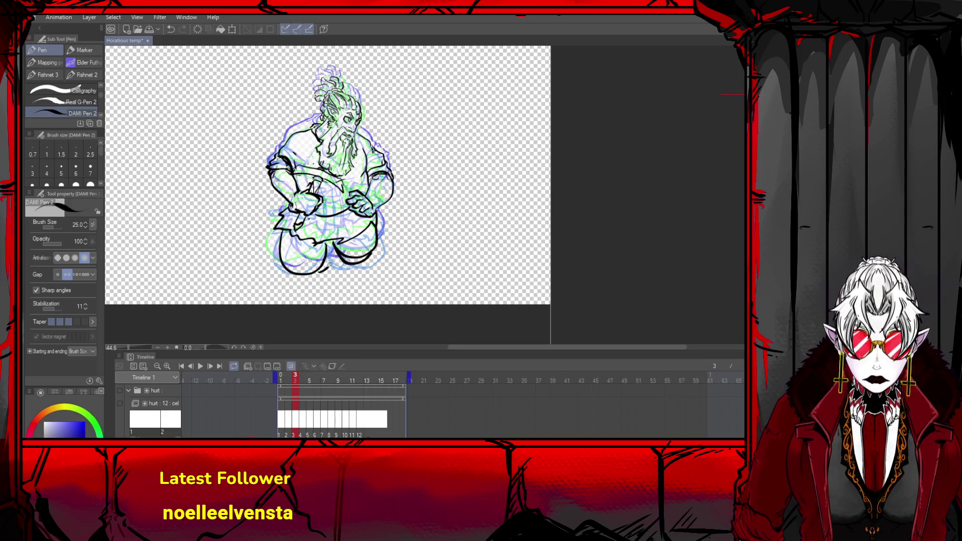
{"action": "key", "text": "ctrl+z"}
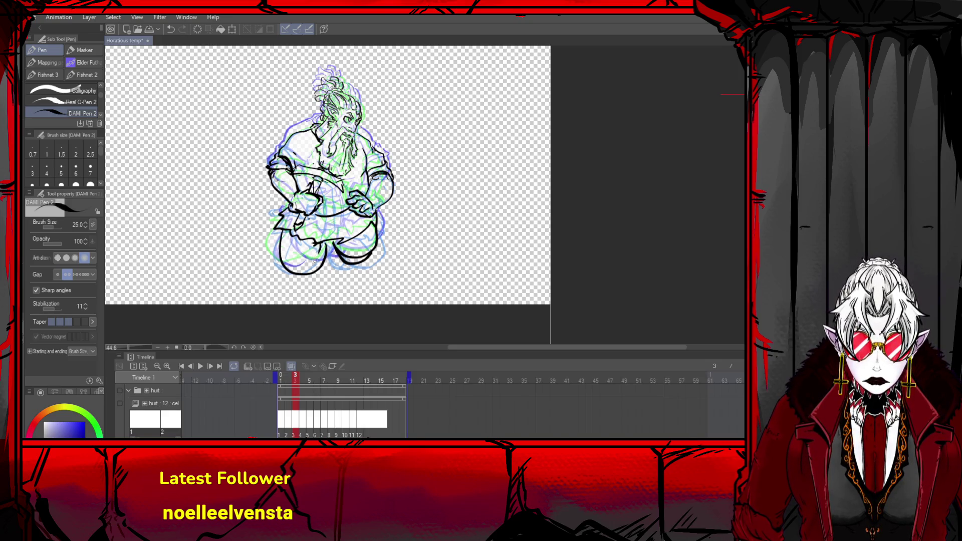
{"action": "mouse_move", "coordinate": [302, 270]}
{"action": "left_mouse_down"}
{"action": "mouse_move", "coordinate": [335, 268]}
{"action": "mouse_move", "coordinate": [341, 254]}
{"action": "left_mouse_up"}
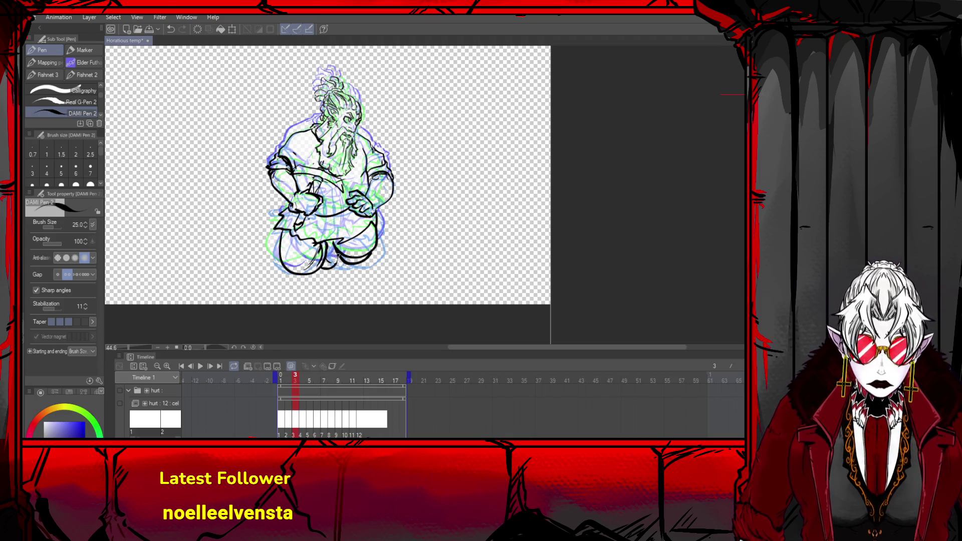
- Step through the timeline to frame 5 and try a stroke beside the hands, undoing it
{"action": "left_click", "coordinate": [191, 366]}
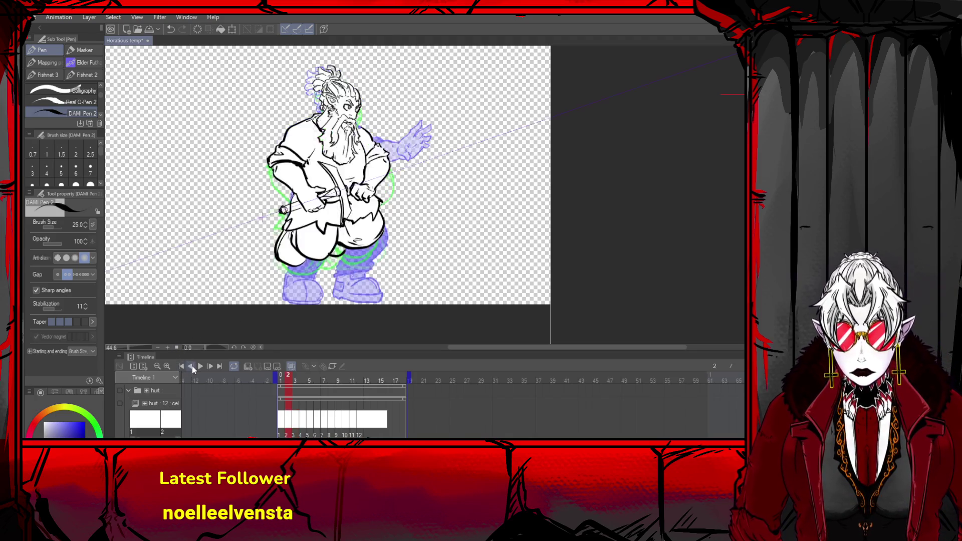
{"action": "left_click", "coordinate": [191, 366]}
{"action": "left_click", "coordinate": [212, 365]}
{"action": "left_click", "coordinate": [212, 366]}
{"action": "left_click", "coordinate": [211, 366]}
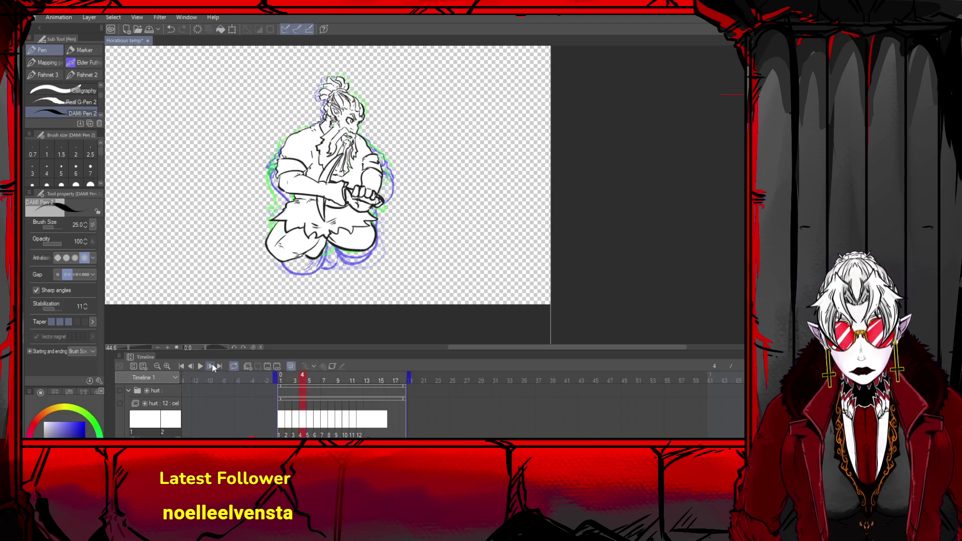
{"action": "left_click", "coordinate": [211, 366]}
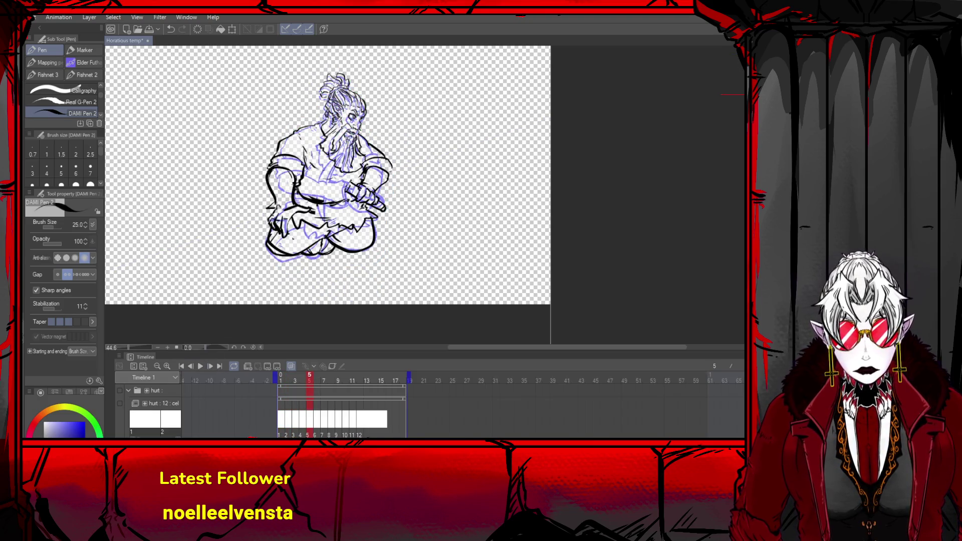
{"action": "left_click_drag", "start_coordinate": [352, 178], "coordinate": [339, 227]}
{"action": "key", "text": "ctrl+z"}
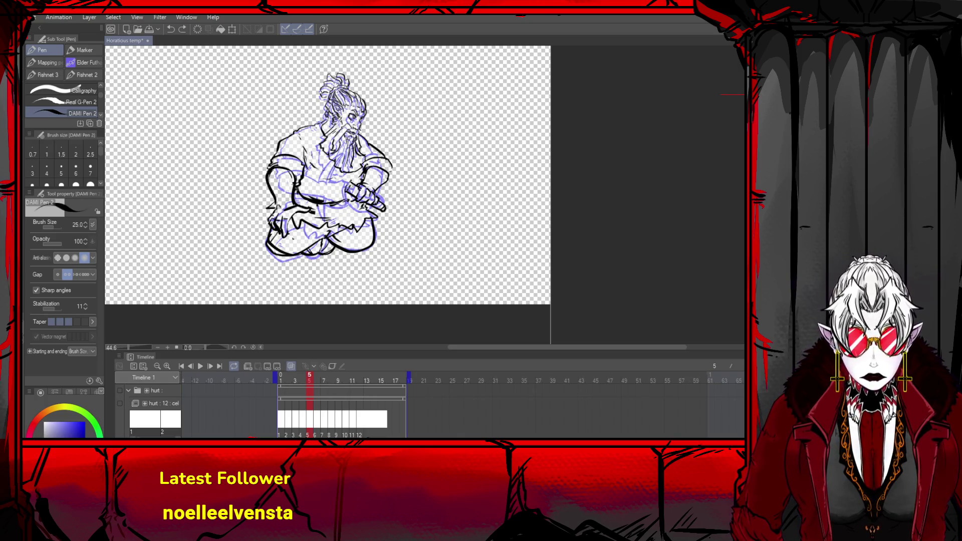
- Redraw the strokes beside the dwarf's hands, discarding misplaced ones, and ink a line across the chest
{"action": "left_click_drag", "start_coordinate": [351, 184], "coordinate": [345, 227]}
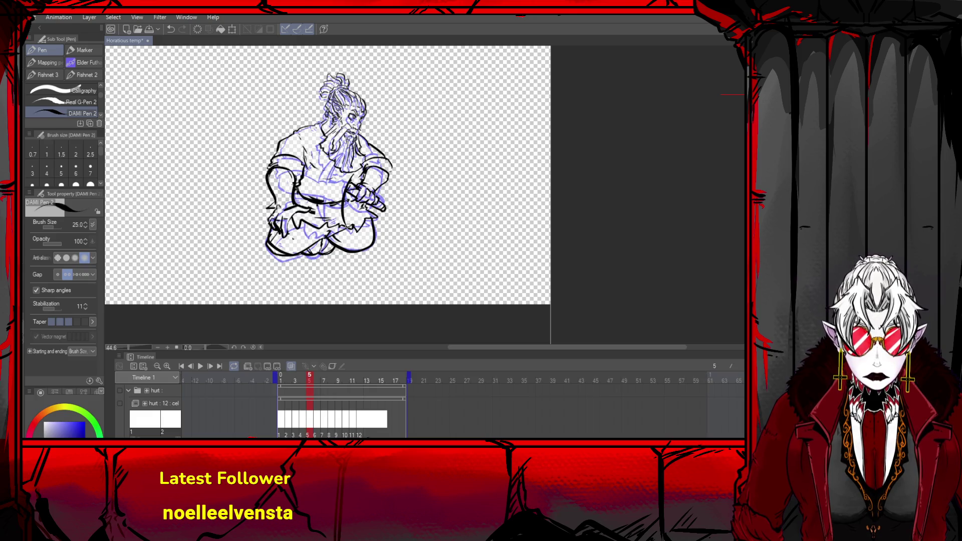
{"action": "key", "text": "ctrl+z"}
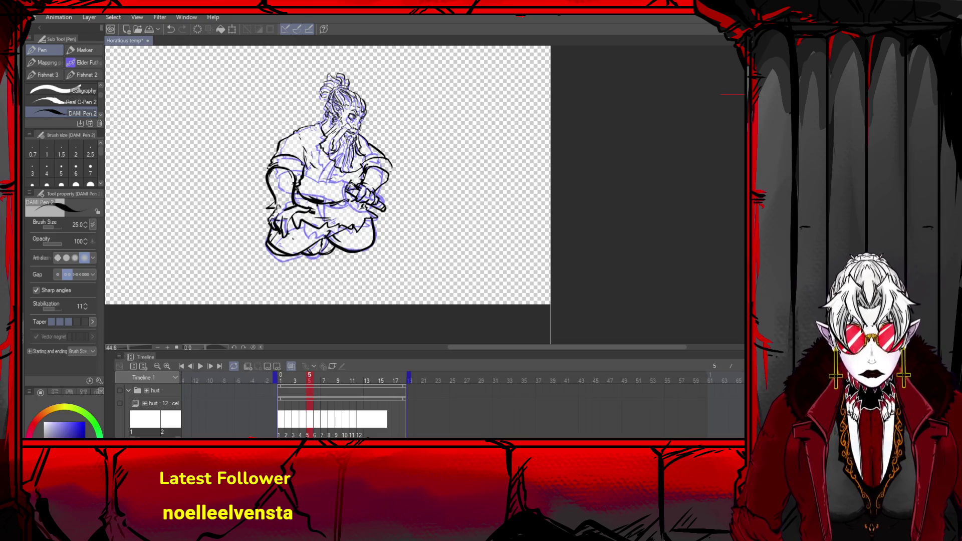
{"action": "left_click_drag", "start_coordinate": [348, 193], "coordinate": [344, 217]}
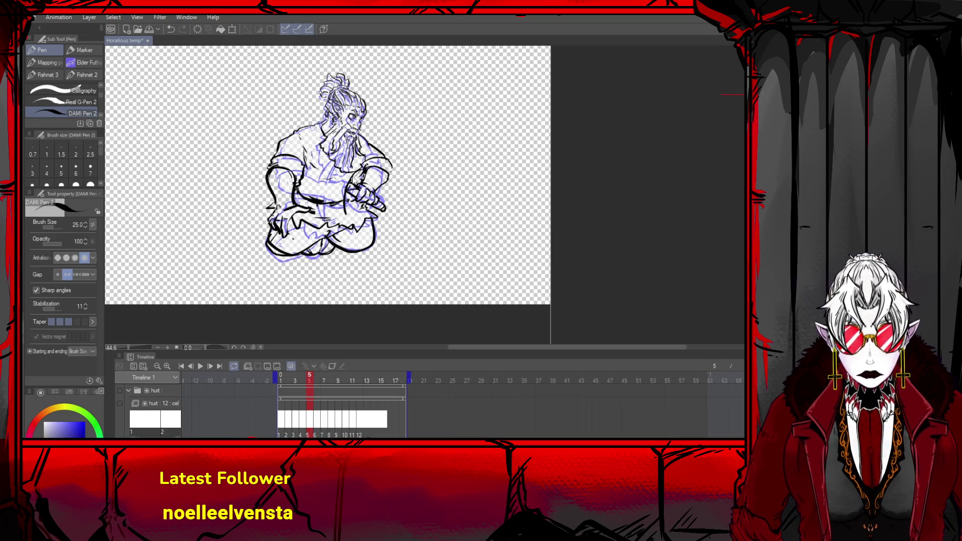
{"action": "key", "text": "ctrl+z"}
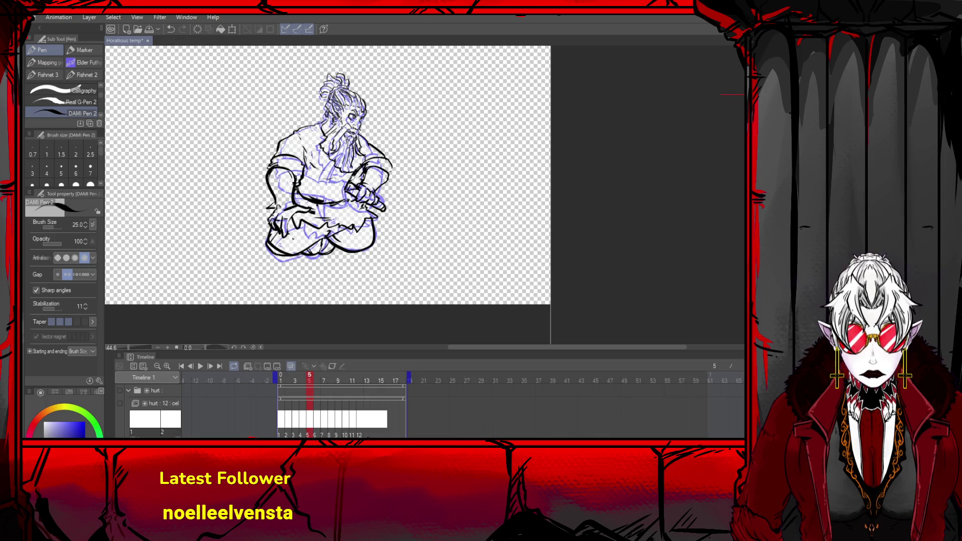
{"action": "key", "text": "ctrl+z"}
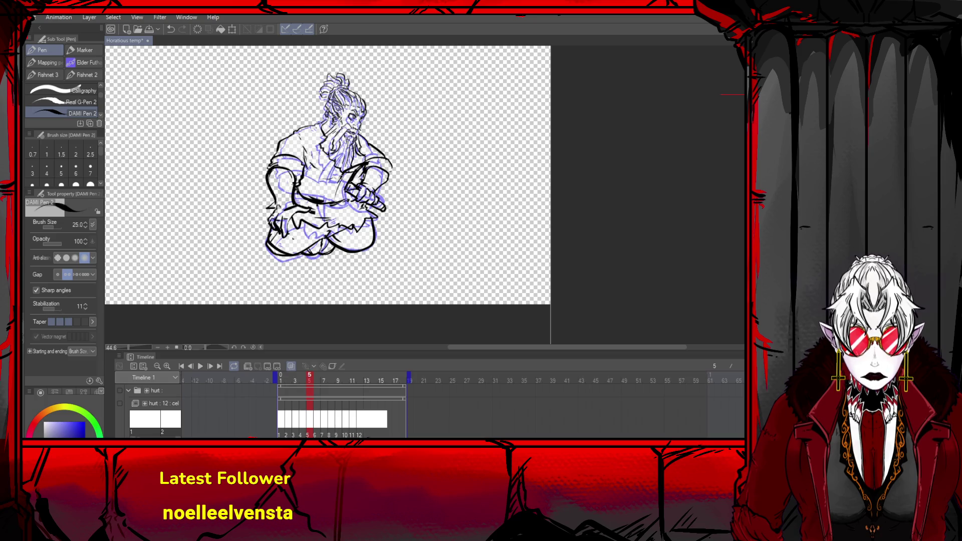
{"action": "mouse_move", "coordinate": [333, 187]}
{"action": "left_mouse_down"}
{"action": "mouse_move", "coordinate": [342, 224]}
{"action": "mouse_move", "coordinate": [345, 194]}
{"action": "mouse_move", "coordinate": [335, 218]}
{"action": "left_mouse_up"}
{"action": "key", "text": "ctrl+z"}
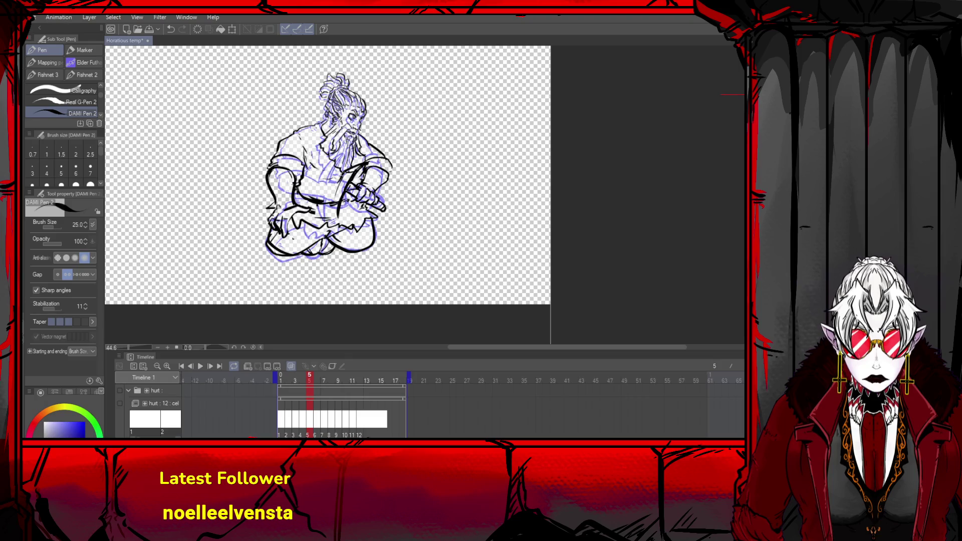
{"action": "mouse_move", "coordinate": [345, 173]}
{"action": "left_mouse_down"}
{"action": "mouse_move", "coordinate": [331, 194]}
{"action": "mouse_move", "coordinate": [334, 224]}
{"action": "mouse_move", "coordinate": [335, 213]}
{"action": "left_mouse_up"}
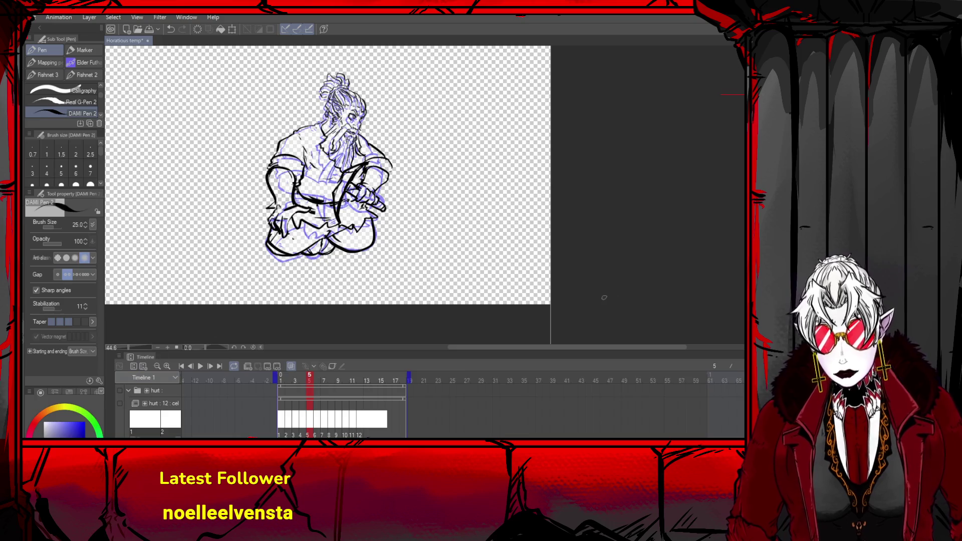
- Hide onion skin, play and stop the hurt animation, re-enable onion skin, replay, then go to frame 6
{"action": "left_click", "coordinate": [291, 366]}
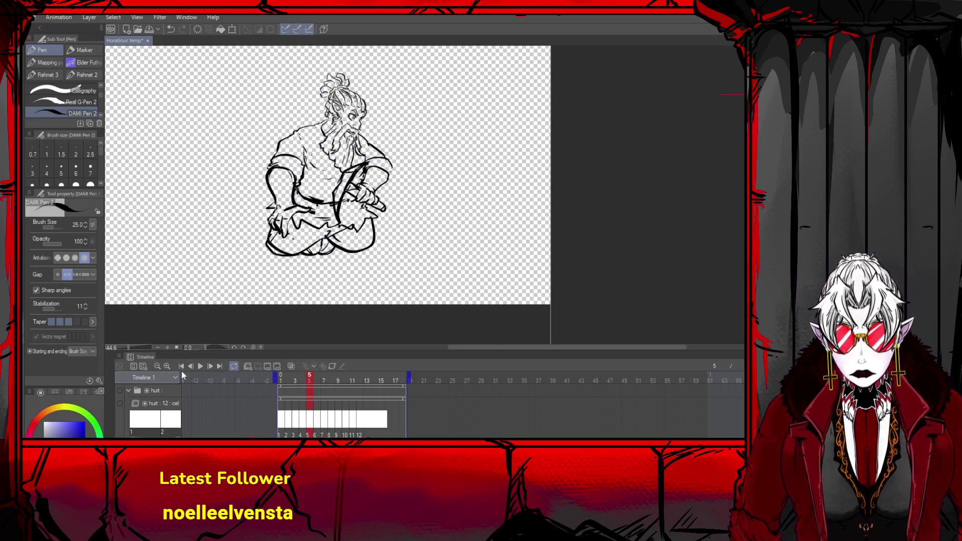
{"action": "left_click", "coordinate": [190, 366]}
{"action": "left_click", "coordinate": [191, 366]}
{"action": "left_click", "coordinate": [190, 367]}
{"action": "left_click", "coordinate": [200, 368]}
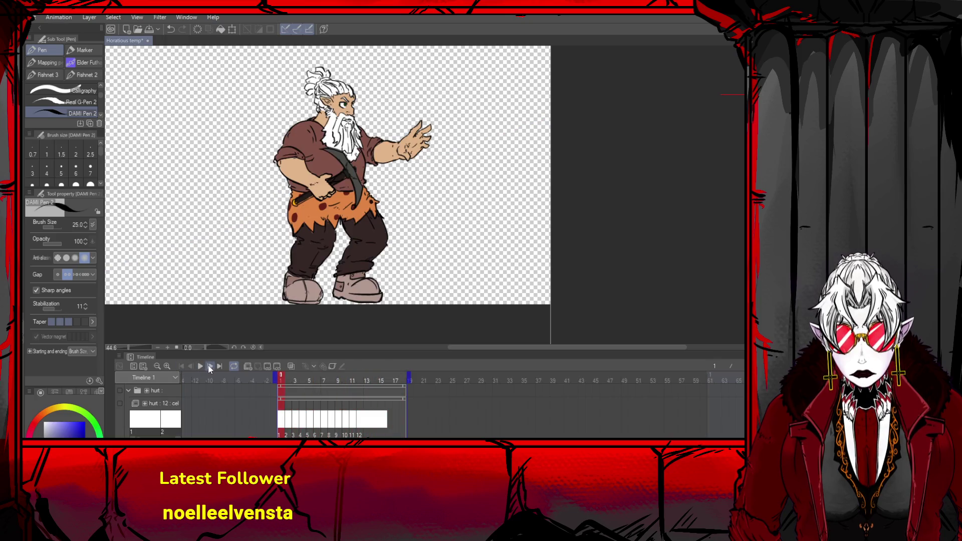
{"action": "left_click", "coordinate": [210, 365]}
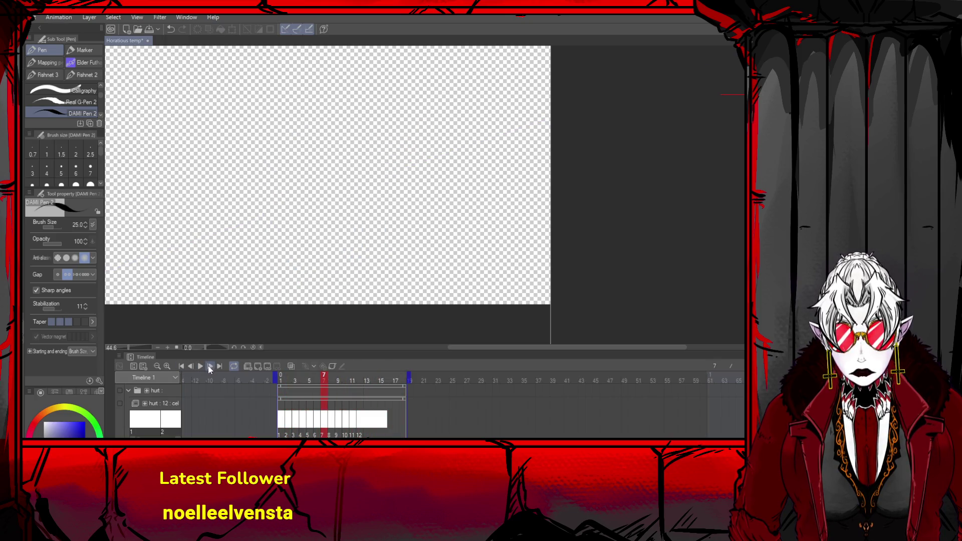
{"action": "left_click", "coordinate": [292, 365]}
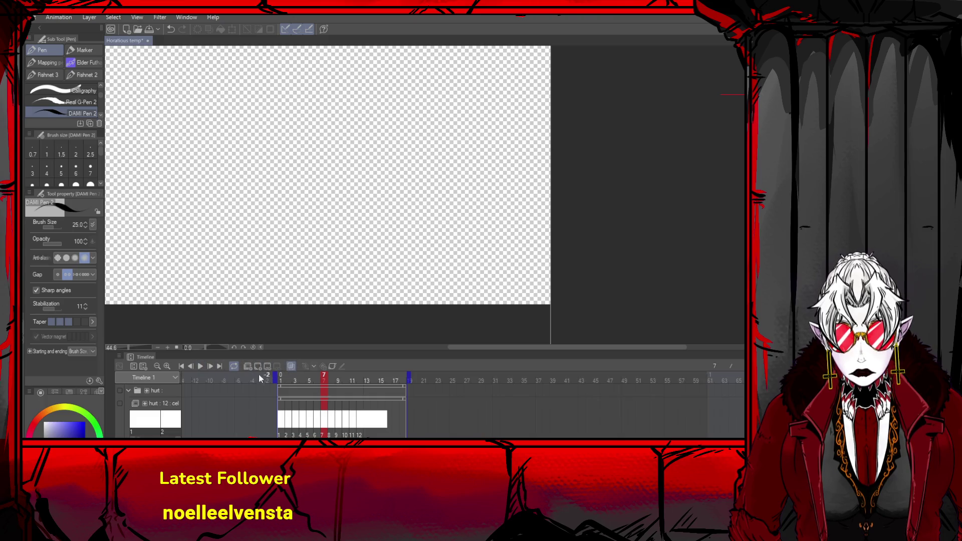
{"action": "left_click", "coordinate": [202, 366]}
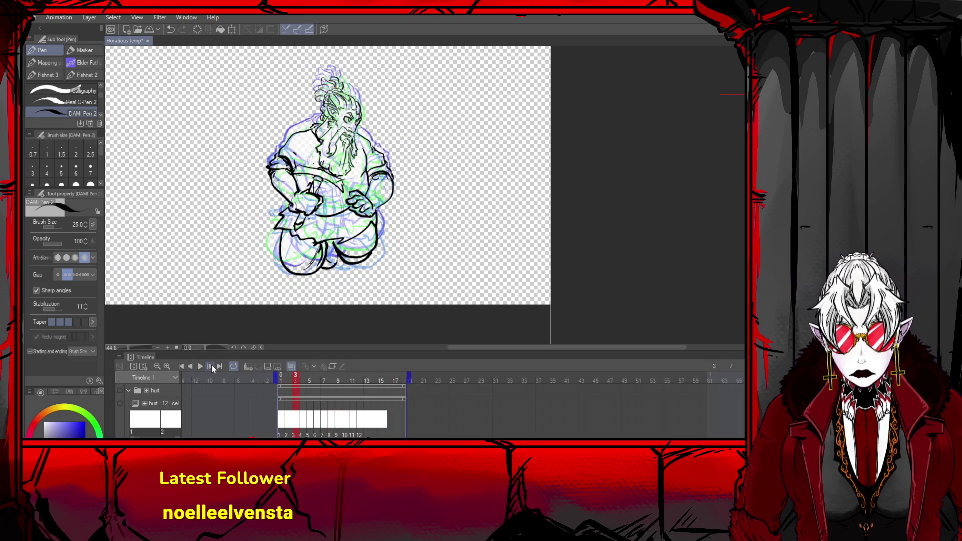
{"action": "left_click", "coordinate": [212, 366]}
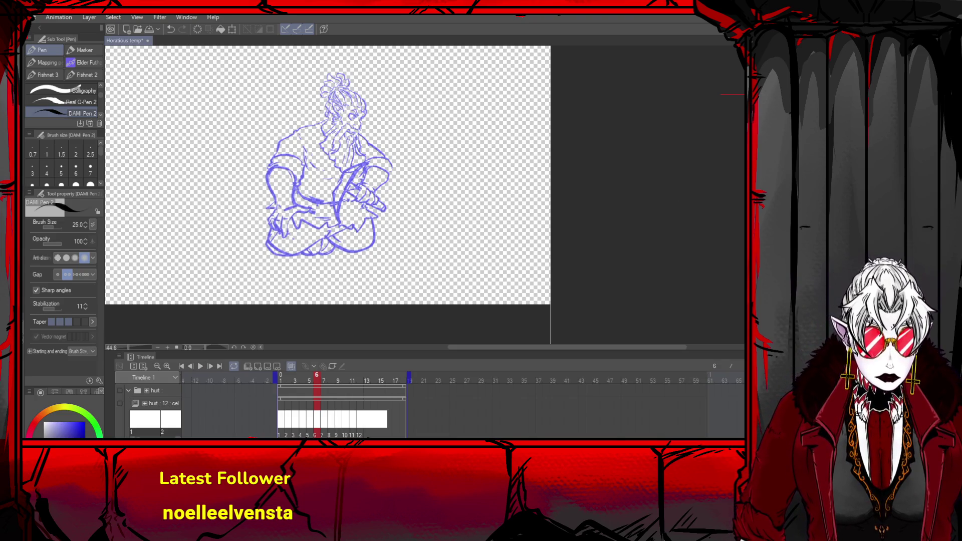
- Save the animation and paste black line art over frame 6's sketch, then check frame 7
{"action": "key", "text": "ctrl+s"}
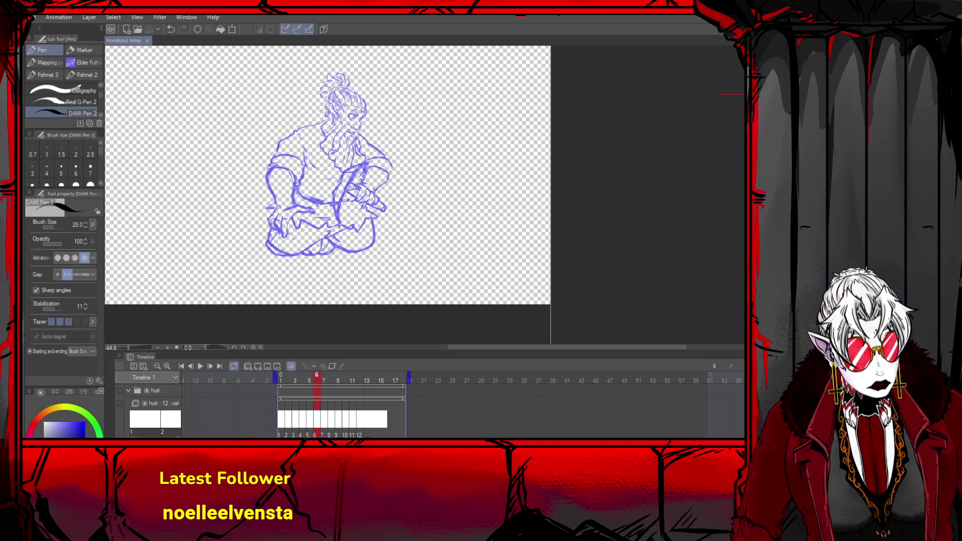
{"action": "key", "text": "ctrl+v"}
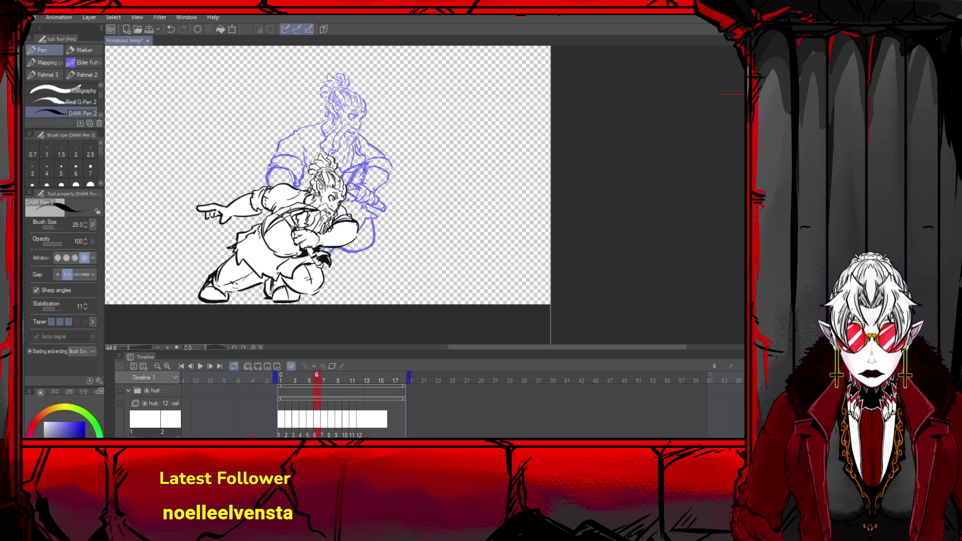
{"action": "left_click", "coordinate": [208, 365]}
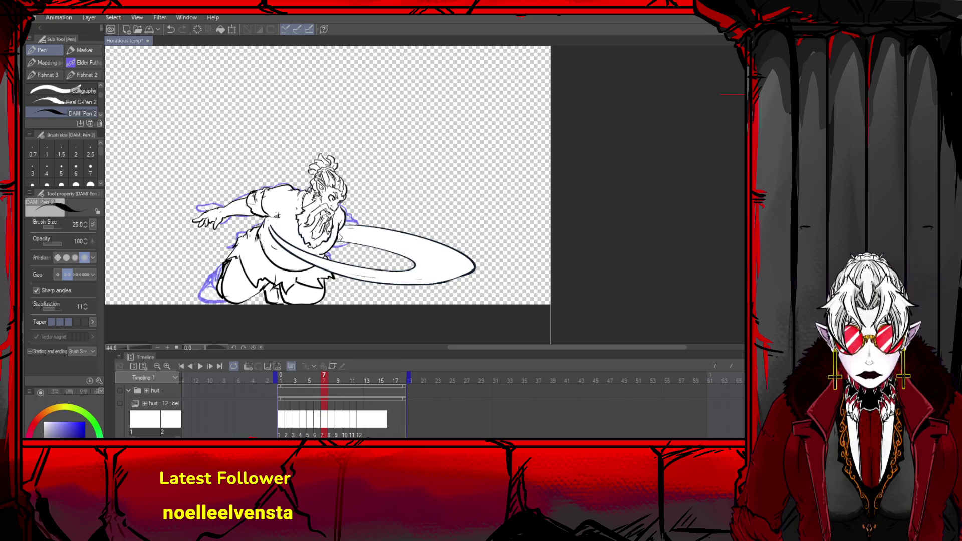
- Undo the stray object-tool change on frame 7, return to frame 6 and hide onion skin
{"action": "key", "text": "o"}
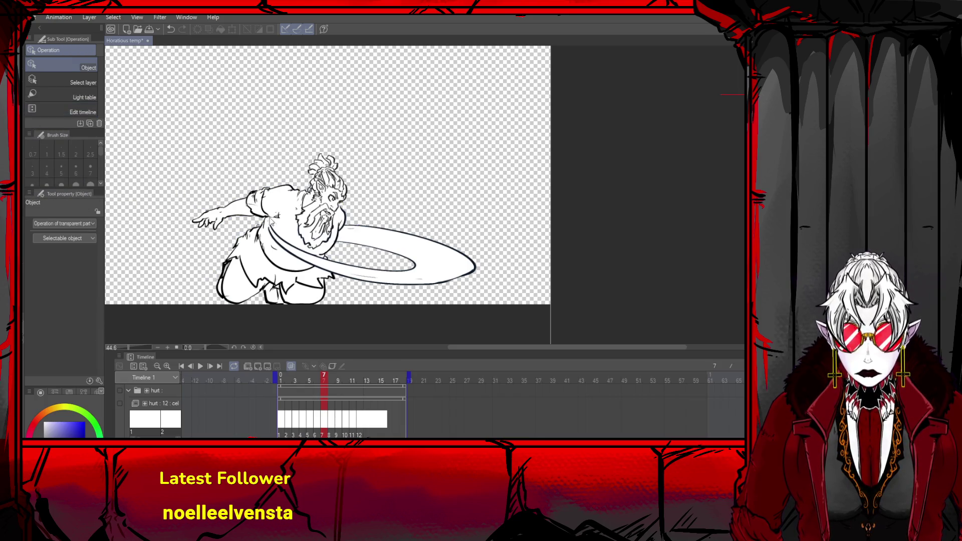
{"action": "left_click", "coordinate": [360, 232]}
{"action": "key", "text": "ctrl+z"}
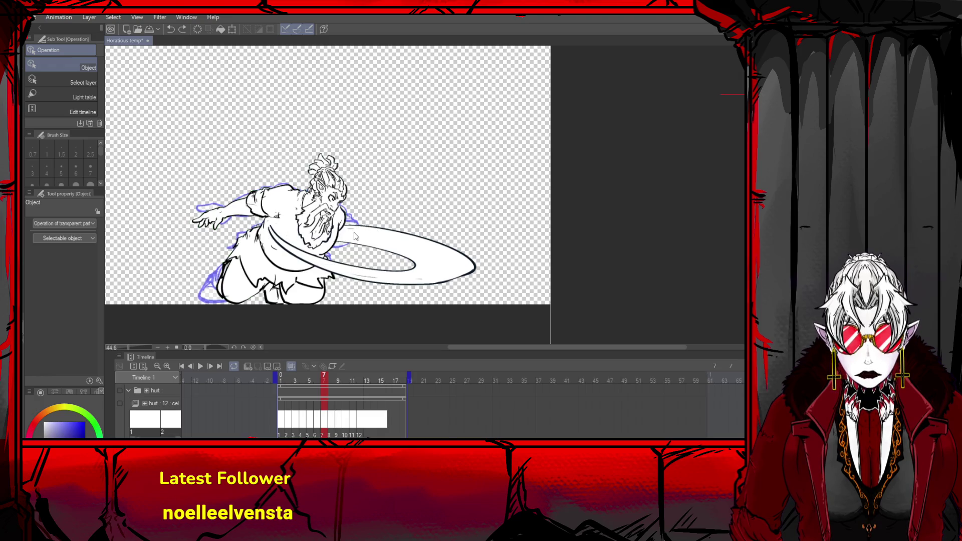
{"action": "left_click", "coordinate": [192, 368]}
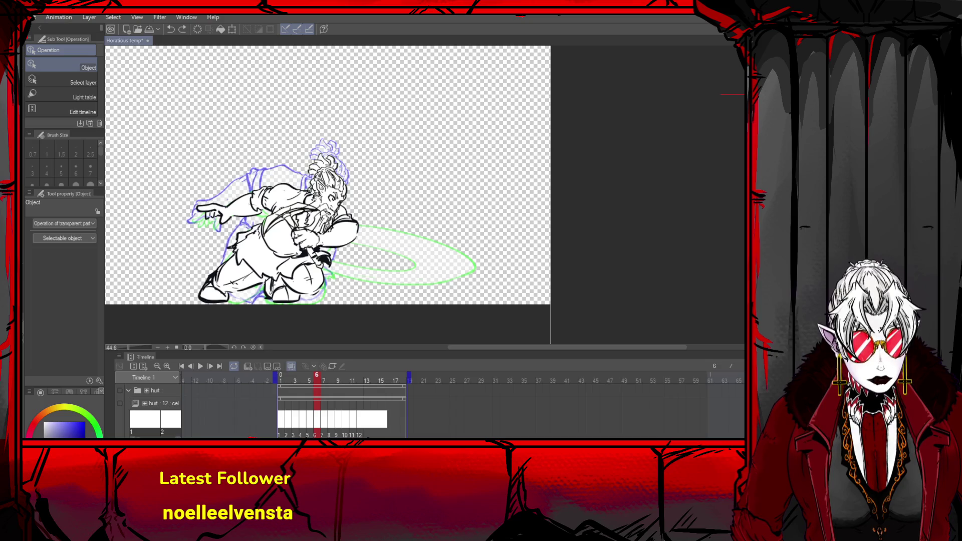
{"action": "key", "text": "o"}
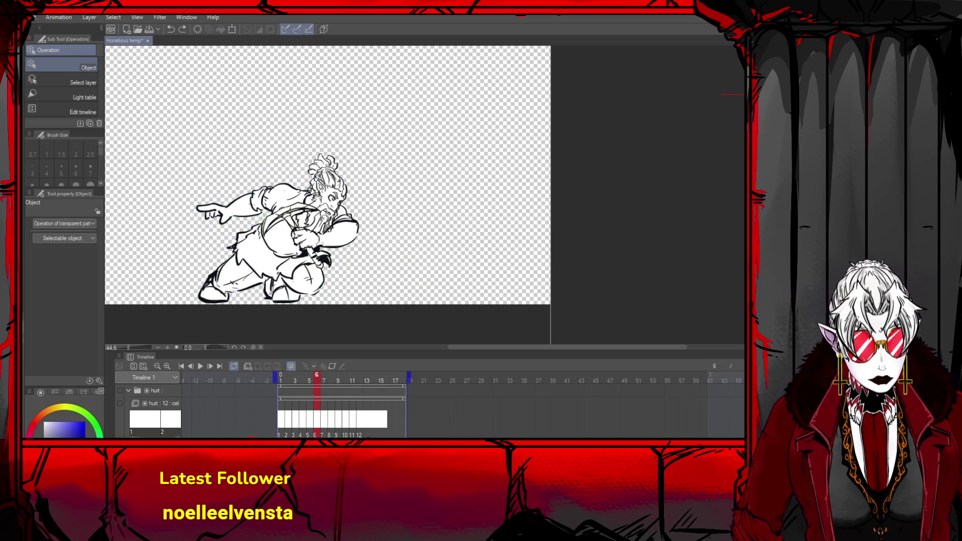
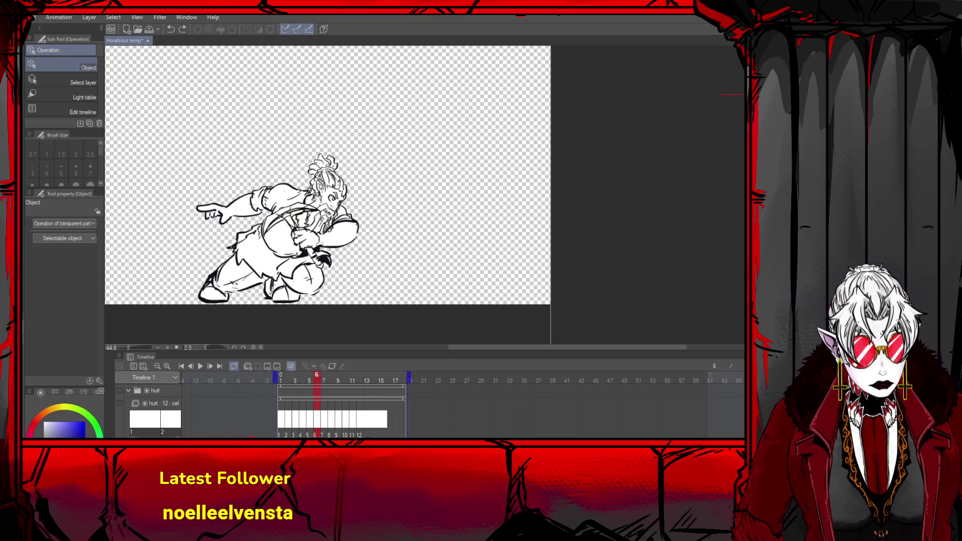
- Cut the warrior lineart from frame 6 and compare frames 5 and 6
{"action": "key", "text": "Delete"}
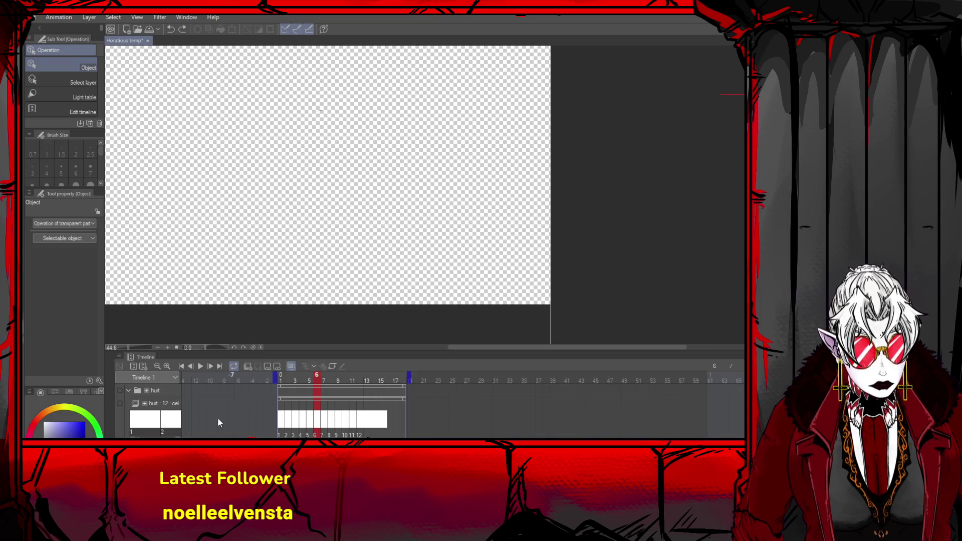
{"action": "left_click", "coordinate": [191, 366]}
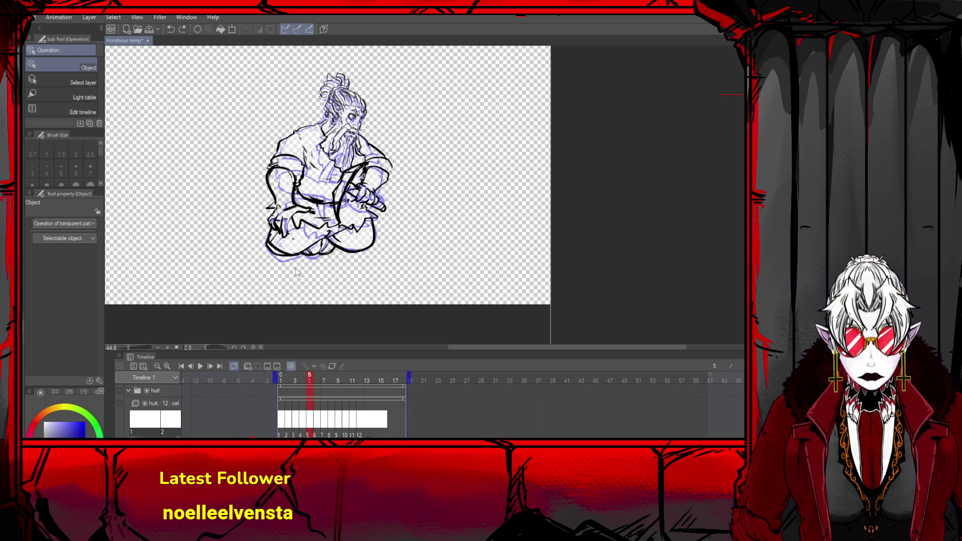
{"action": "left_click", "coordinate": [211, 366]}
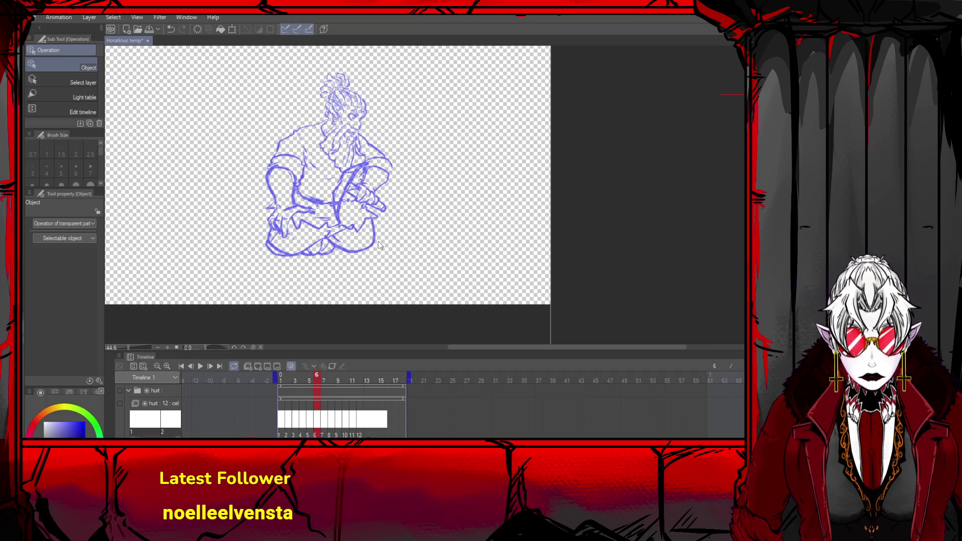
- Paste the lineart back onto frame 6 and drag it up over the blue sketch
{"action": "key", "text": "ctrl+v"}
{"action": "key", "text": "ctrl+t"}
{"action": "mouse_move", "coordinate": [341, 262]}
{"action": "left_mouse_down"}
{"action": "mouse_move", "coordinate": [363, 204]}
{"action": "mouse_move", "coordinate": [339, 205]}
{"action": "mouse_move", "coordinate": [363, 207]}
{"action": "mouse_move", "coordinate": [358, 214]}
{"action": "left_mouse_up"}
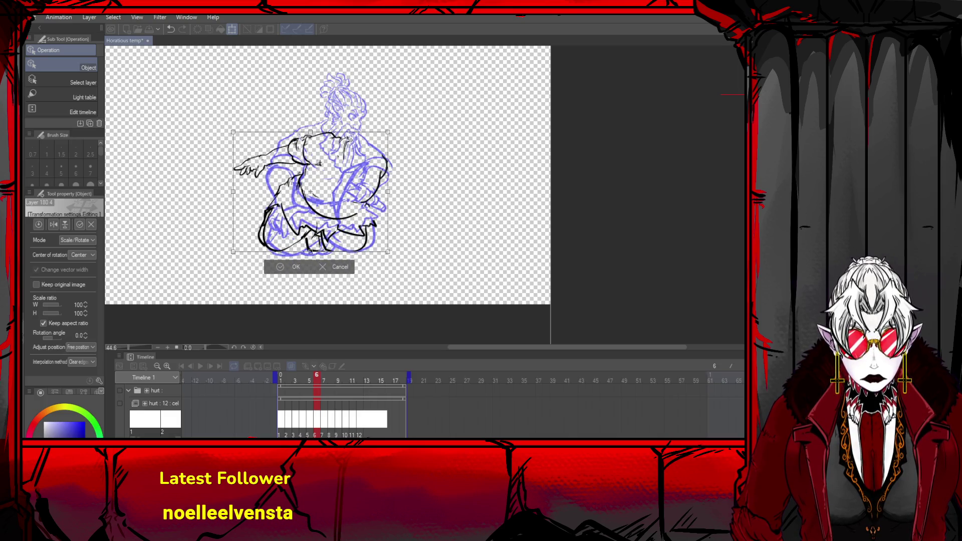
- Shift, scale to about 103/110% and tilt the lineart -3.9°, commit, and erase stray lower-left lines
{"action": "mouse_move", "coordinate": [351, 139]}
{"action": "left_mouse_down"}
{"action": "mouse_move", "coordinate": [332, 214]}
{"action": "mouse_move", "coordinate": [304, 255]}
{"action": "left_mouse_up"}
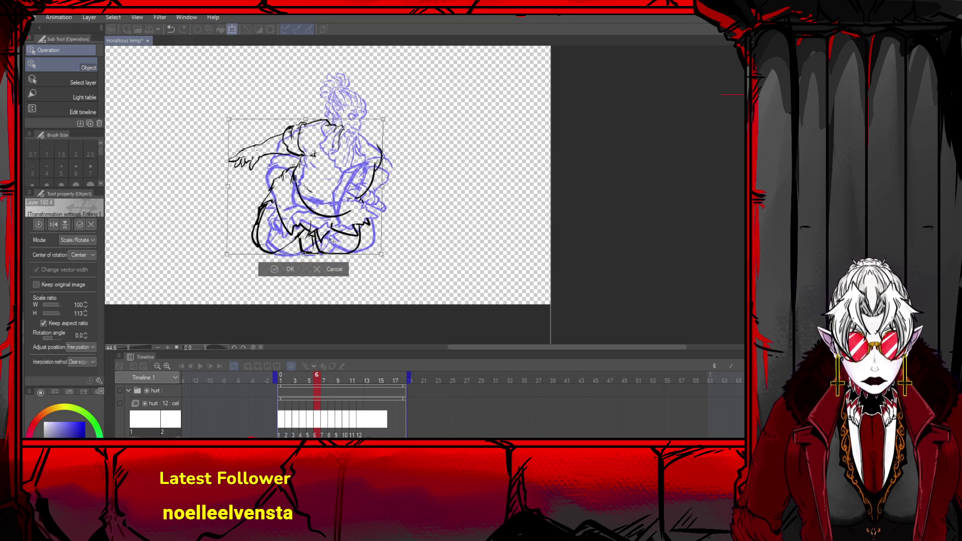
{"action": "left_click_drag", "start_coordinate": [390, 123], "coordinate": [380, 124]}
{"action": "left_click_drag", "start_coordinate": [229, 120], "coordinate": [221, 123]}
{"action": "left_click_drag", "start_coordinate": [402, 137], "coordinate": [352, 160]}
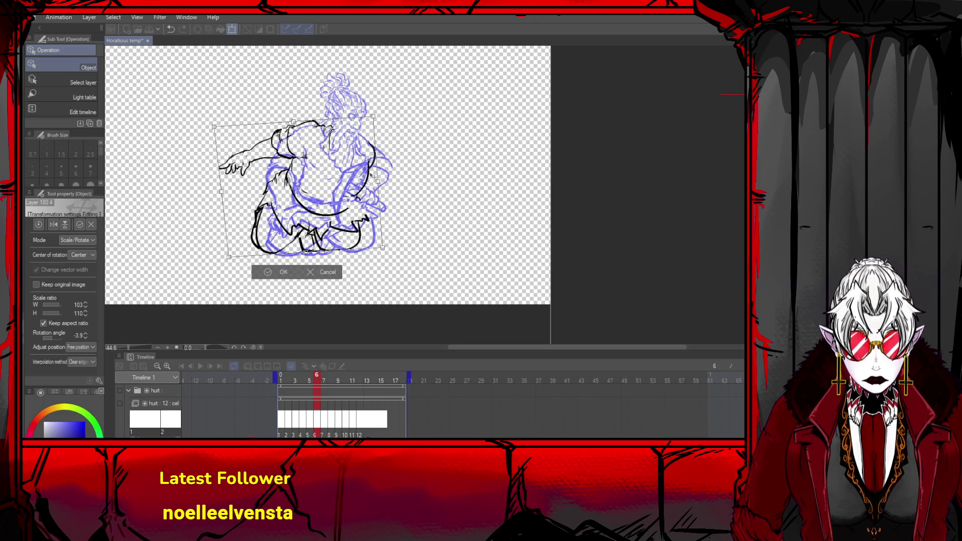
{"action": "left_click", "coordinate": [278, 273]}
{"action": "mouse_move", "coordinate": [277, 179]}
{"action": "left_mouse_down"}
{"action": "mouse_move", "coordinate": [283, 193]}
{"action": "mouse_move", "coordinate": [271, 241]}
{"action": "mouse_move", "coordinate": [357, 225]}
{"action": "mouse_move", "coordinate": [381, 197]}
{"action": "mouse_move", "coordinate": [369, 138]}
{"action": "left_mouse_up"}
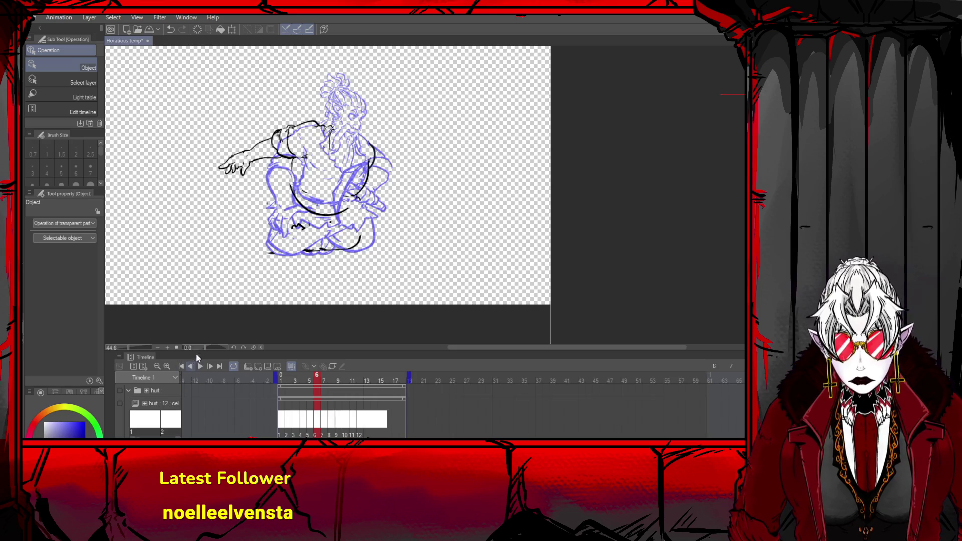
{"action": "left_click", "coordinate": [190, 366]}
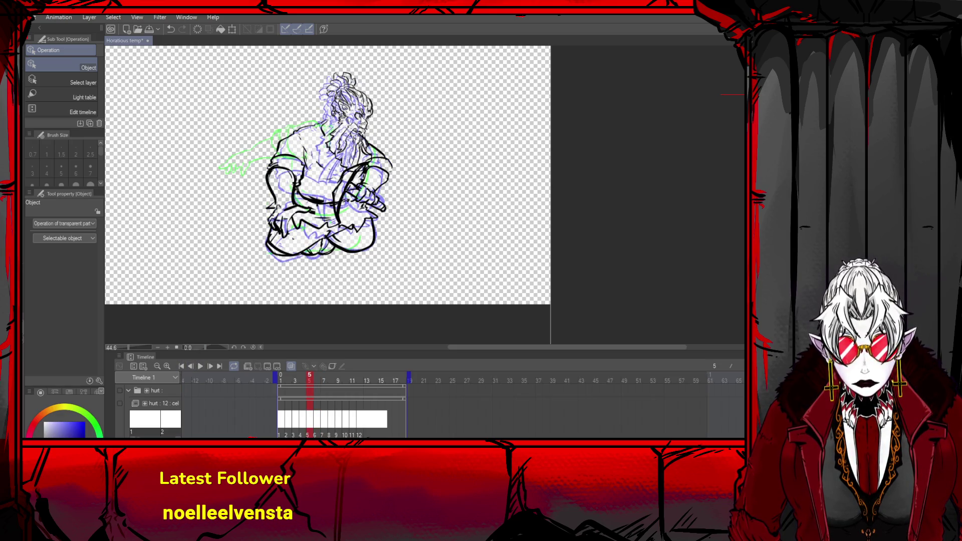
- Undo on frame 5, then move frame 6's head lineart right and down and pick the DAMI Pen
{"action": "key", "text": "ctrl+z"}
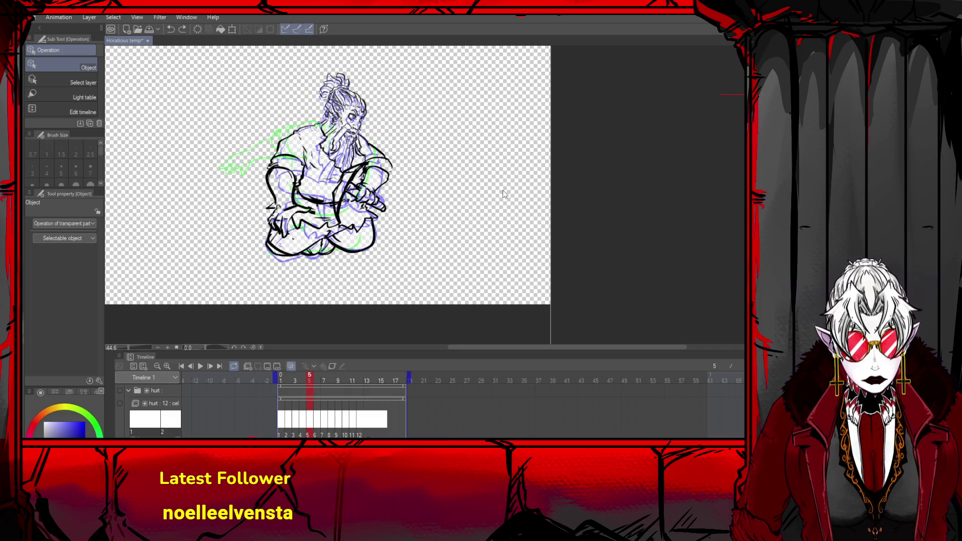
{"action": "left_click", "coordinate": [209, 366]}
{"action": "left_click_drag", "start_coordinate": [352, 120], "coordinate": [362, 130]}
{"action": "scroll", "coordinate": [362, 130], "scroll_direction": "up", "scroll_amount": 1}
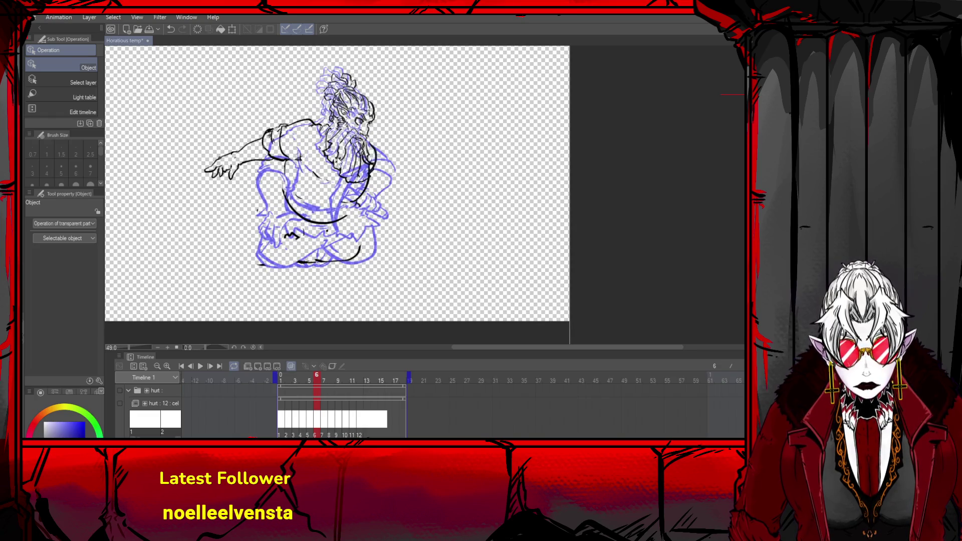
{"action": "key", "text": "p"}
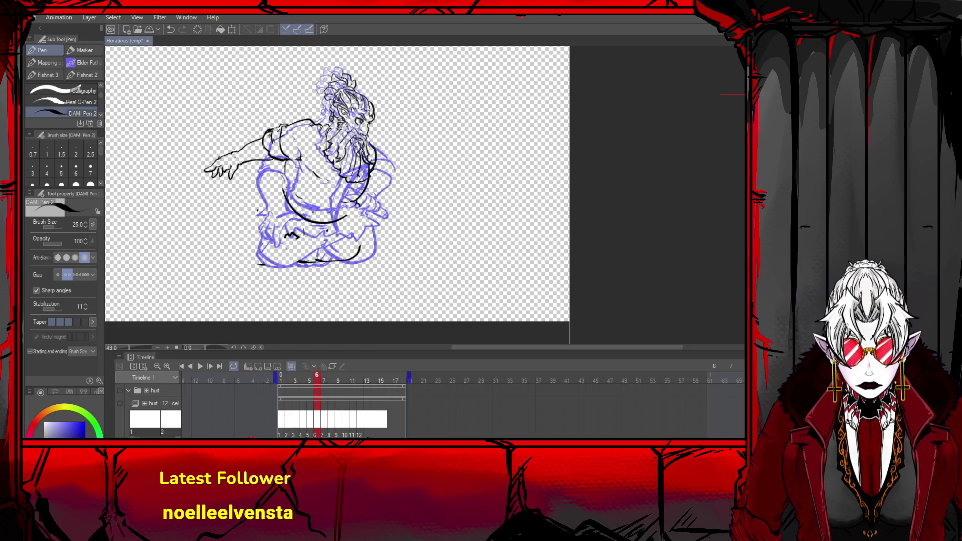
- Rough in new curves around the shoulder, back and neck, redoing strokes as needed
{"action": "mouse_move", "coordinate": [365, 140]}
{"action": "left_mouse_down"}
{"action": "mouse_move", "coordinate": [392, 154]}
{"action": "mouse_move", "coordinate": [358, 163]}
{"action": "mouse_move", "coordinate": [390, 149]}
{"action": "left_mouse_up"}
{"action": "key", "text": "ctrl+z"}
{"action": "key", "text": "ctrl+z"}
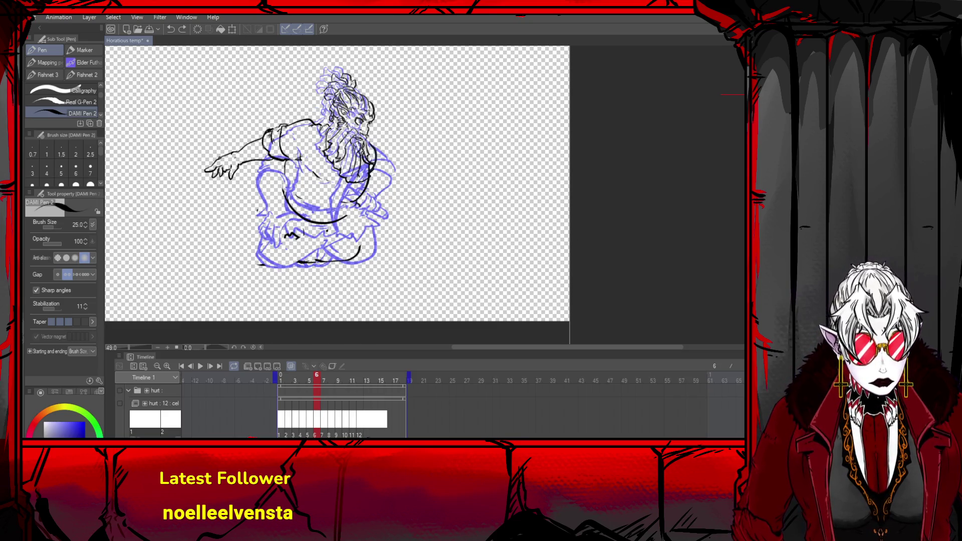
{"action": "mouse_move", "coordinate": [361, 141]}
{"action": "left_mouse_down"}
{"action": "mouse_move", "coordinate": [346, 142]}
{"action": "mouse_move", "coordinate": [375, 144]}
{"action": "mouse_move", "coordinate": [371, 178]}
{"action": "mouse_move", "coordinate": [377, 143]}
{"action": "mouse_move", "coordinate": [369, 160]}
{"action": "left_mouse_up"}
{"action": "key", "text": "ctrl+z"}
{"action": "key", "text": "ctrl+z"}
{"action": "key", "text": "ctrl+z"}
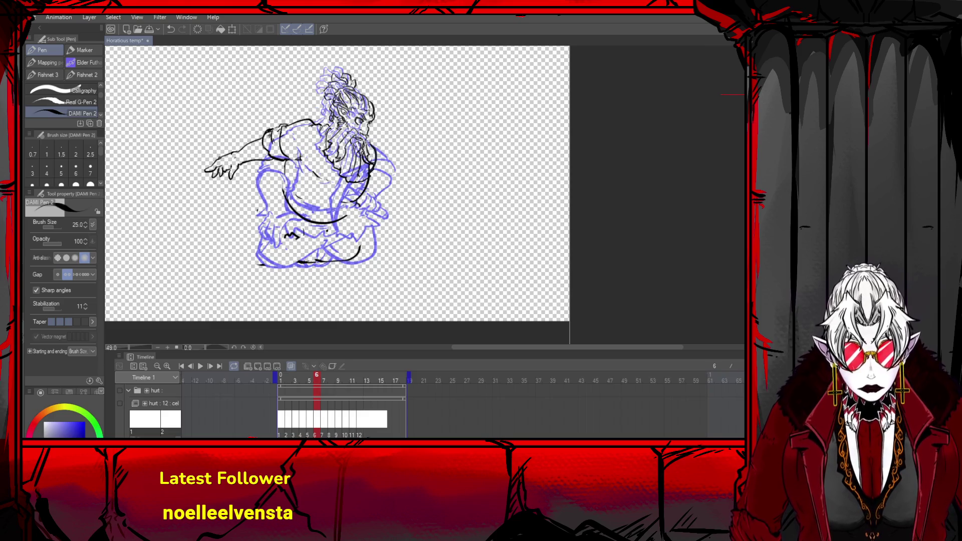
{"action": "mouse_move", "coordinate": [367, 141]}
{"action": "left_mouse_down"}
{"action": "mouse_move", "coordinate": [389, 157]}
{"action": "mouse_move", "coordinate": [360, 163]}
{"action": "mouse_move", "coordinate": [389, 159]}
{"action": "mouse_move", "coordinate": [378, 183]}
{"action": "left_mouse_up"}
{"action": "mouse_move", "coordinate": [343, 148]}
{"action": "left_mouse_down"}
{"action": "mouse_move", "coordinate": [373, 159]}
{"action": "mouse_move", "coordinate": [381, 187]}
{"action": "mouse_move", "coordinate": [377, 161]}
{"action": "mouse_move", "coordinate": [384, 170]}
{"action": "mouse_move", "coordinate": [340, 168]}
{"action": "mouse_move", "coordinate": [351, 140]}
{"action": "mouse_move", "coordinate": [321, 127]}
{"action": "mouse_move", "coordinate": [337, 145]}
{"action": "mouse_move", "coordinate": [287, 161]}
{"action": "mouse_move", "coordinate": [332, 108]}
{"action": "mouse_move", "coordinate": [312, 132]}
{"action": "mouse_move", "coordinate": [335, 146]}
{"action": "left_mouse_up"}
{"action": "key", "text": "ctrl+z"}
{"action": "key", "text": "ctrl+z"}
{"action": "mouse_move", "coordinate": [306, 115]}
{"action": "left_mouse_down"}
{"action": "mouse_move", "coordinate": [345, 143]}
{"action": "mouse_move", "coordinate": [333, 130]}
{"action": "left_mouse_up"}
{"action": "mouse_move", "coordinate": [285, 153]}
{"action": "left_mouse_down"}
{"action": "mouse_move", "coordinate": [347, 98]}
{"action": "mouse_move", "coordinate": [311, 108]}
{"action": "mouse_move", "coordinate": [286, 154]}
{"action": "left_mouse_up"}
{"action": "key", "text": "ctrl+z"}
{"action": "left_click_drag", "start_coordinate": [299, 122], "coordinate": [285, 157]}
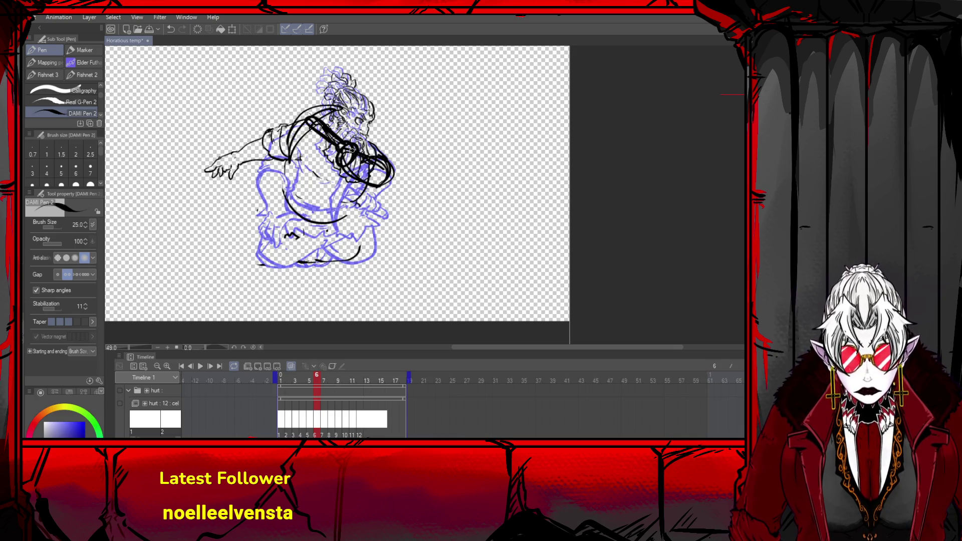
{"action": "mouse_move", "coordinate": [352, 149]}
{"action": "left_mouse_down"}
{"action": "mouse_move", "coordinate": [373, 173]}
{"action": "mouse_move", "coordinate": [346, 141]}
{"action": "mouse_move", "coordinate": [399, 153]}
{"action": "mouse_move", "coordinate": [354, 174]}
{"action": "mouse_move", "coordinate": [370, 135]}
{"action": "mouse_move", "coordinate": [396, 171]}
{"action": "mouse_move", "coordinate": [361, 180]}
{"action": "mouse_move", "coordinate": [383, 173]}
{"action": "left_mouse_up"}
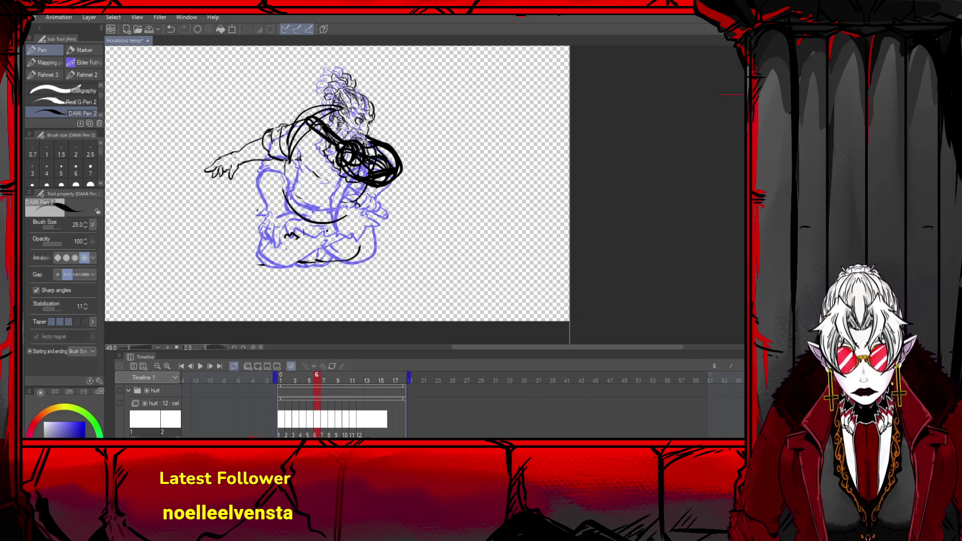
- Rough in the chest, left side, hip and legs, then turn the rough strokes light blue
{"action": "mouse_move", "coordinate": [286, 161]}
{"action": "left_mouse_down"}
{"action": "mouse_move", "coordinate": [280, 192]}
{"action": "mouse_move", "coordinate": [257, 207]}
{"action": "mouse_move", "coordinate": [300, 240]}
{"action": "left_mouse_up"}
{"action": "key", "text": "ctrl+z"}
{"action": "key", "text": "ctrl+z"}
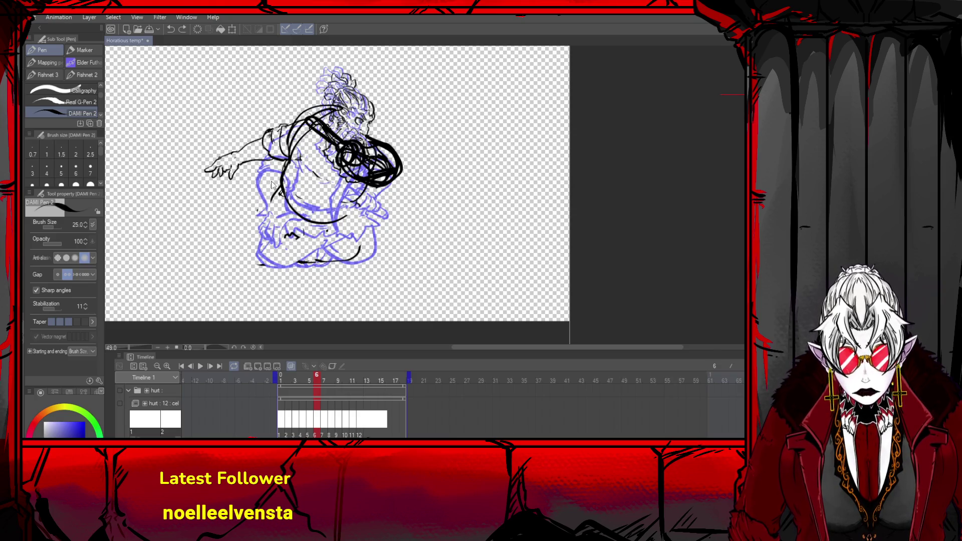
{"action": "mouse_move", "coordinate": [278, 178]}
{"action": "left_mouse_down"}
{"action": "mouse_move", "coordinate": [252, 216]}
{"action": "mouse_move", "coordinate": [283, 232]}
{"action": "mouse_move", "coordinate": [332, 232]}
{"action": "mouse_move", "coordinate": [360, 208]}
{"action": "mouse_move", "coordinate": [345, 235]}
{"action": "mouse_move", "coordinate": [255, 233]}
{"action": "mouse_move", "coordinate": [240, 249]}
{"action": "mouse_move", "coordinate": [302, 237]}
{"action": "mouse_move", "coordinate": [348, 250]}
{"action": "mouse_move", "coordinate": [331, 230]}
{"action": "mouse_move", "coordinate": [306, 264]}
{"action": "mouse_move", "coordinate": [348, 230]}
{"action": "left_mouse_up"}
{"action": "key", "text": "ctrl+z"}
{"action": "key", "text": "ctrl+z"}
{"action": "mouse_move", "coordinate": [290, 234]}
{"action": "left_mouse_down"}
{"action": "mouse_move", "coordinate": [284, 268]}
{"action": "mouse_move", "coordinate": [304, 278]}
{"action": "mouse_move", "coordinate": [297, 258]}
{"action": "left_mouse_up"}
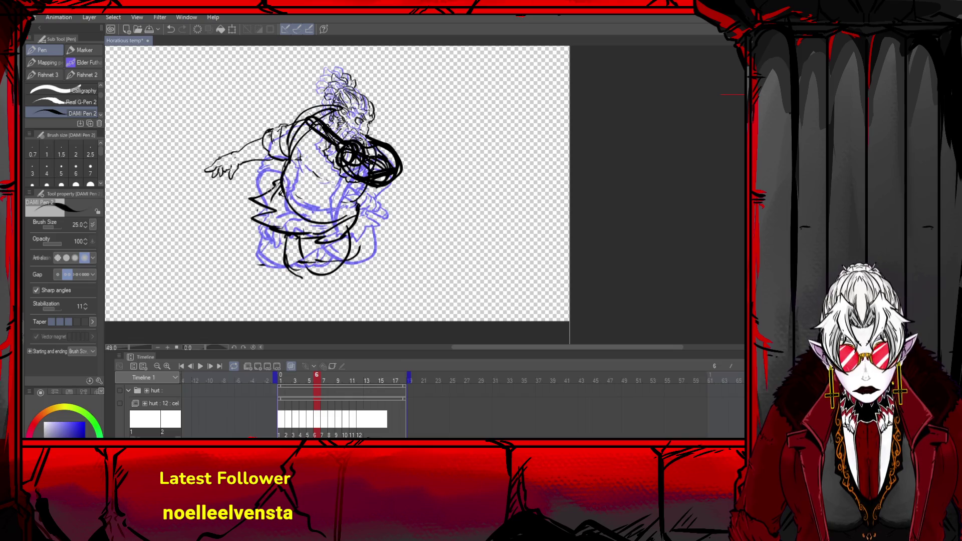
{"action": "left_click_drag", "start_coordinate": [270, 190], "coordinate": [251, 219]}
{"action": "mouse_move", "coordinate": [304, 233]}
{"action": "left_mouse_down"}
{"action": "mouse_move", "coordinate": [313, 264]}
{"action": "mouse_move", "coordinate": [333, 270]}
{"action": "mouse_move", "coordinate": [345, 245]}
{"action": "mouse_move", "coordinate": [283, 275]}
{"action": "mouse_move", "coordinate": [311, 274]}
{"action": "mouse_move", "coordinate": [286, 243]}
{"action": "left_mouse_up"}
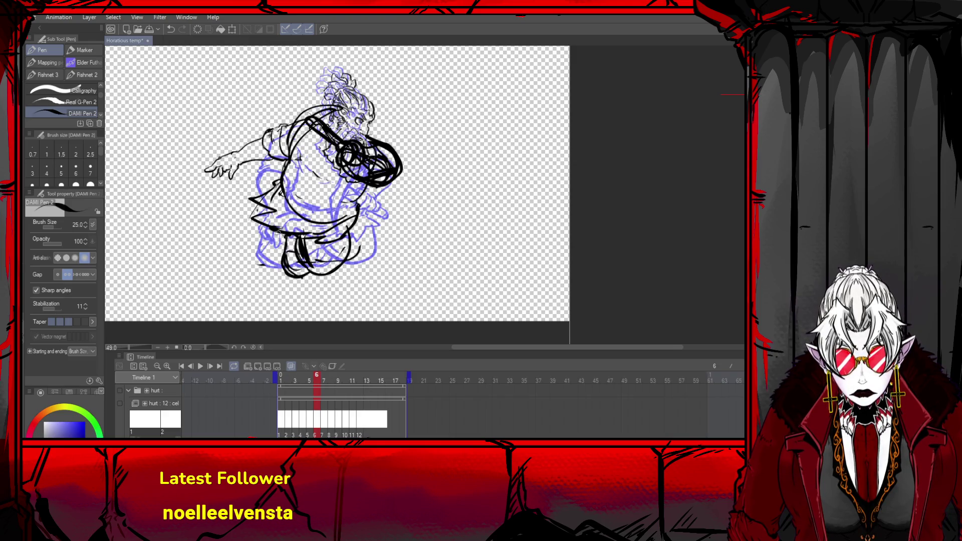
{"action": "mouse_move", "coordinate": [267, 196]}
{"action": "left_mouse_down"}
{"action": "mouse_move", "coordinate": [261, 258]}
{"action": "mouse_move", "coordinate": [302, 232]}
{"action": "mouse_move", "coordinate": [235, 247]}
{"action": "mouse_move", "coordinate": [253, 259]}
{"action": "mouse_move", "coordinate": [283, 251]}
{"action": "mouse_move", "coordinate": [258, 246]}
{"action": "left_mouse_up"}
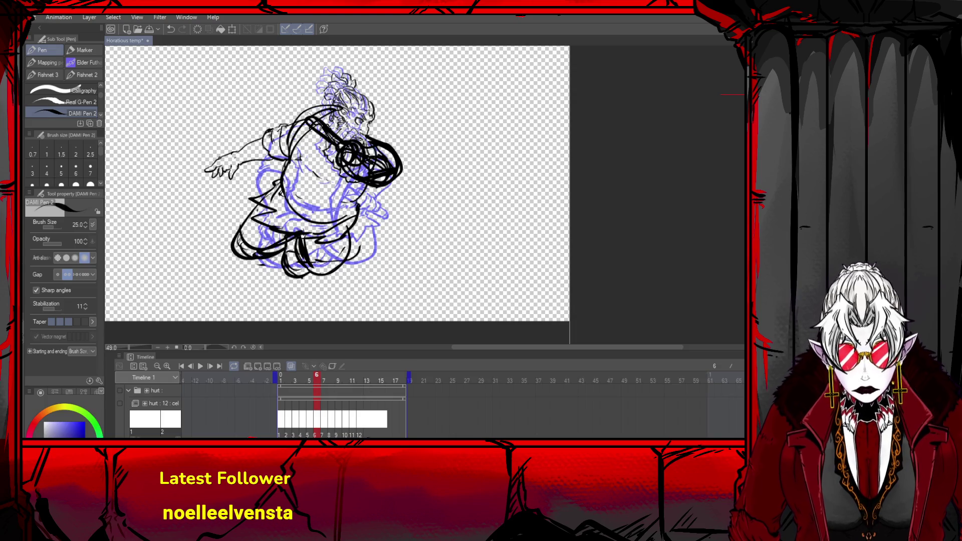
{"action": "key", "text": "ctrl+shift+c"}
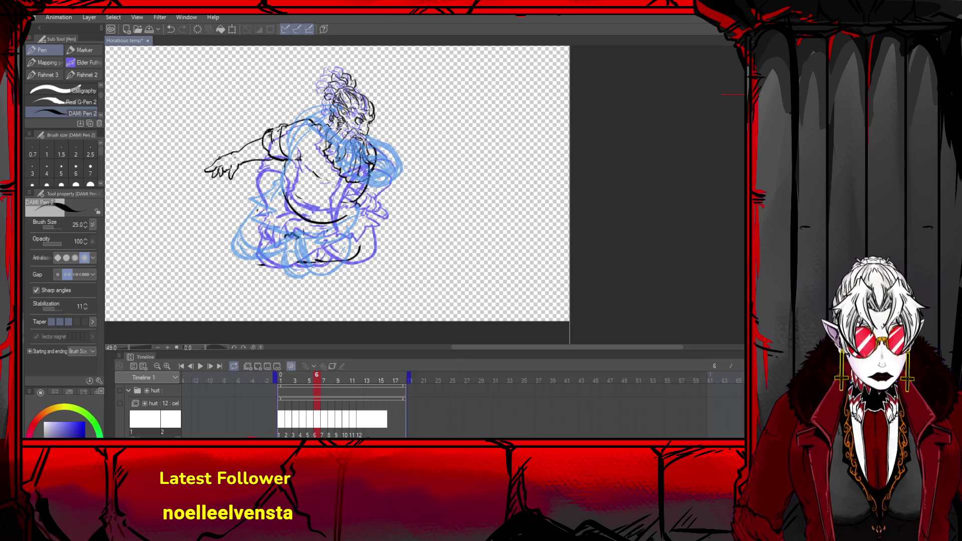
- Toggle the head/torso and arm lineart layers to fade them grey, and switch off onion skin
{"action": "key", "text": "ctrl+y"}
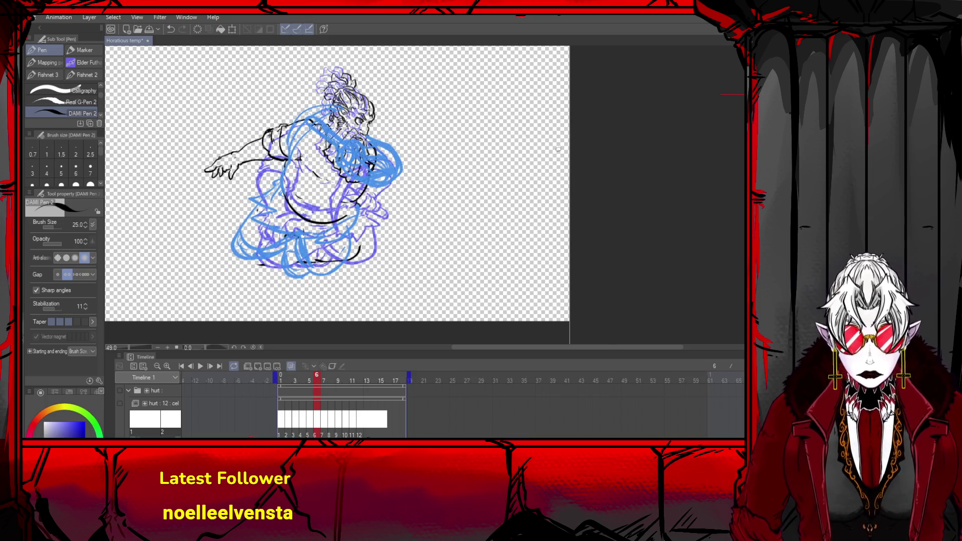
{"action": "scroll", "coordinate": [271, 52], "scroll_direction": "up", "scroll_amount": 2}
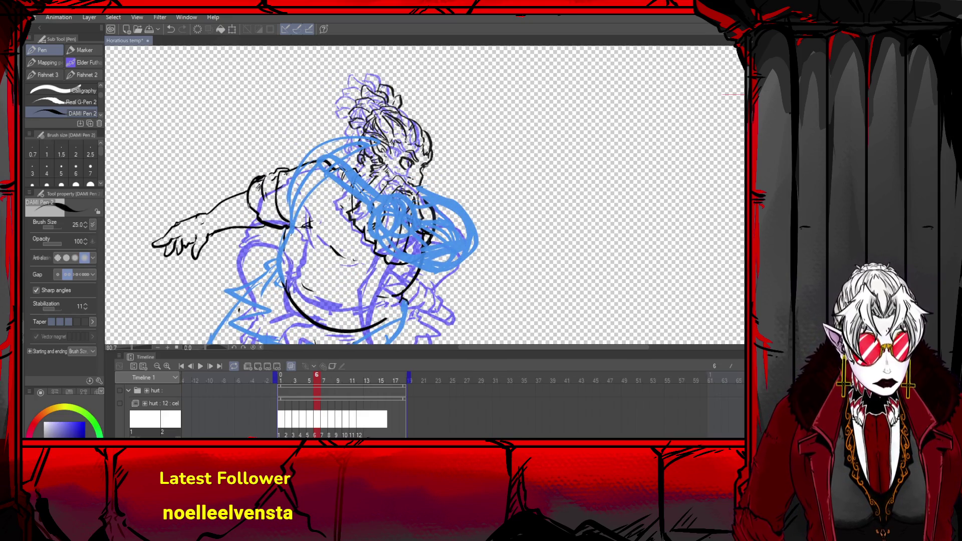
{"action": "key", "text": "ctrl+z"}
{"action": "key", "text": "ctrl+y"}
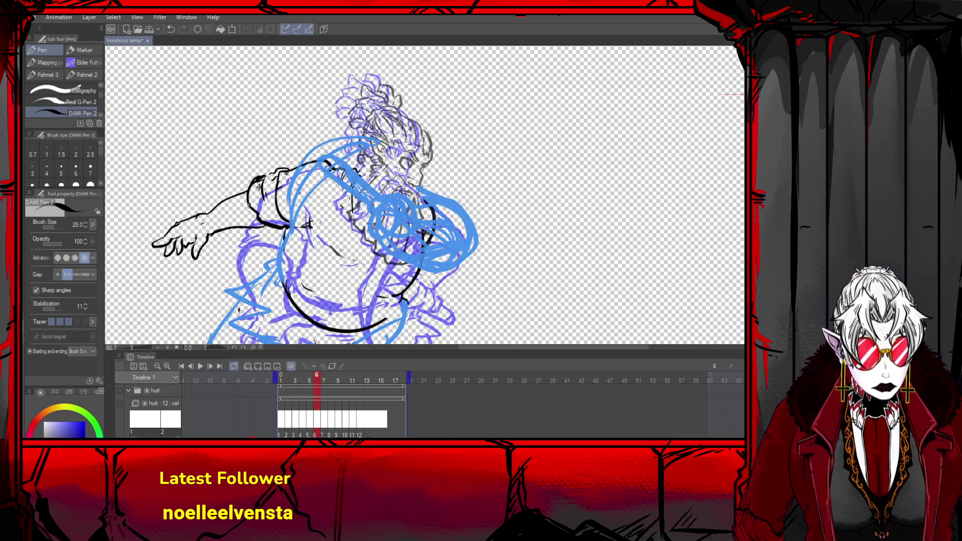
{"action": "key", "text": "ctrl+z"}
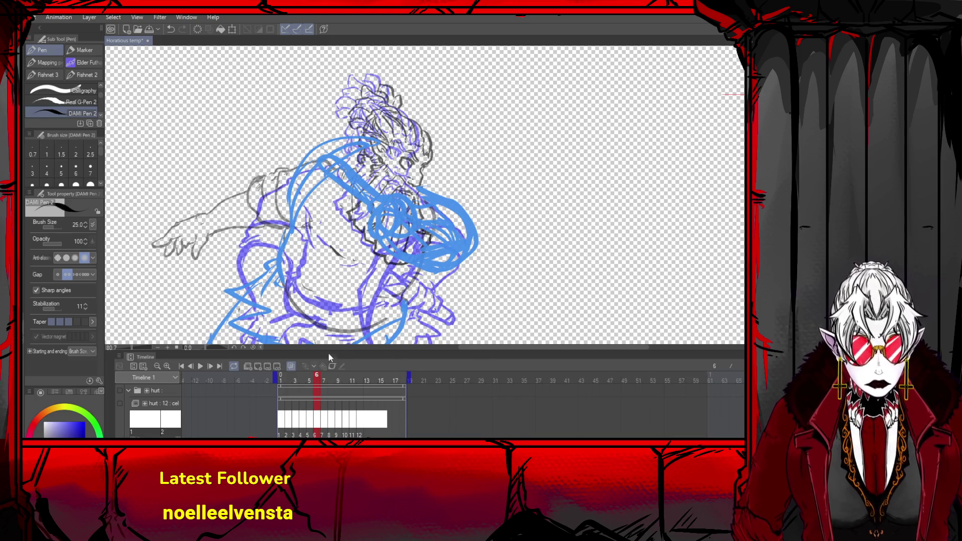
{"action": "left_click", "coordinate": [333, 365]}
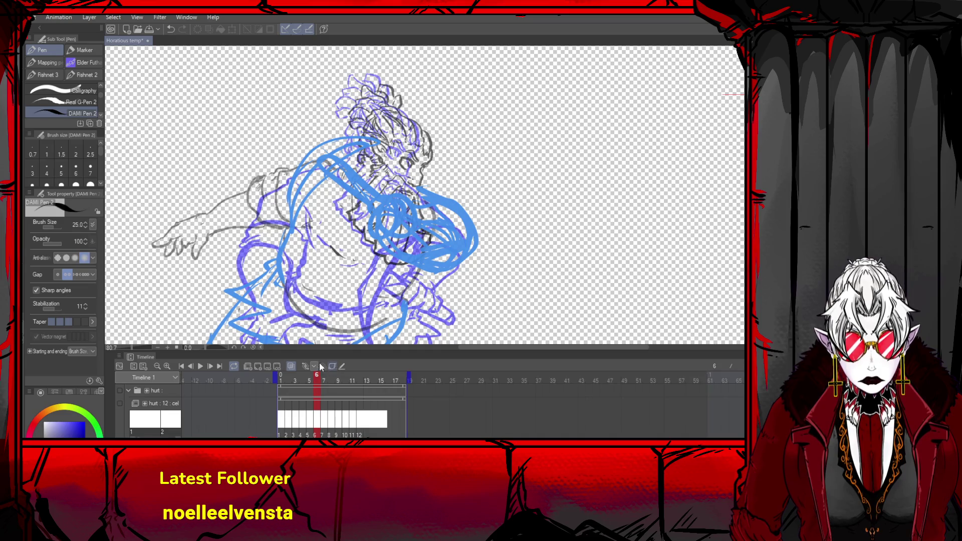
{"action": "left_click", "coordinate": [291, 366]}
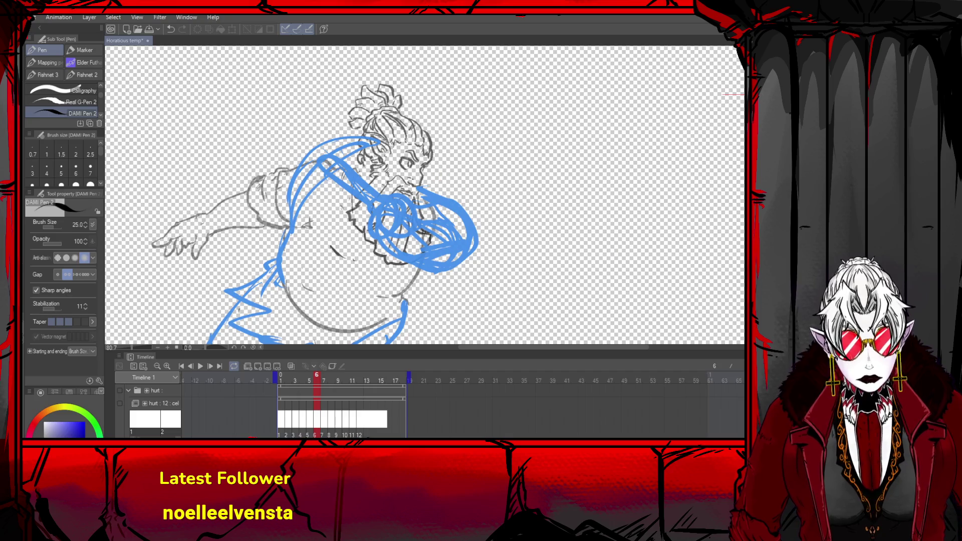
- Select all on the layer, then try and undo short strokes near the beard loop
{"action": "key", "text": "ctrl+a"}
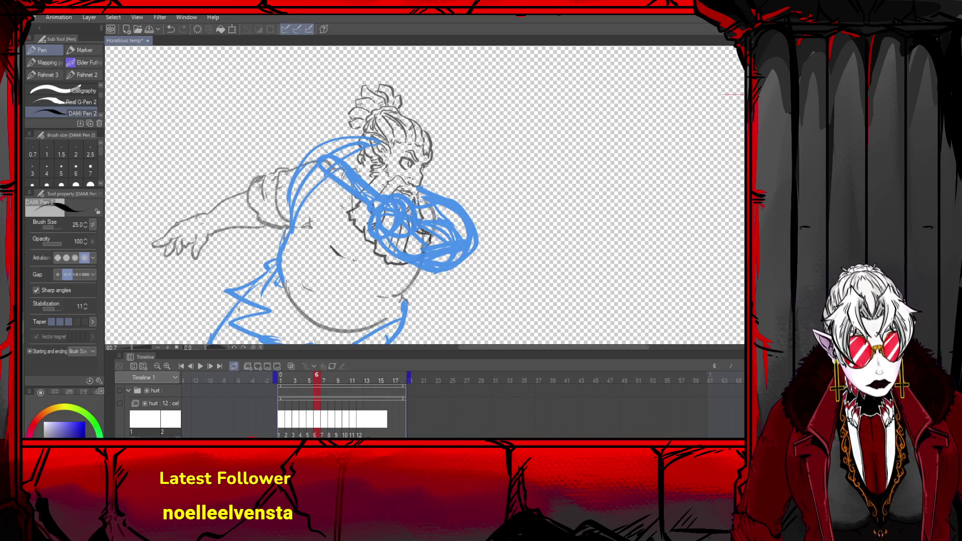
{"action": "key", "text": "ctrl+d"}
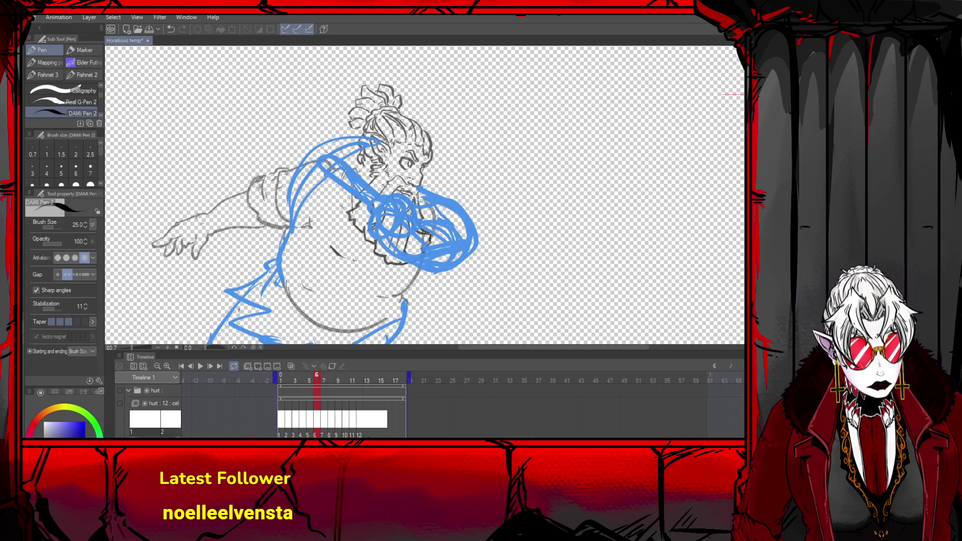
{"action": "key", "text": "ctrl+a"}
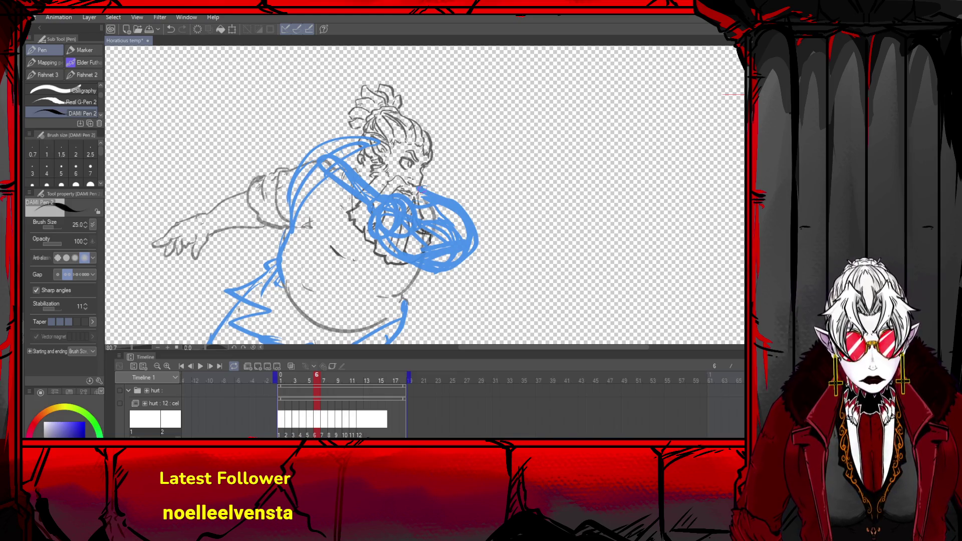
{"action": "mouse_move", "coordinate": [419, 189]}
{"action": "left_mouse_down"}
{"action": "mouse_move", "coordinate": [476, 220]}
{"action": "mouse_move", "coordinate": [454, 206]}
{"action": "mouse_move", "coordinate": [468, 233]}
{"action": "mouse_move", "coordinate": [410, 253]}
{"action": "mouse_move", "coordinate": [400, 247]}
{"action": "left_mouse_up"}
{"action": "key", "text": "ctrl+z"}
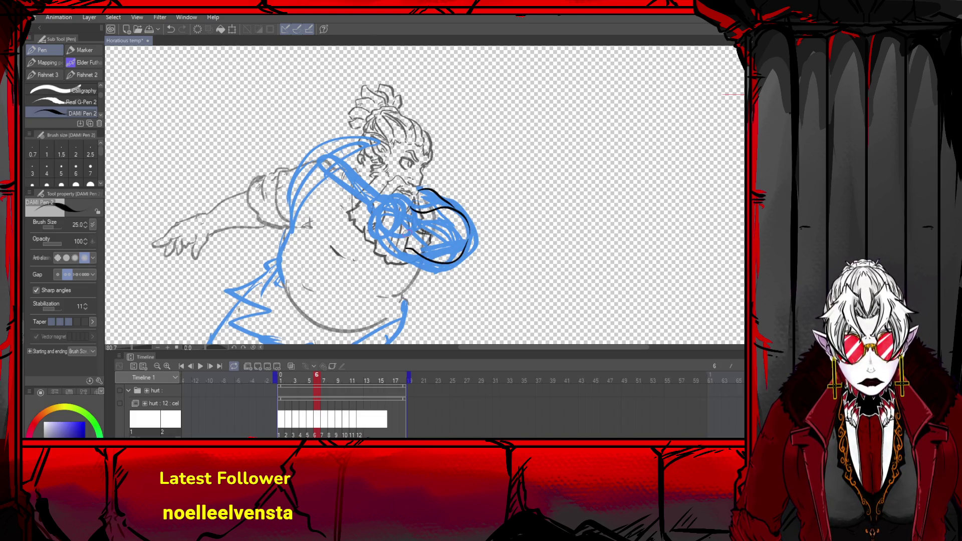
{"action": "key", "text": "ctrl+z"}
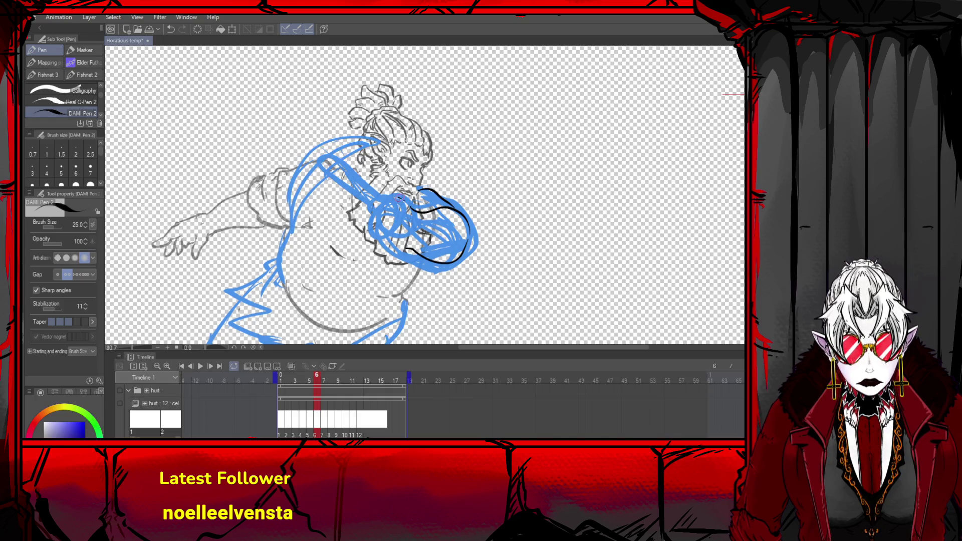
- Ink the fist's diagonal, knuckle curve and lower edge, plus the grip running up-left
{"action": "left_click_drag", "start_coordinate": [398, 199], "coordinate": [422, 223]}
{"action": "mouse_move", "coordinate": [401, 192]}
{"action": "left_mouse_down"}
{"action": "mouse_move", "coordinate": [382, 191]}
{"action": "mouse_move", "coordinate": [371, 215]}
{"action": "mouse_move", "coordinate": [394, 225]}
{"action": "left_mouse_up"}
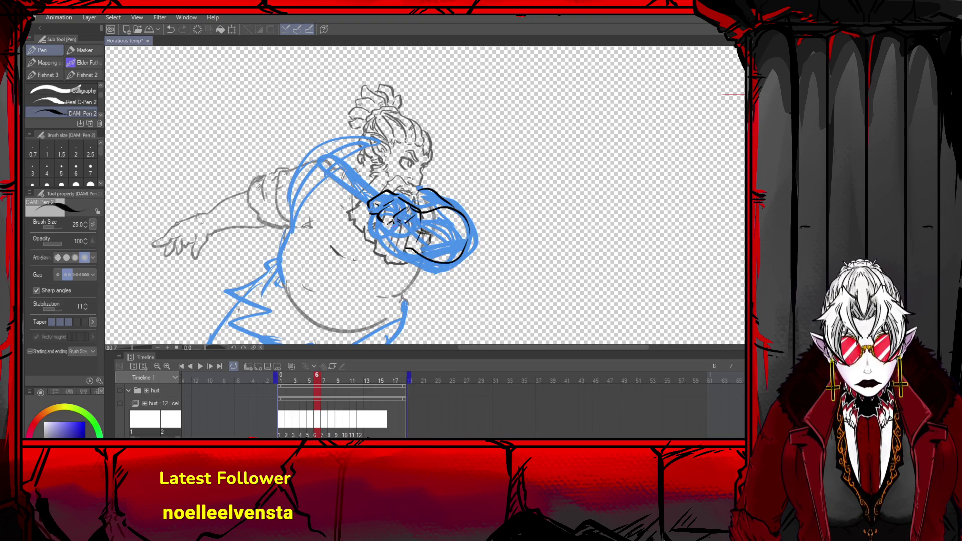
{"action": "mouse_move", "coordinate": [390, 221]}
{"action": "left_mouse_down"}
{"action": "mouse_move", "coordinate": [404, 230]}
{"action": "mouse_move", "coordinate": [363, 225]}
{"action": "mouse_move", "coordinate": [384, 228]}
{"action": "mouse_move", "coordinate": [381, 187]}
{"action": "mouse_move", "coordinate": [397, 191]}
{"action": "mouse_move", "coordinate": [377, 189]}
{"action": "mouse_move", "coordinate": [366, 204]}
{"action": "mouse_move", "coordinate": [401, 194]}
{"action": "mouse_move", "coordinate": [425, 228]}
{"action": "mouse_move", "coordinate": [409, 238]}
{"action": "mouse_move", "coordinate": [401, 223]}
{"action": "left_mouse_up"}
{"action": "key", "text": "ctrl+z"}
{"action": "key", "text": "ctrl+z"}
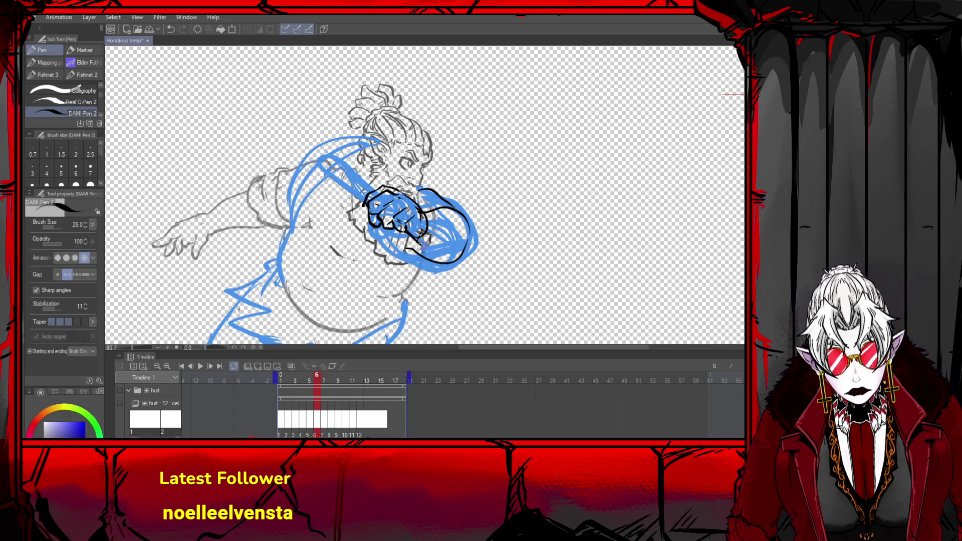
{"action": "mouse_move", "coordinate": [412, 218]}
{"action": "left_mouse_down"}
{"action": "mouse_move", "coordinate": [437, 246]}
{"action": "mouse_move", "coordinate": [411, 250]}
{"action": "left_mouse_up"}
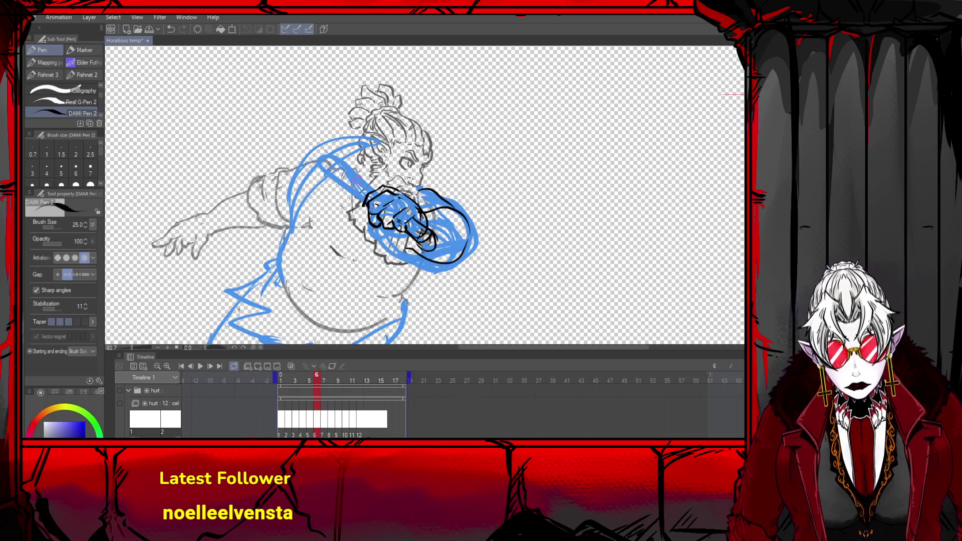
{"action": "mouse_move", "coordinate": [381, 191]}
{"action": "left_mouse_down"}
{"action": "mouse_move", "coordinate": [354, 166]}
{"action": "mouse_move", "coordinate": [351, 186]}
{"action": "mouse_move", "coordinate": [335, 168]}
{"action": "mouse_move", "coordinate": [351, 173]}
{"action": "mouse_move", "coordinate": [337, 170]}
{"action": "mouse_move", "coordinate": [352, 190]}
{"action": "left_mouse_up"}
{"action": "key", "text": "ctrl+z"}
{"action": "key", "text": "ctrl+z"}
{"action": "key", "text": "ctrl+z"}
{"action": "key", "text": "ctrl+z"}
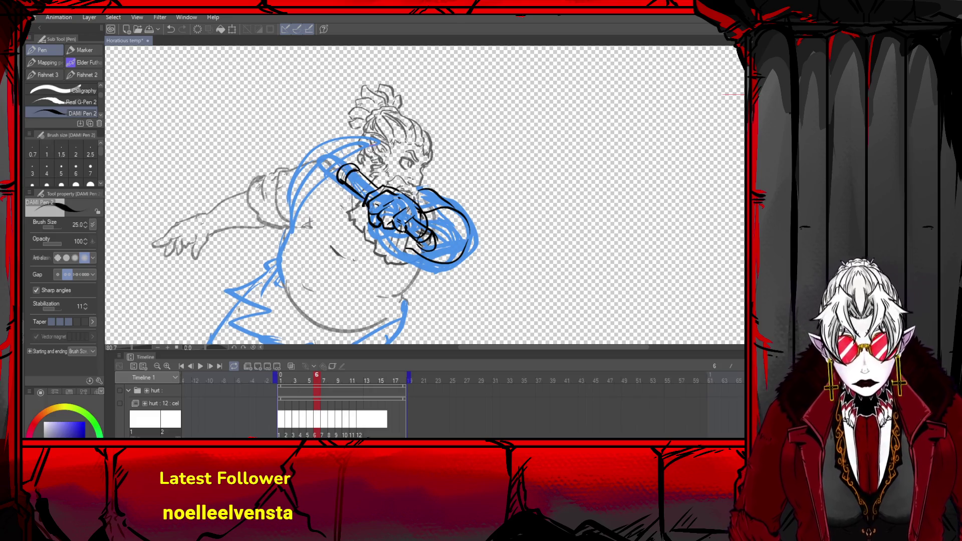
- Ink the top of the fist and the sword blade reaching up-left
{"action": "scroll", "coordinate": [416, 81], "scroll_direction": "down", "scroll_amount": 2}
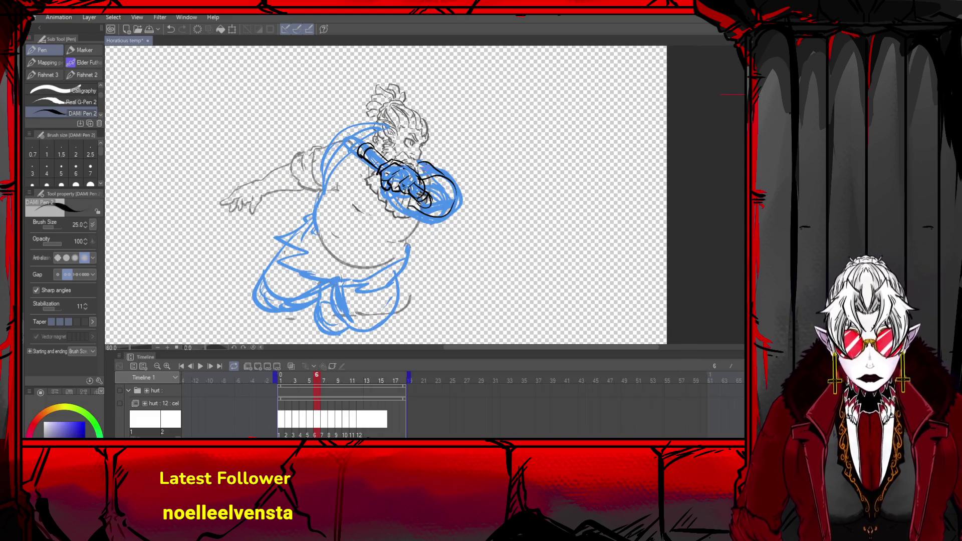
{"action": "left_click_drag", "start_coordinate": [418, 176], "coordinate": [454, 181]}
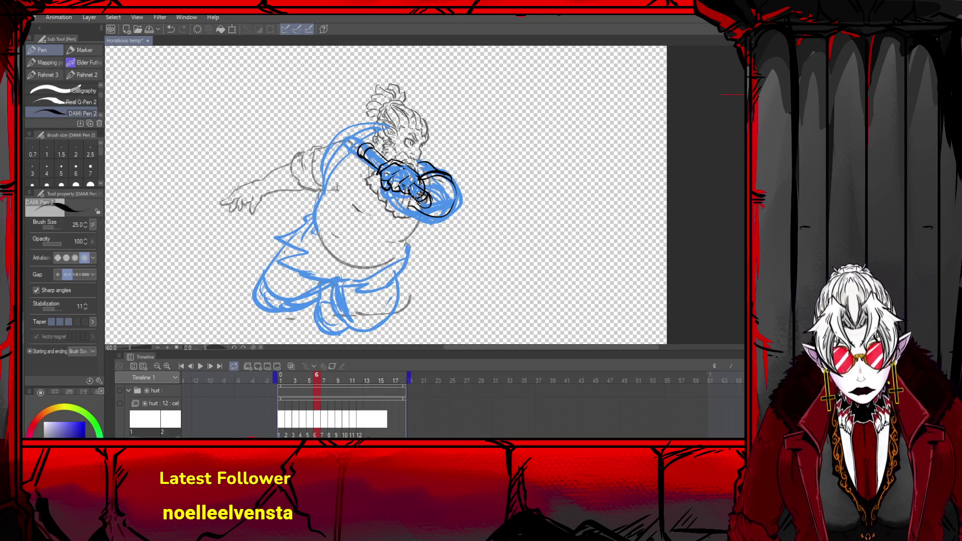
{"action": "mouse_move", "coordinate": [398, 193]}
{"action": "left_mouse_down"}
{"action": "mouse_move", "coordinate": [416, 206]}
{"action": "mouse_move", "coordinate": [404, 204]}
{"action": "mouse_move", "coordinate": [418, 202]}
{"action": "left_mouse_up"}
{"action": "key", "text": "ctrl+z"}
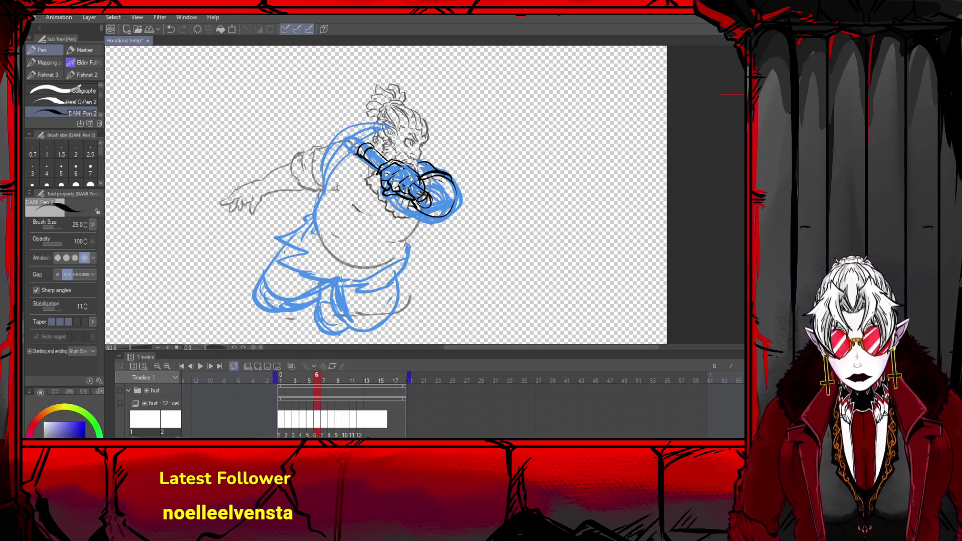
{"action": "mouse_move", "coordinate": [358, 152]}
{"action": "left_mouse_down"}
{"action": "mouse_move", "coordinate": [312, 129]}
{"action": "mouse_move", "coordinate": [379, 146]}
{"action": "mouse_move", "coordinate": [398, 161]}
{"action": "left_mouse_up"}
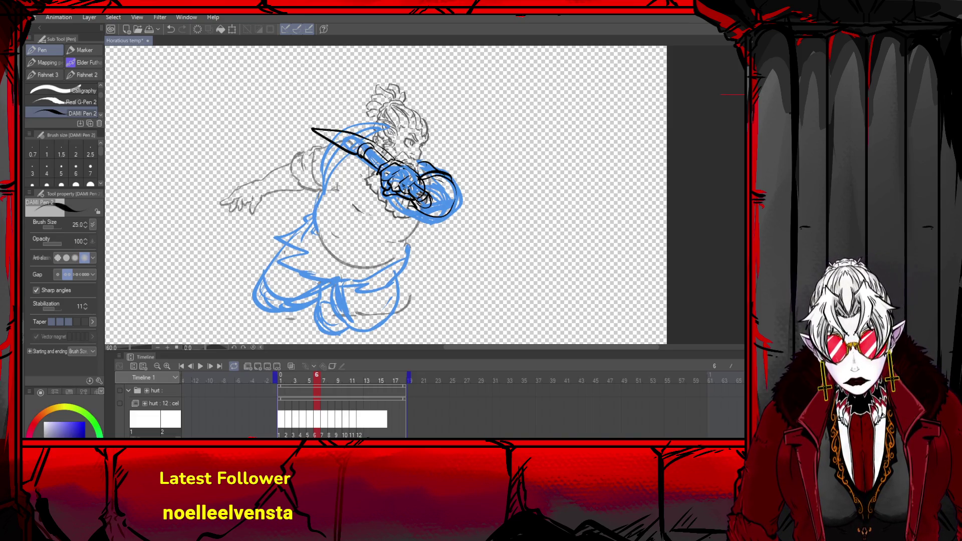
{"action": "left_click_drag", "start_coordinate": [312, 129], "coordinate": [377, 142]}
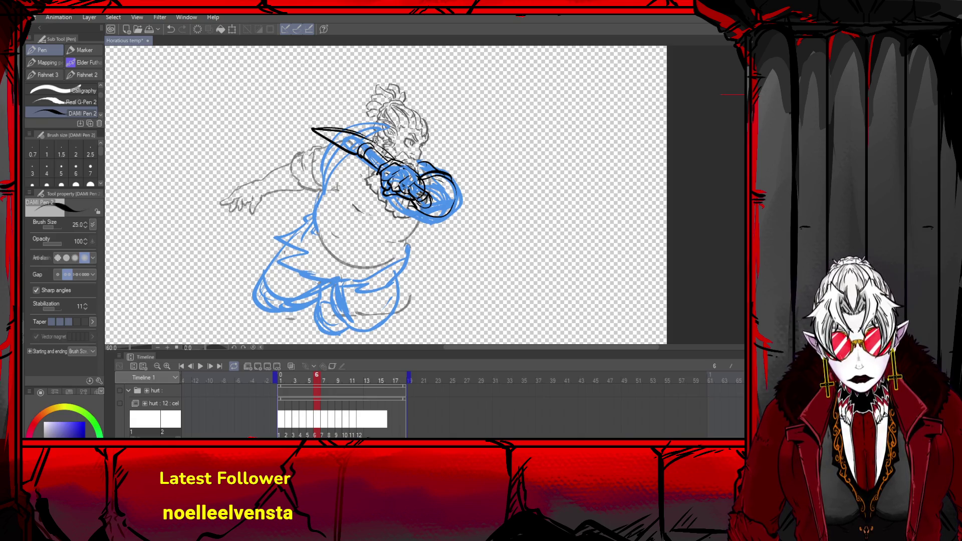
- Scale the sword strokes to 82% and move them down-right onto the blue rough
{"action": "key", "text": "ctrl+t"}
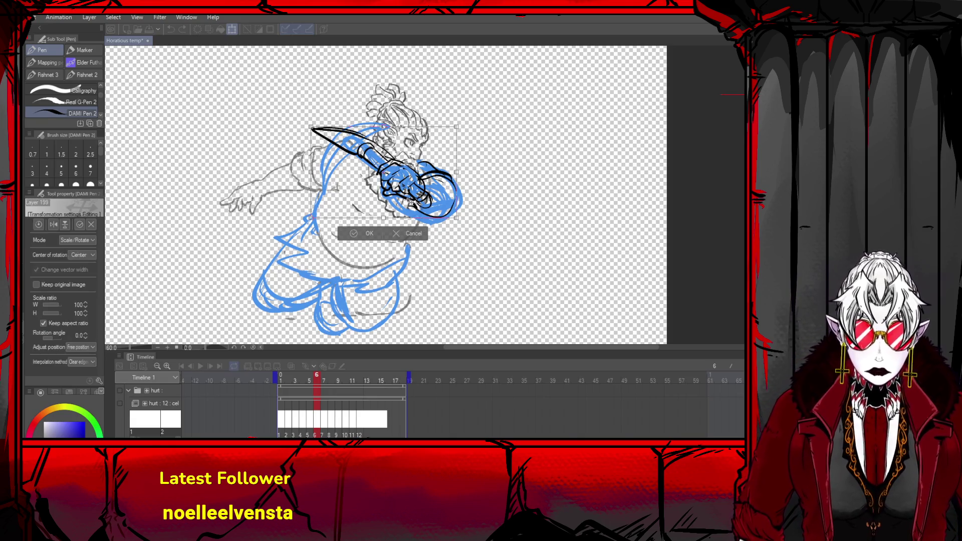
{"action": "left_click_drag", "start_coordinate": [319, 127], "coordinate": [332, 141]}
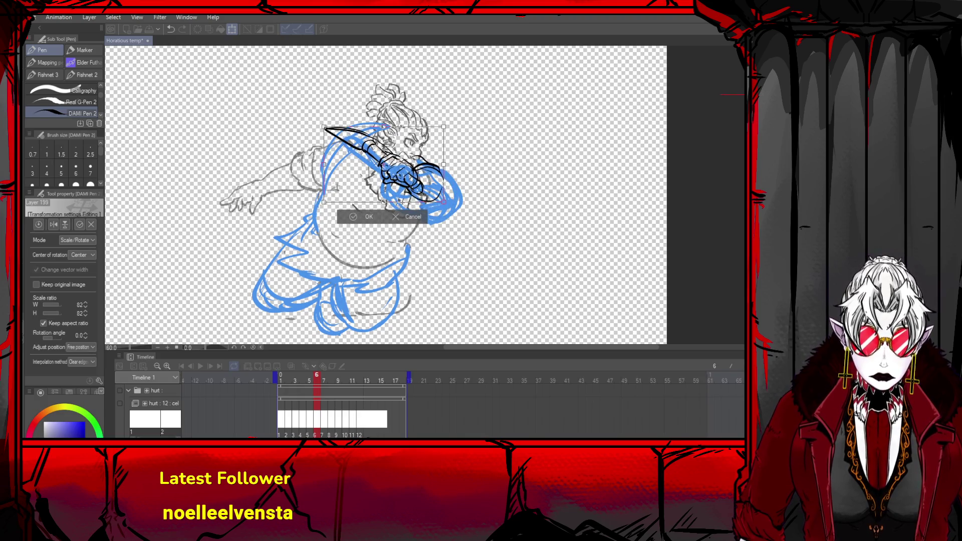
{"action": "left_click_drag", "start_coordinate": [390, 171], "coordinate": [421, 197]}
{"action": "left_click", "coordinate": [372, 226]}
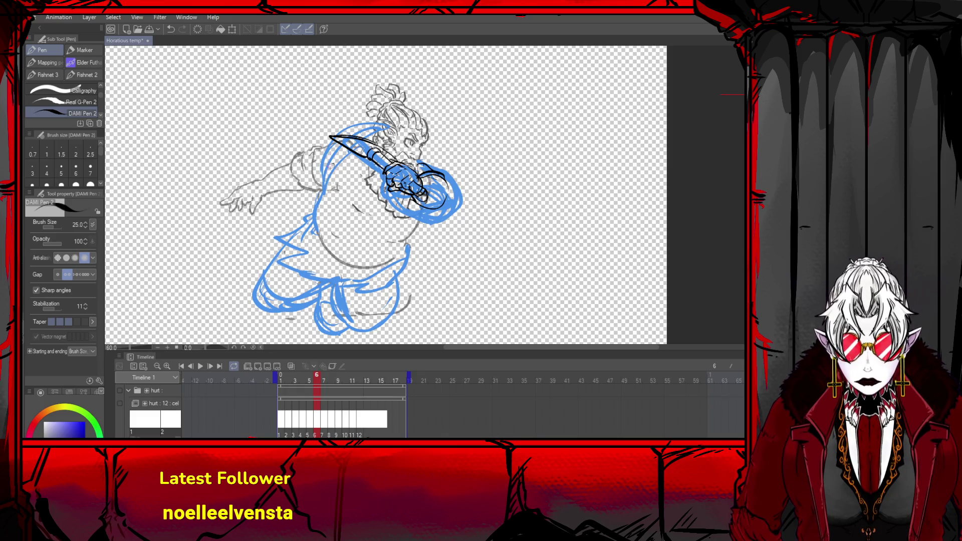
- Ink the torso's left side, the zigzag tunic hem, belly edge and arm line from the shoulder
{"action": "mouse_move", "coordinate": [331, 165]}
{"action": "left_mouse_down"}
{"action": "mouse_move", "coordinate": [312, 226]}
{"action": "mouse_move", "coordinate": [321, 237]}
{"action": "mouse_move", "coordinate": [274, 233]}
{"action": "mouse_move", "coordinate": [288, 260]}
{"action": "left_mouse_up"}
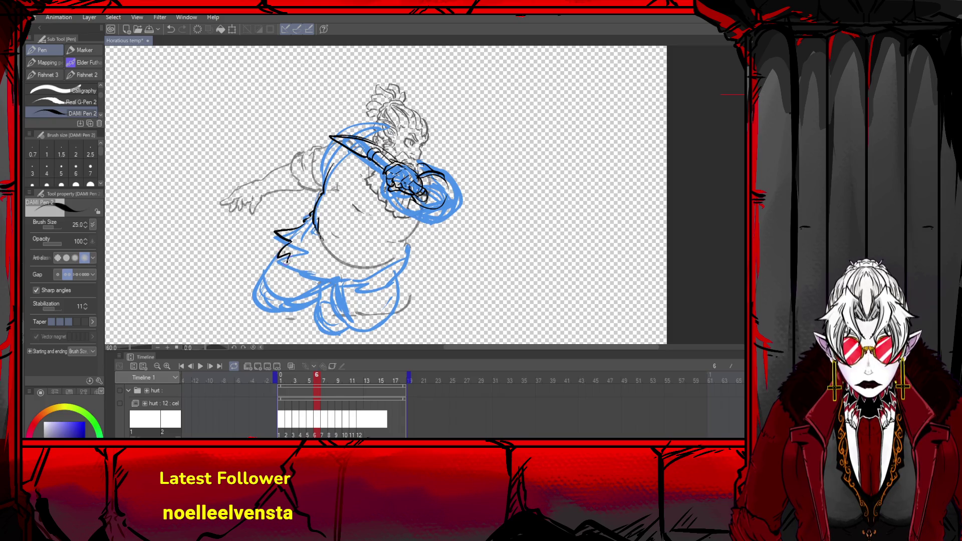
{"action": "mouse_move", "coordinate": [327, 228]}
{"action": "left_mouse_down"}
{"action": "mouse_move", "coordinate": [350, 258]}
{"action": "mouse_move", "coordinate": [390, 253]}
{"action": "mouse_move", "coordinate": [417, 217]}
{"action": "mouse_move", "coordinate": [399, 247]}
{"action": "mouse_move", "coordinate": [353, 258]}
{"action": "mouse_move", "coordinate": [324, 236]}
{"action": "mouse_move", "coordinate": [392, 252]}
{"action": "mouse_move", "coordinate": [401, 245]}
{"action": "mouse_move", "coordinate": [396, 262]}
{"action": "left_mouse_up"}
{"action": "key", "text": "ctrl+z"}
{"action": "key", "text": "ctrl+z"}
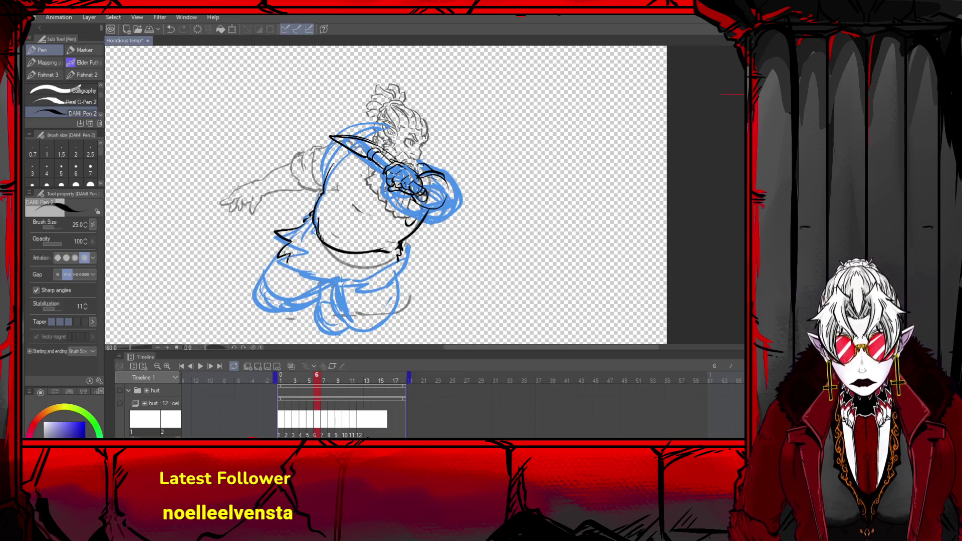
{"action": "mouse_move", "coordinate": [283, 253]}
{"action": "left_mouse_down"}
{"action": "mouse_move", "coordinate": [307, 265]}
{"action": "mouse_move", "coordinate": [307, 284]}
{"action": "mouse_move", "coordinate": [331, 277]}
{"action": "mouse_move", "coordinate": [345, 300]}
{"action": "mouse_move", "coordinate": [383, 280]}
{"action": "left_mouse_up"}
{"action": "key", "text": "ctrl+z"}
{"action": "key", "text": "ctrl+z"}
{"action": "key", "text": "ctrl+z"}
{"action": "mouse_move", "coordinate": [401, 245]}
{"action": "left_mouse_down"}
{"action": "mouse_move", "coordinate": [402, 264]}
{"action": "mouse_move", "coordinate": [376, 287]}
{"action": "mouse_move", "coordinate": [361, 284]}
{"action": "left_mouse_up"}
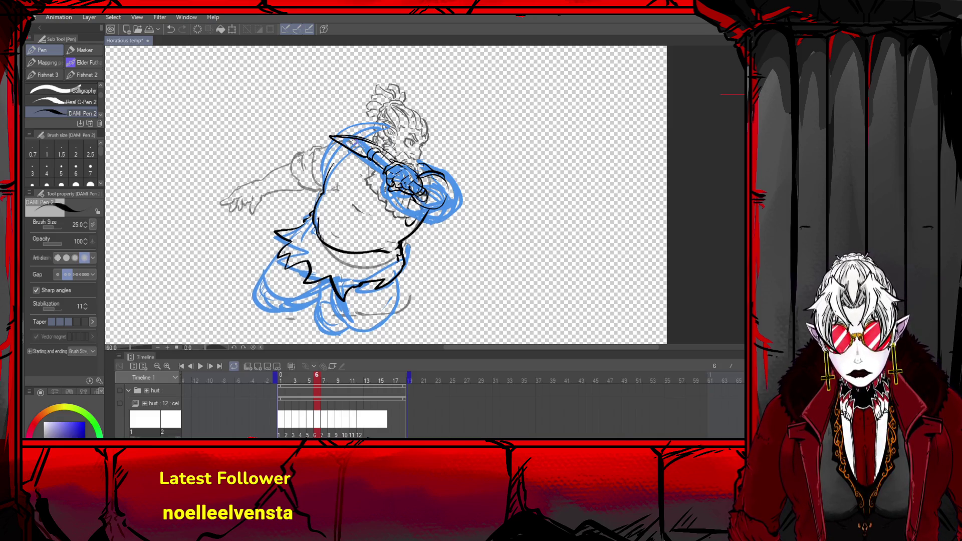
{"action": "key", "text": "ctrl+z"}
{"action": "mouse_move", "coordinate": [320, 148]}
{"action": "left_mouse_down"}
{"action": "mouse_move", "coordinate": [314, 174]}
{"action": "mouse_move", "coordinate": [301, 162]}
{"action": "mouse_move", "coordinate": [296, 169]}
{"action": "mouse_move", "coordinate": [312, 192]}
{"action": "mouse_move", "coordinate": [254, 190]}
{"action": "left_mouse_up"}
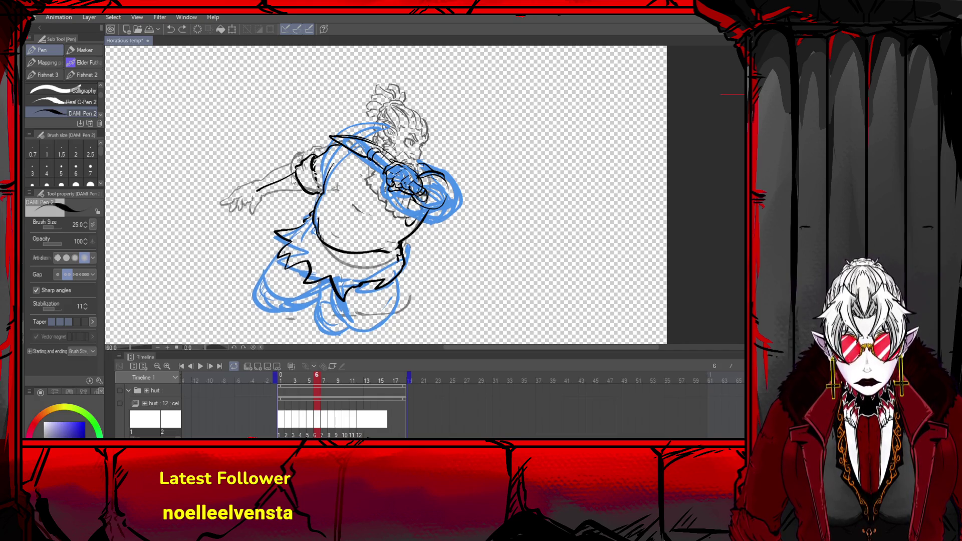
{"action": "key", "text": "ctrl+z"}
{"action": "mouse_move", "coordinate": [298, 167]}
{"action": "left_mouse_down"}
{"action": "mouse_move", "coordinate": [273, 192]}
{"action": "mouse_move", "coordinate": [298, 197]}
{"action": "mouse_move", "coordinate": [275, 209]}
{"action": "mouse_move", "coordinate": [259, 197]}
{"action": "mouse_move", "coordinate": [242, 214]}
{"action": "mouse_move", "coordinate": [271, 206]}
{"action": "mouse_move", "coordinate": [270, 219]}
{"action": "mouse_move", "coordinate": [281, 206]}
{"action": "mouse_move", "coordinate": [255, 210]}
{"action": "mouse_move", "coordinate": [253, 220]}
{"action": "left_mouse_up"}
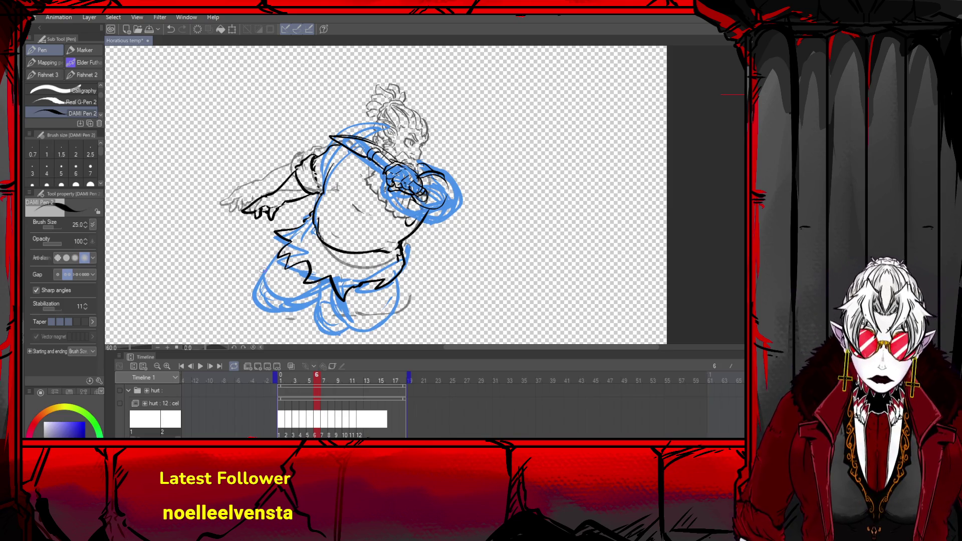
- Ink the skirt edges and right leg outline, then hide the blue sketch layer
{"action": "mouse_move", "coordinate": [278, 248]}
{"action": "left_mouse_down"}
{"action": "mouse_move", "coordinate": [257, 290]}
{"action": "mouse_move", "coordinate": [326, 290]}
{"action": "mouse_move", "coordinate": [358, 328]}
{"action": "mouse_move", "coordinate": [390, 283]}
{"action": "left_mouse_up"}
{"action": "key", "text": "ctrl+z"}
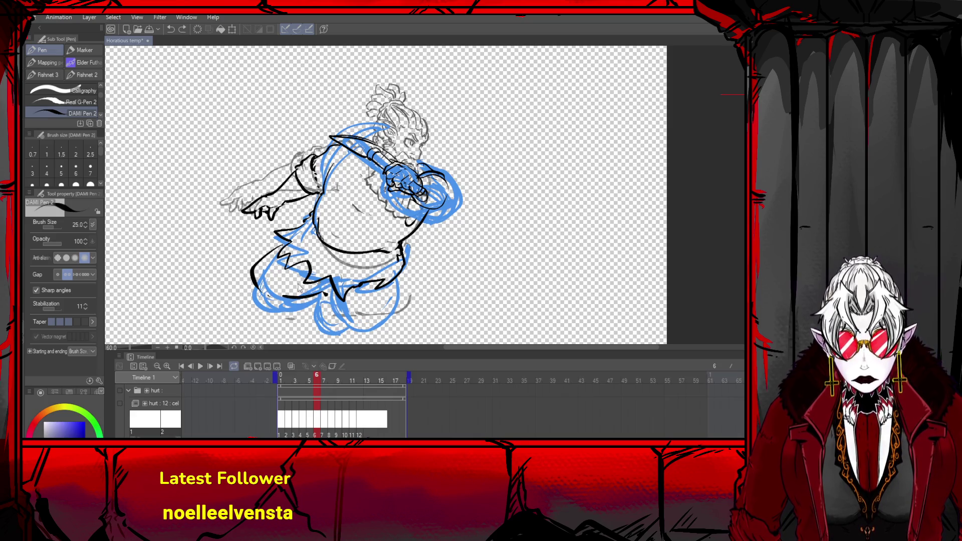
{"action": "key", "text": "ctrl+z"}
{"action": "mouse_move", "coordinate": [327, 279]}
{"action": "left_mouse_down"}
{"action": "mouse_move", "coordinate": [321, 315]}
{"action": "mouse_move", "coordinate": [386, 306]}
{"action": "mouse_move", "coordinate": [390, 283]}
{"action": "left_mouse_up"}
{"action": "left_click_drag", "start_coordinate": [273, 300], "coordinate": [319, 288]}
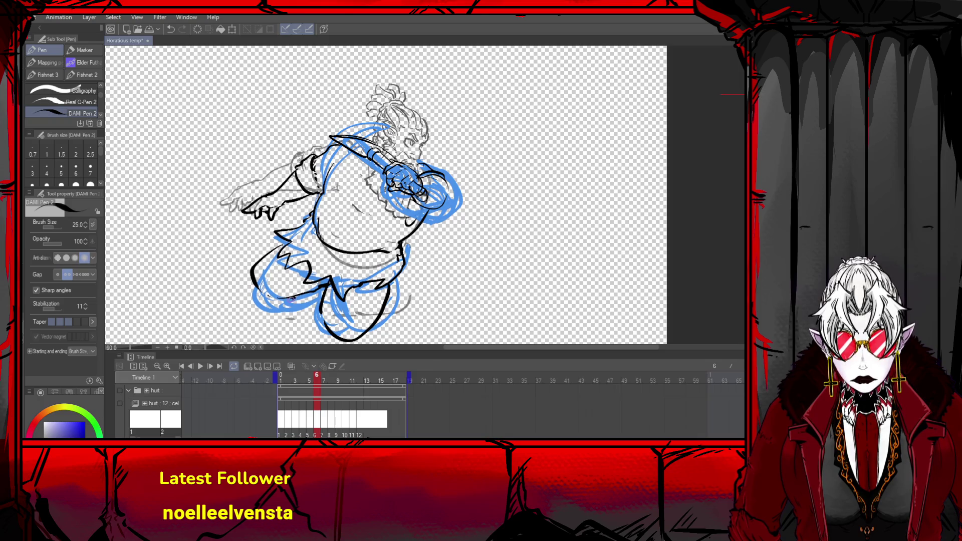
{"action": "mouse_move", "coordinate": [254, 273]}
{"action": "left_mouse_down"}
{"action": "mouse_move", "coordinate": [246, 282]}
{"action": "mouse_move", "coordinate": [258, 301]}
{"action": "mouse_move", "coordinate": [315, 300]}
{"action": "left_mouse_up"}
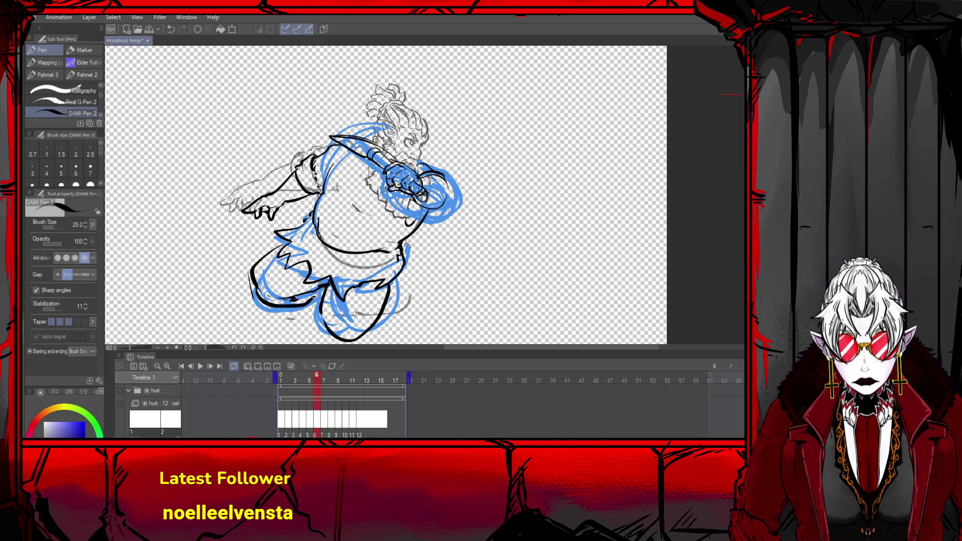
{"action": "key", "text": "ctrl+z"}
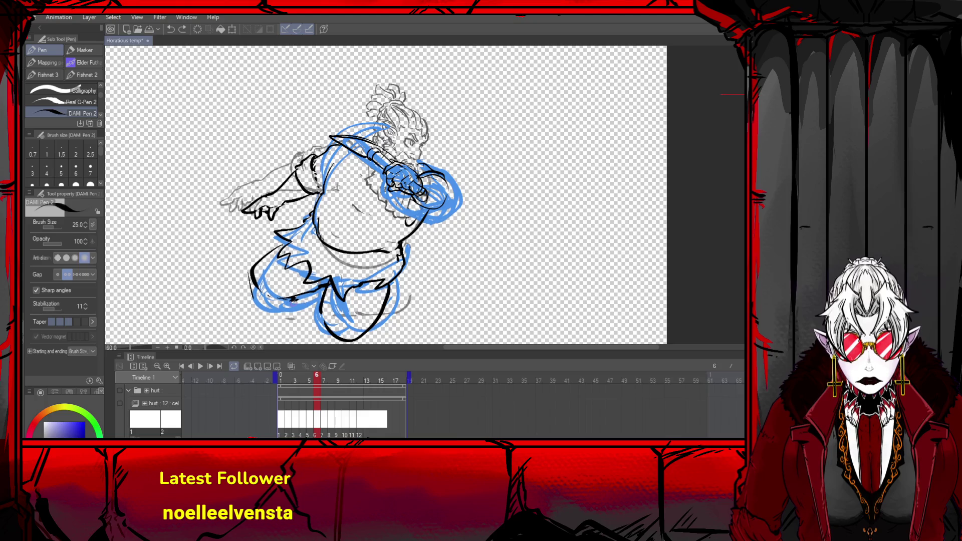
{"action": "mouse_move", "coordinate": [287, 305]}
{"action": "left_mouse_down"}
{"action": "mouse_move", "coordinate": [305, 322]}
{"action": "mouse_move", "coordinate": [322, 321]}
{"action": "left_mouse_up"}
{"action": "key", "text": "ctrl+z"}
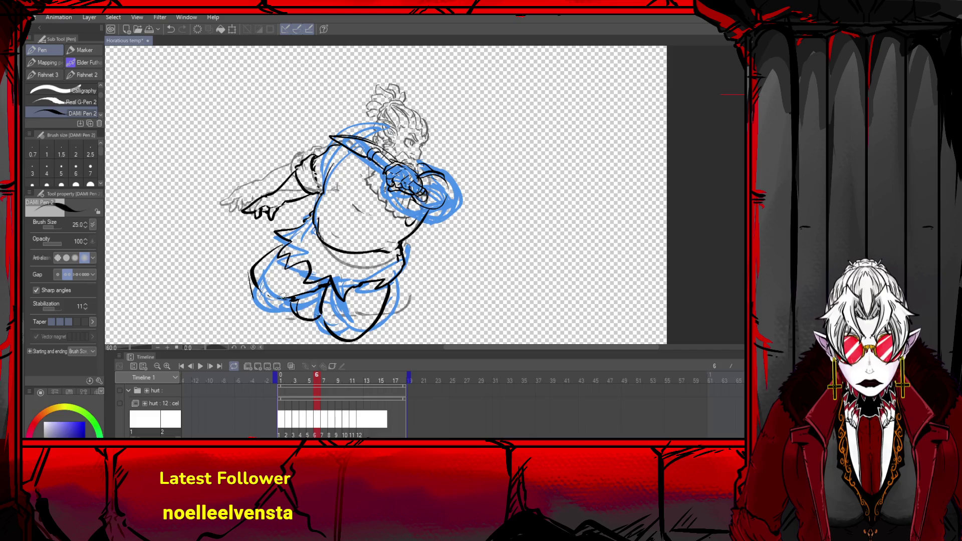
{"action": "left_click_drag", "start_coordinate": [253, 279], "coordinate": [317, 300]}
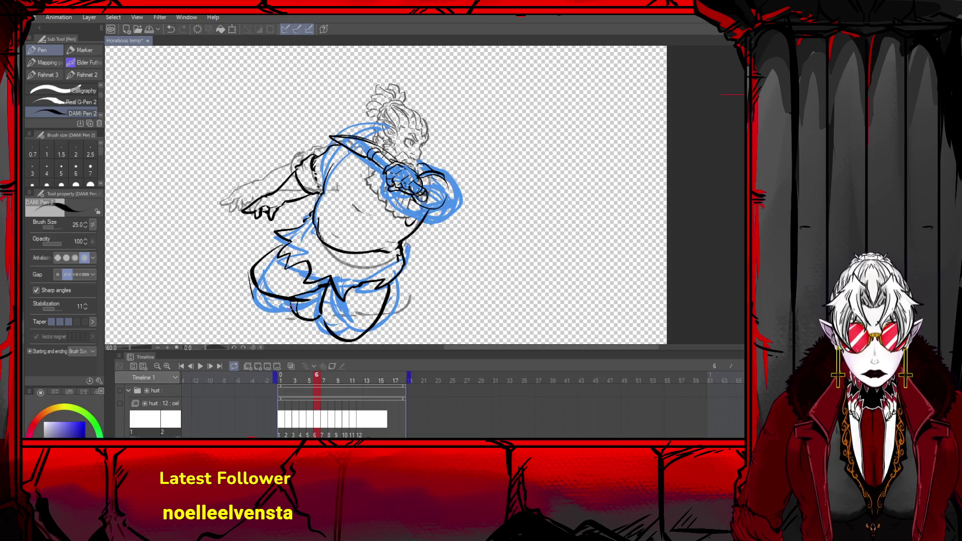
{"action": "key", "text": "ctrl+shift+o"}
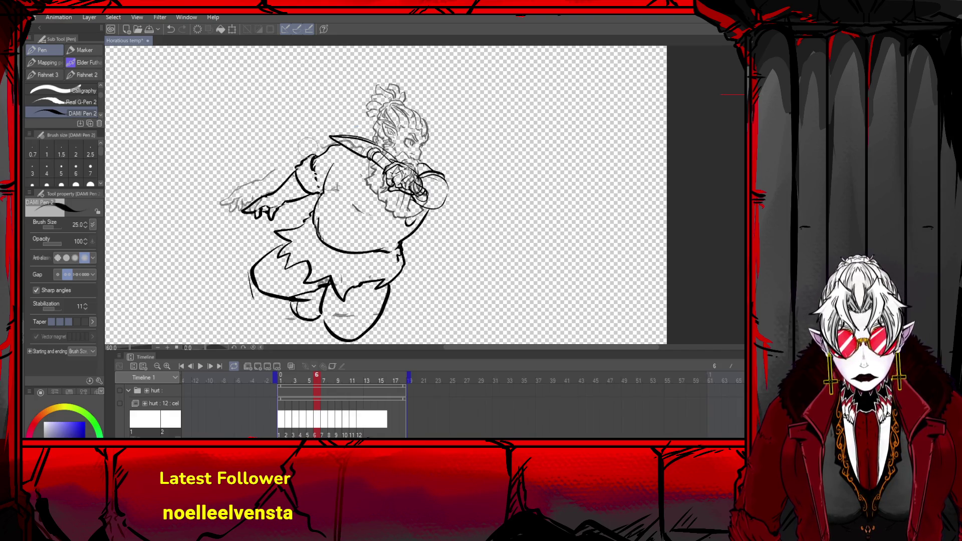
- Clean up the outstretched hand's lines and ink the sword hilt and gripping hands
{"action": "left_click_drag", "start_coordinate": [250, 206], "coordinate": [223, 203]}
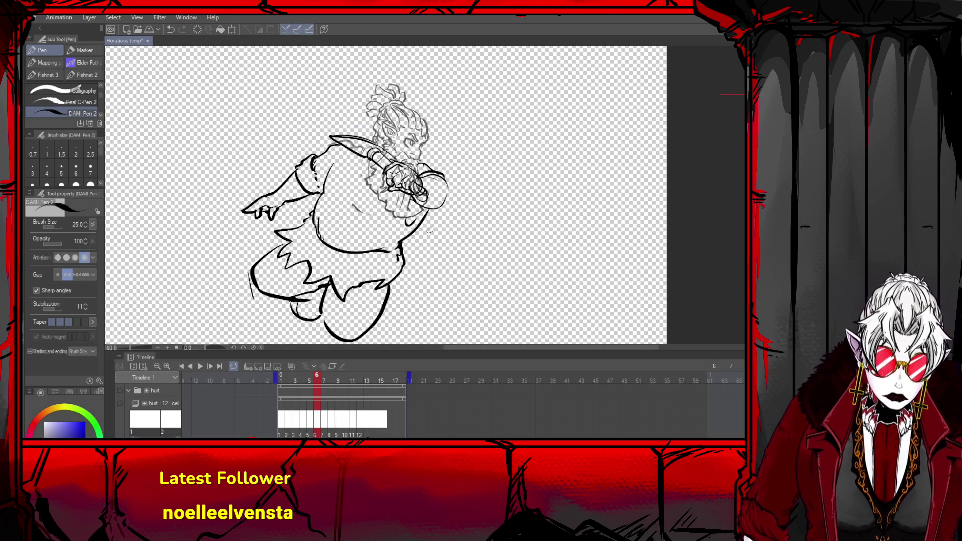
{"action": "key", "text": "ctrl+minus"}
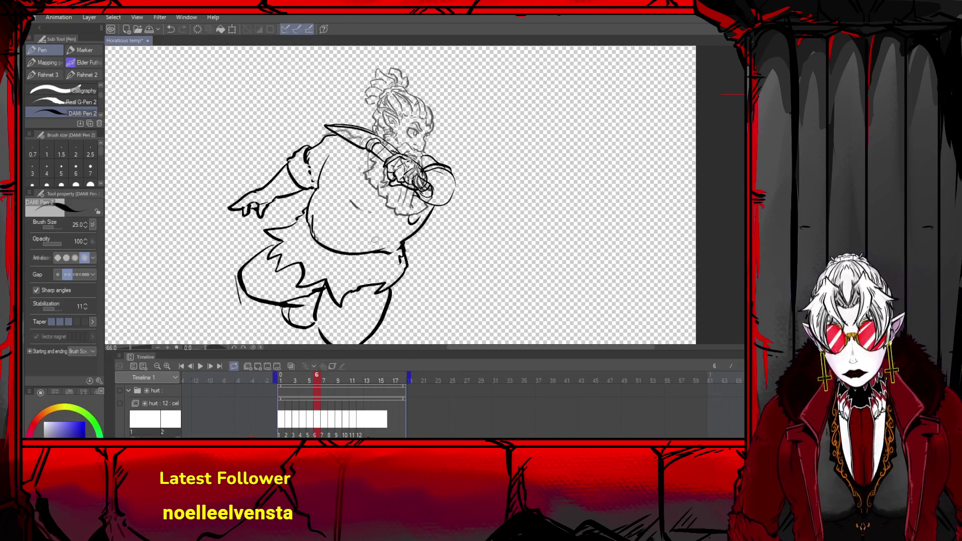
{"action": "scroll", "coordinate": [365, 185], "scroll_direction": "down", "scroll_amount": 2}
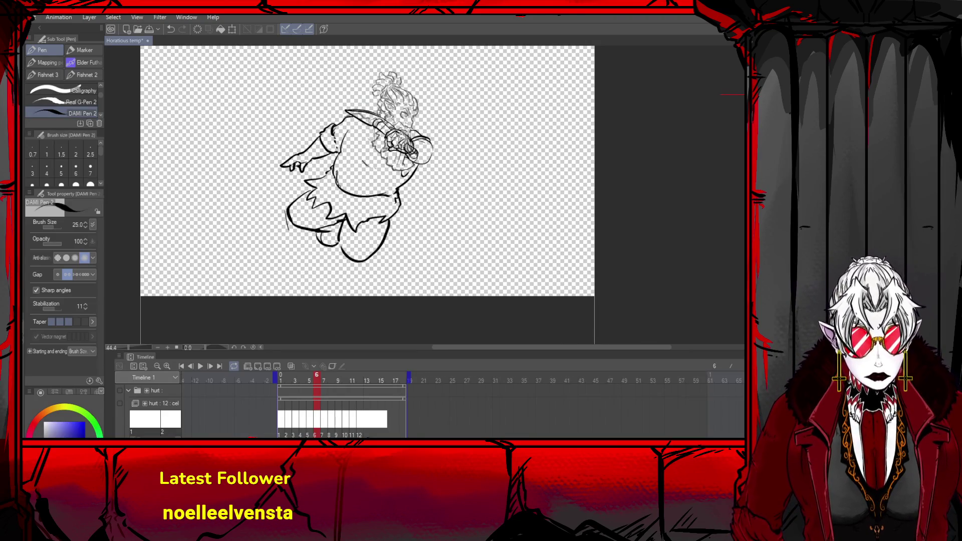
{"action": "scroll", "coordinate": [368, 170], "scroll_direction": "up", "scroll_amount": 1}
{"action": "scroll", "coordinate": [368, 171], "scroll_direction": "down", "scroll_amount": 1}
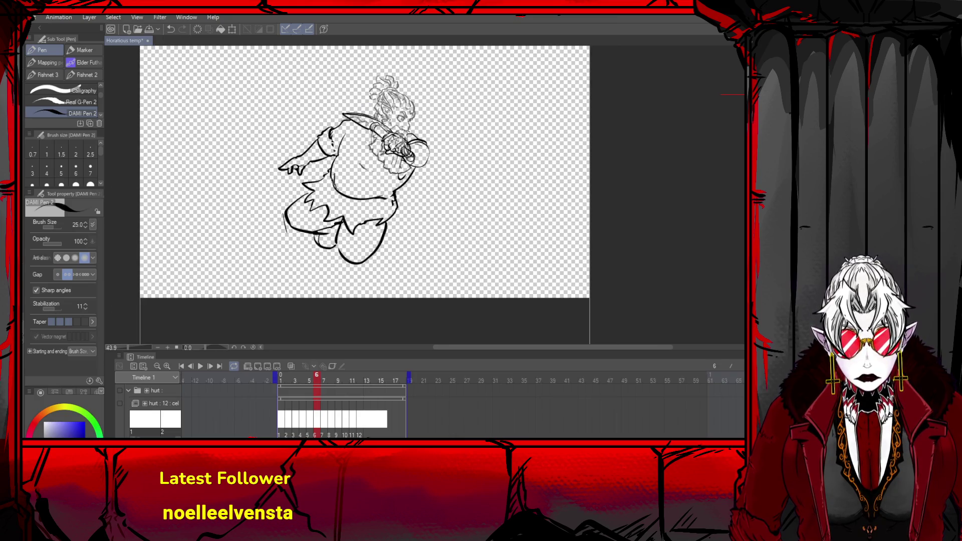
{"action": "left_click_drag", "start_coordinate": [372, 126], "coordinate": [403, 158]}
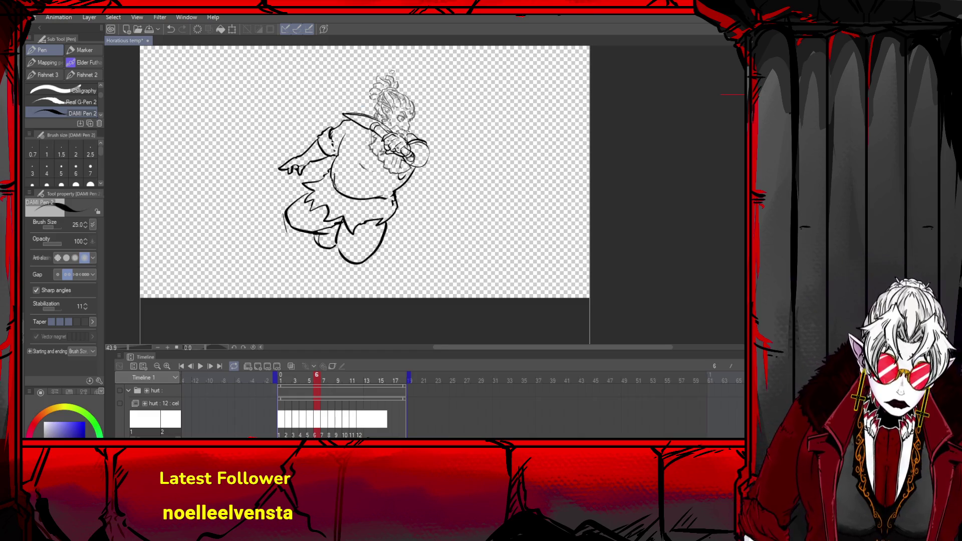
{"action": "scroll", "coordinate": [395, 74], "scroll_direction": "down", "scroll_amount": 3}
{"action": "scroll", "coordinate": [408, 143], "scroll_direction": "down", "scroll_amount": 3}
{"action": "scroll", "coordinate": [406, 136], "scroll_direction": "up", "scroll_amount": 5}
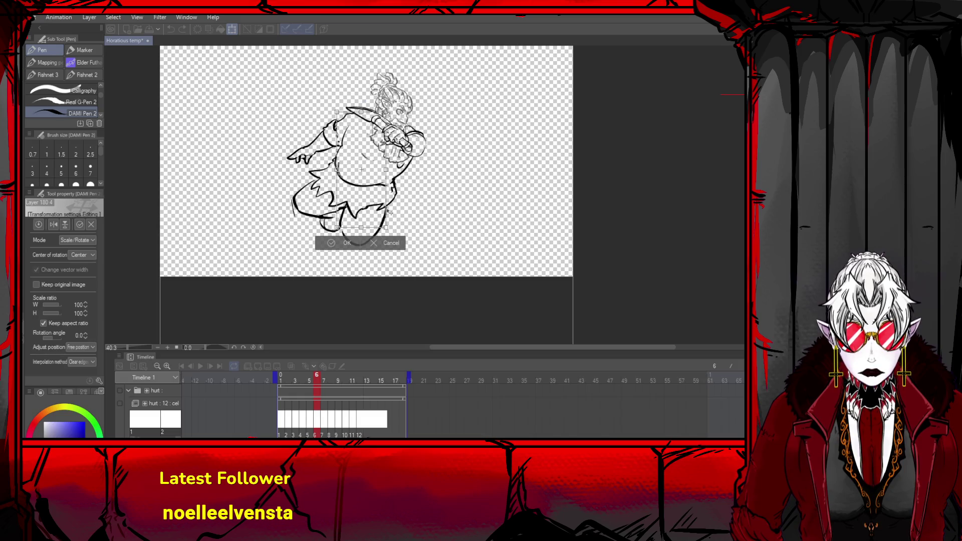
- Nudge frame 6's lineart right, scale it to 97%, and turn onion skin back on
{"action": "key", "text": "ctrl+t"}
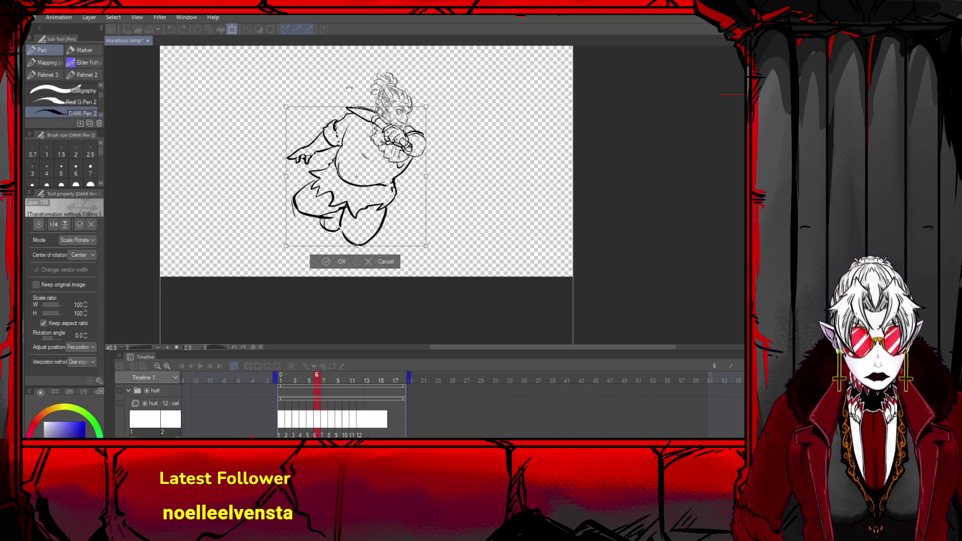
{"action": "left_click_drag", "start_coordinate": [293, 113], "coordinate": [298, 113]}
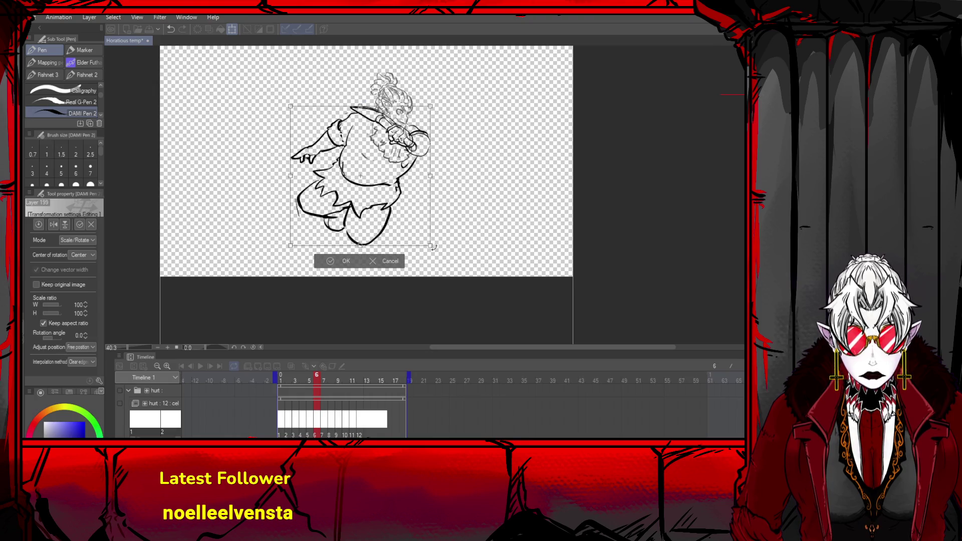
{"action": "left_click_drag", "start_coordinate": [432, 246], "coordinate": [427, 243]}
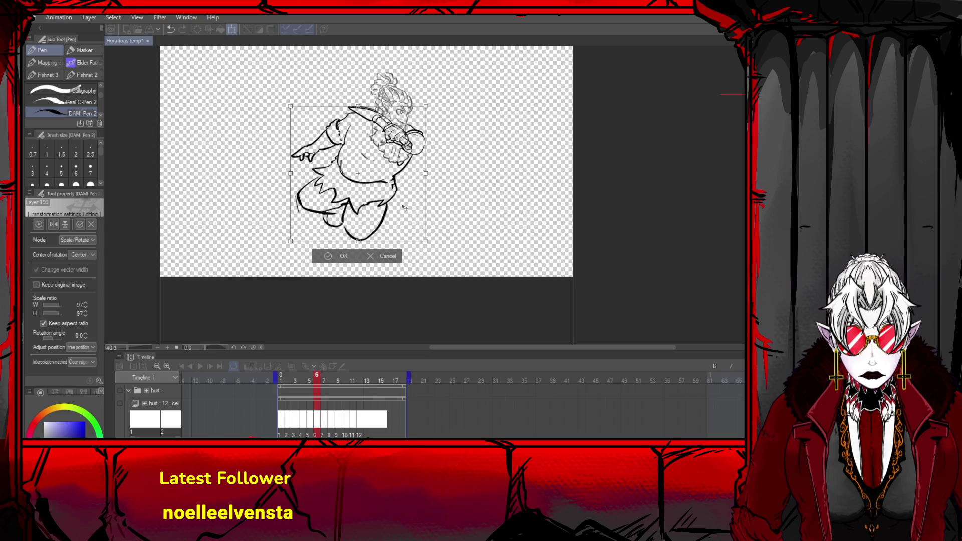
{"action": "left_click", "coordinate": [343, 257]}
{"action": "left_click", "coordinate": [292, 367]}
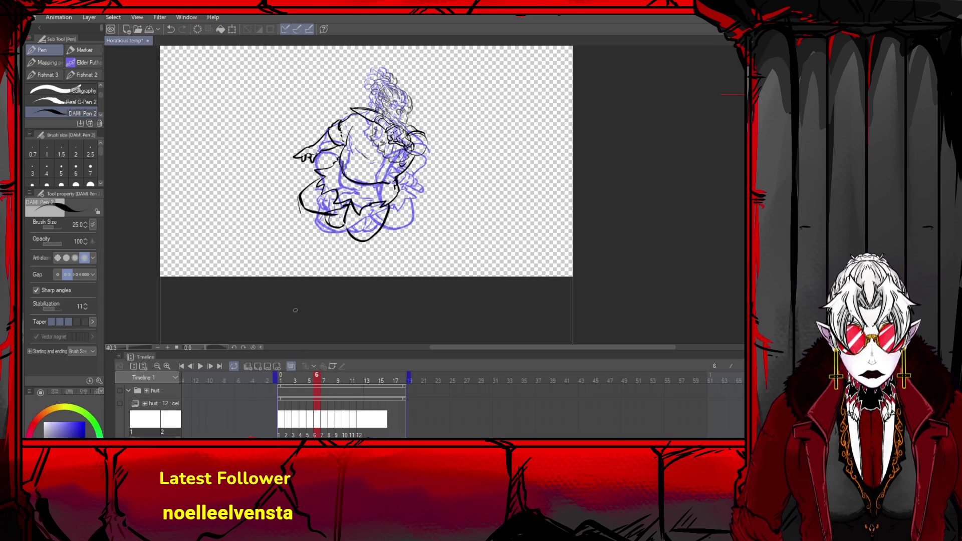
- Play through the frames from the first one, then stop on frame 7 for inking
{"action": "left_click", "coordinate": [182, 367]}
{"action": "left_click", "coordinate": [210, 367]}
{"action": "left_click", "coordinate": [210, 367]}
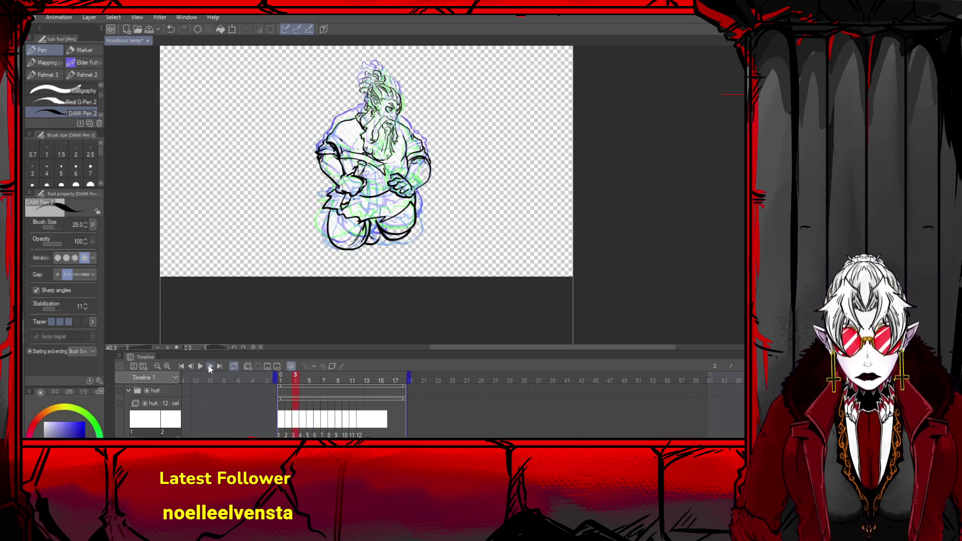
{"action": "left_click", "coordinate": [210, 366]}
{"action": "left_click", "coordinate": [210, 366]}
{"action": "left_click", "coordinate": [210, 367]}
{"action": "left_click", "coordinate": [210, 367]}
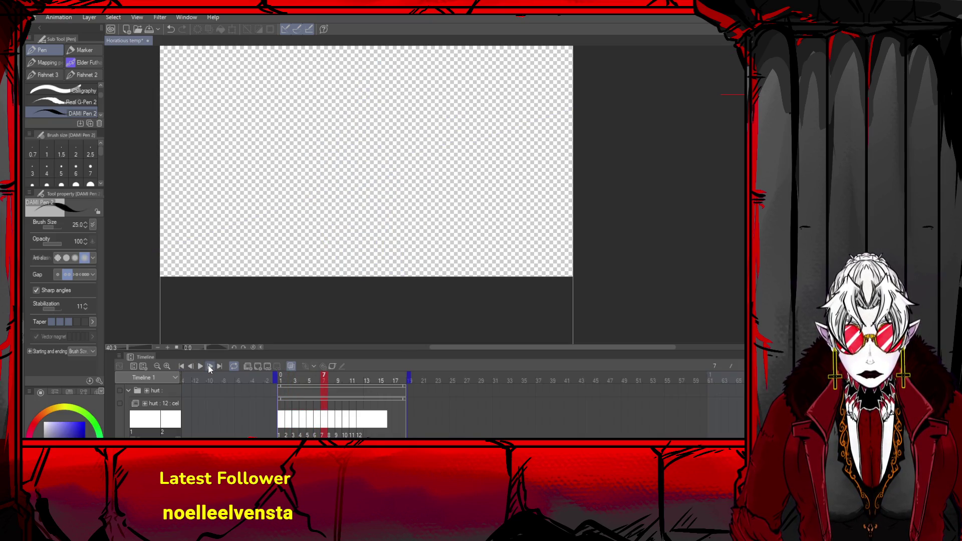
{"action": "left_click", "coordinate": [193, 367]}
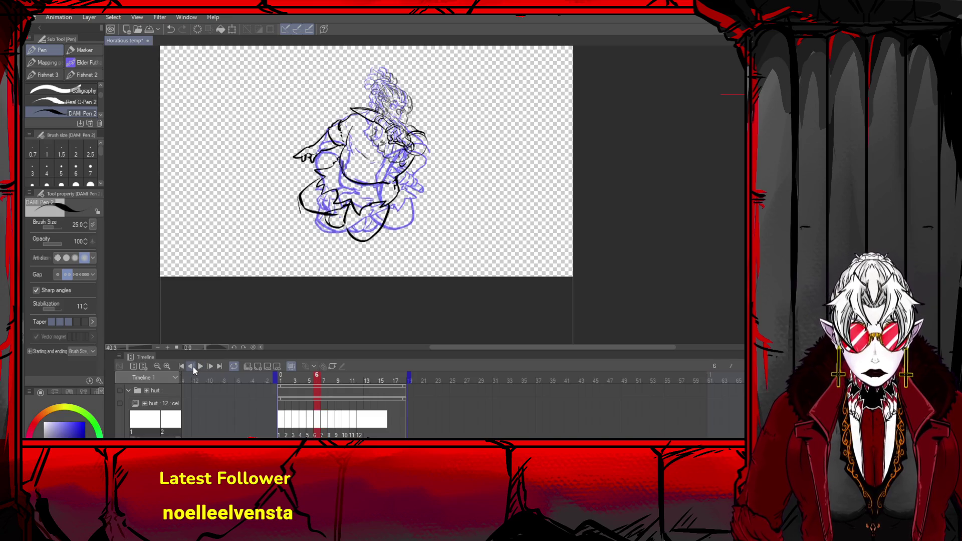
{"action": "left_click", "coordinate": [258, 367]}
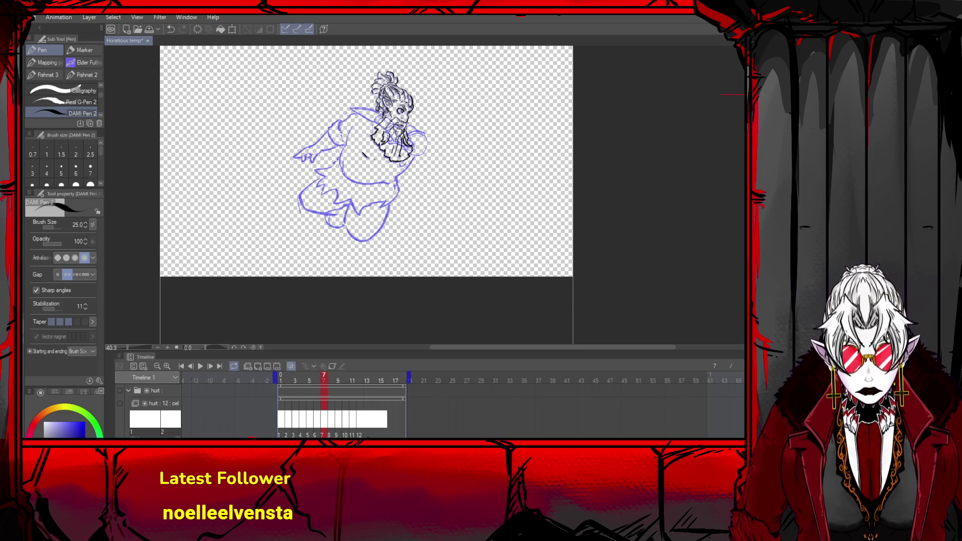
- Ink the collar line and retry the short strokes at the right shoulder on frame 7
{"action": "mouse_move", "coordinate": [373, 112]}
{"action": "left_mouse_down"}
{"action": "mouse_move", "coordinate": [345, 117]}
{"action": "mouse_move", "coordinate": [340, 129]}
{"action": "left_mouse_up"}
{"action": "mouse_move", "coordinate": [407, 115]}
{"action": "left_mouse_down"}
{"action": "mouse_move", "coordinate": [422, 126]}
{"action": "mouse_move", "coordinate": [412, 119]}
{"action": "left_mouse_up"}
{"action": "key", "text": "ctrl+z"}
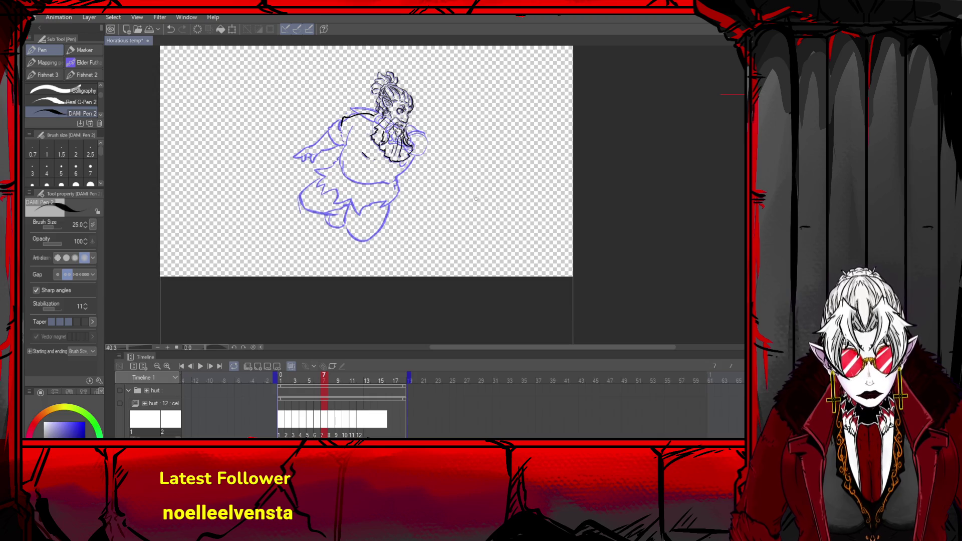
{"action": "key", "text": "Delete"}
{"action": "key", "text": "ctrl+z"}
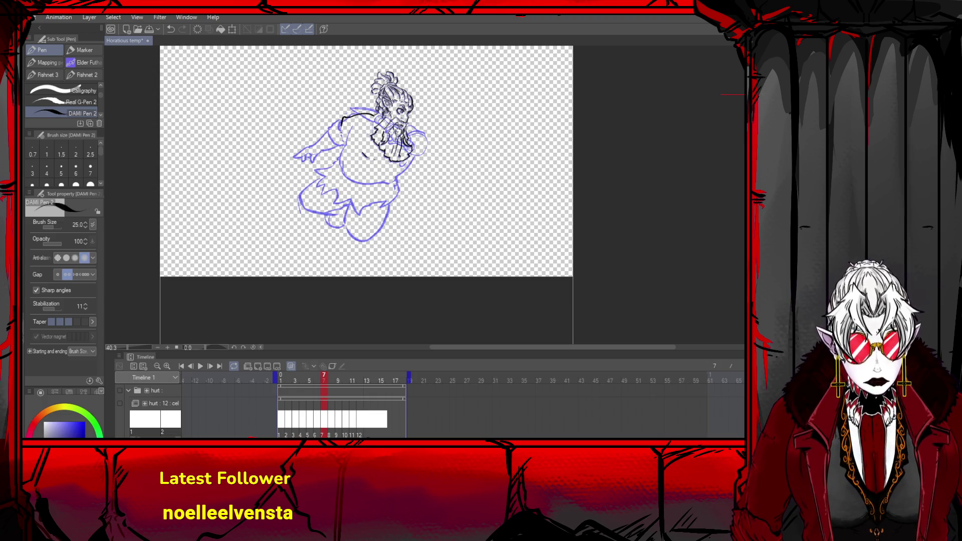
{"action": "mouse_move", "coordinate": [407, 118]}
{"action": "left_mouse_down"}
{"action": "mouse_move", "coordinate": [421, 122]}
{"action": "mouse_move", "coordinate": [401, 168]}
{"action": "left_mouse_up"}
{"action": "key", "text": "ctrl+z"}
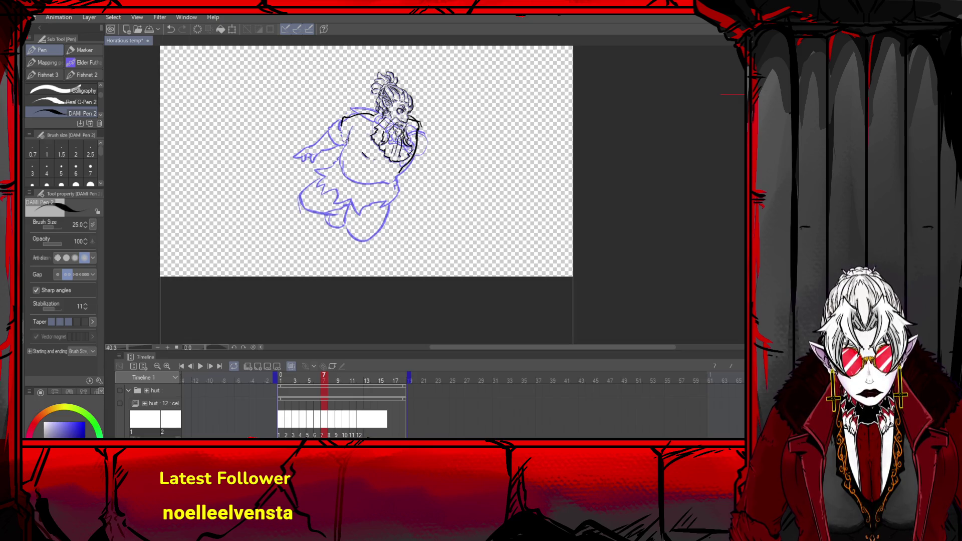
{"action": "key", "text": "ctrl+z"}
- Ink the left side of the torso in black, redoing strokes until they fit the sketch
{"action": "mouse_move", "coordinate": [346, 122]}
{"action": "left_mouse_down"}
{"action": "mouse_move", "coordinate": [340, 134]}
{"action": "mouse_move", "coordinate": [355, 145]}
{"action": "mouse_move", "coordinate": [354, 163]}
{"action": "mouse_move", "coordinate": [407, 171]}
{"action": "mouse_move", "coordinate": [363, 189]}
{"action": "left_mouse_up"}
{"action": "key", "text": "ctrl+z"}
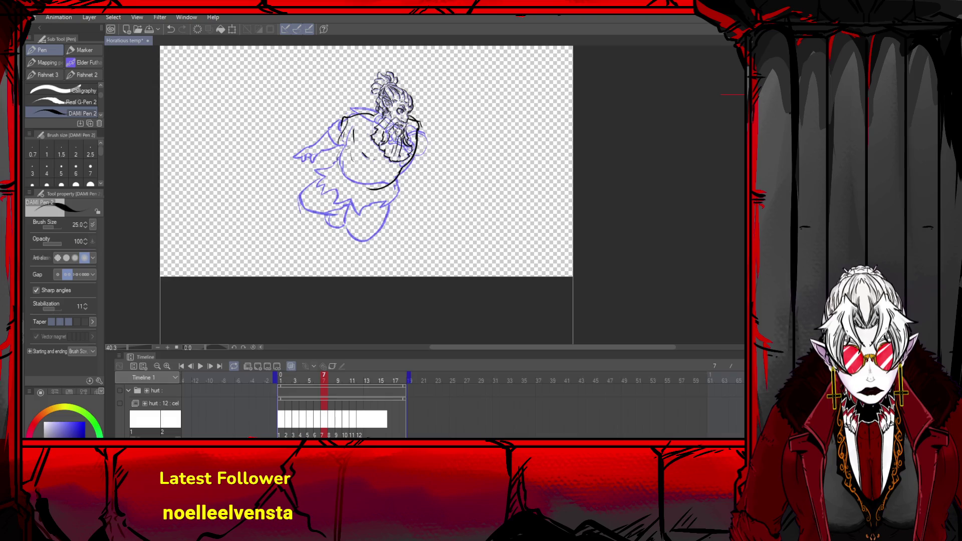
{"action": "left_click_drag", "start_coordinate": [340, 146], "coordinate": [353, 116]}
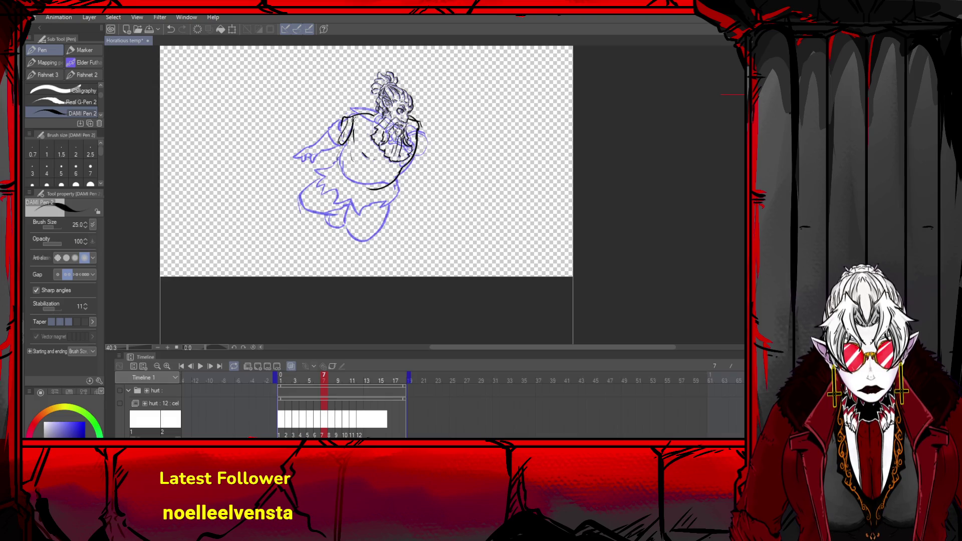
{"action": "key", "text": "ctrl+z"}
{"action": "mouse_move", "coordinate": [342, 149]}
{"action": "left_mouse_down"}
{"action": "mouse_move", "coordinate": [352, 118]}
{"action": "mouse_move", "coordinate": [342, 158]}
{"action": "mouse_move", "coordinate": [359, 186]}
{"action": "mouse_move", "coordinate": [404, 180]}
{"action": "mouse_move", "coordinate": [403, 199]}
{"action": "mouse_move", "coordinate": [376, 209]}
{"action": "left_mouse_up"}
{"action": "key", "text": "ctrl+z"}
- Ink the belly's jagged left edge and the lower-left of the skirt
{"action": "mouse_move", "coordinate": [345, 145]}
{"action": "left_mouse_down"}
{"action": "mouse_move", "coordinate": [312, 177]}
{"action": "mouse_move", "coordinate": [359, 213]}
{"action": "left_mouse_up"}
{"action": "key", "text": "ctrl+z"}
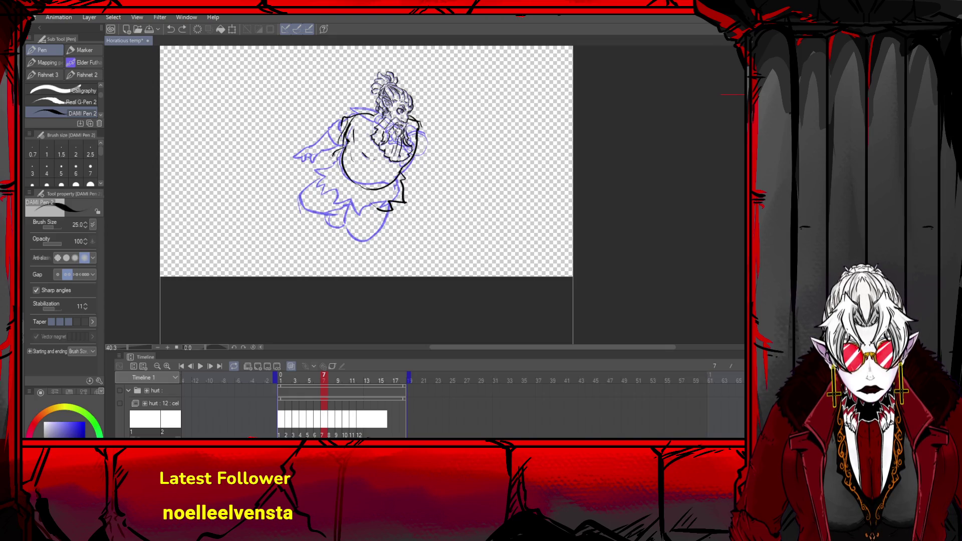
{"action": "mouse_move", "coordinate": [333, 156]}
{"action": "left_mouse_down"}
{"action": "mouse_move", "coordinate": [319, 189]}
{"action": "mouse_move", "coordinate": [340, 196]}
{"action": "mouse_move", "coordinate": [350, 217]}
{"action": "mouse_move", "coordinate": [370, 209]}
{"action": "left_mouse_up"}
{"action": "mouse_move", "coordinate": [328, 172]}
{"action": "left_mouse_down"}
{"action": "mouse_move", "coordinate": [316, 194]}
{"action": "mouse_move", "coordinate": [390, 210]}
{"action": "left_mouse_up"}
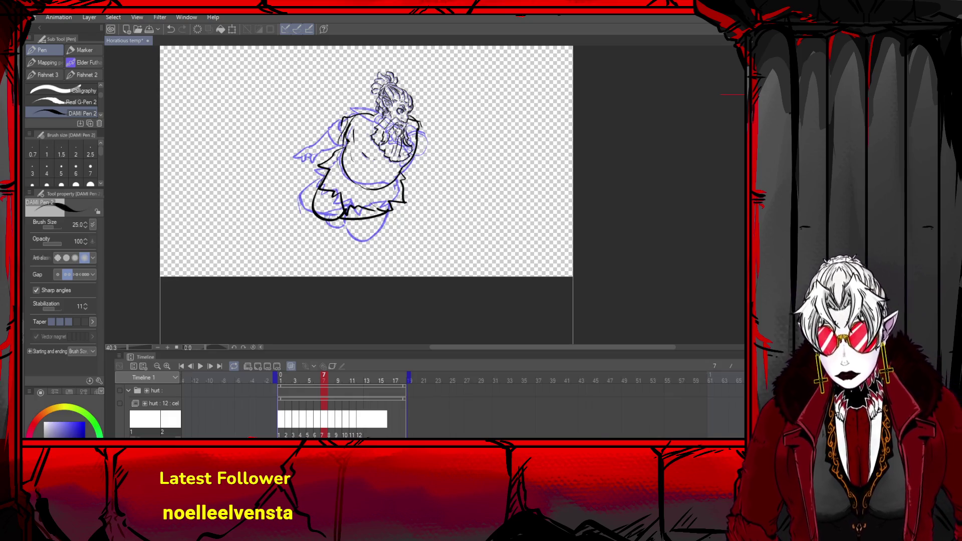
- Ink short strokes along the right side of the shoulder and hair
{"action": "left_click_drag", "start_coordinate": [419, 122], "coordinate": [424, 140]}
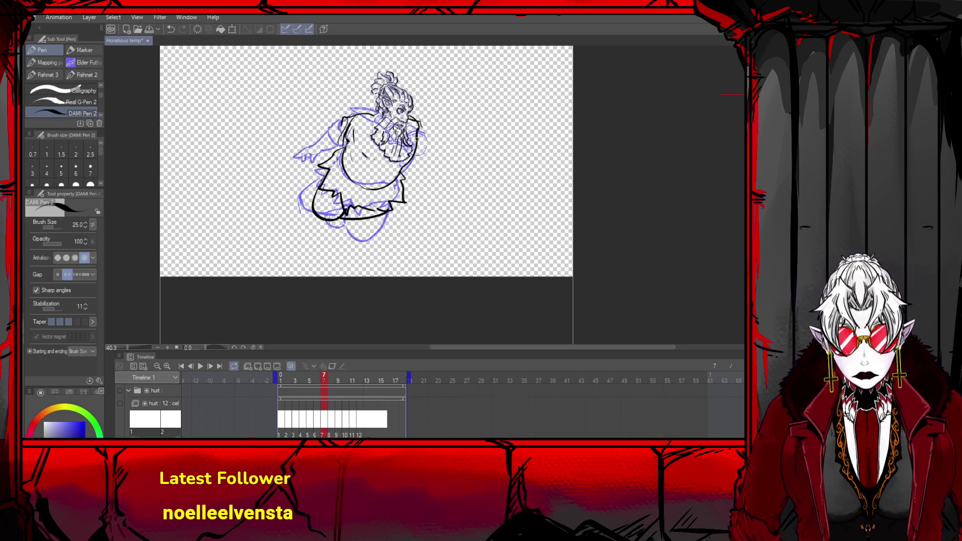
{"action": "key", "text": "ctrl+z"}
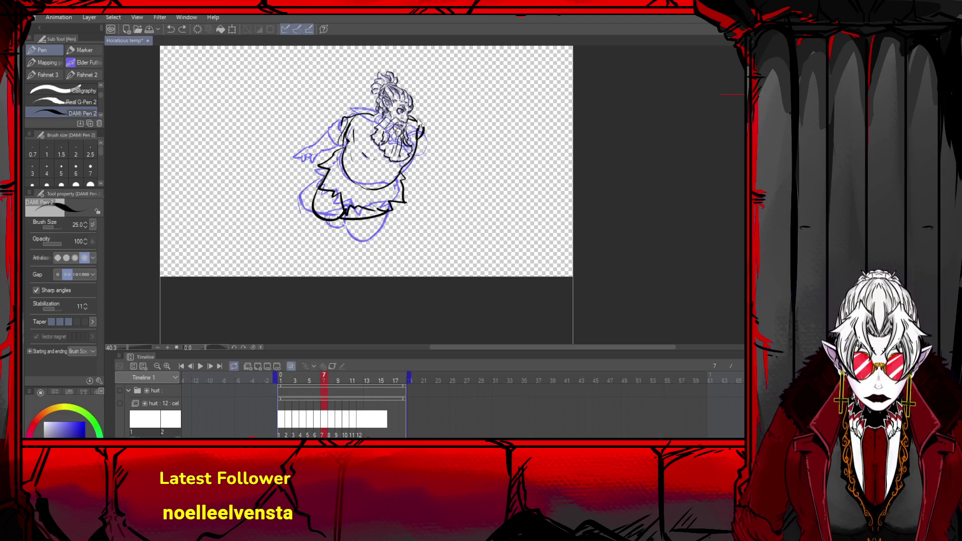
{"action": "mouse_move", "coordinate": [426, 124]}
{"action": "left_mouse_down"}
{"action": "mouse_move", "coordinate": [413, 113]}
{"action": "mouse_move", "coordinate": [441, 142]}
{"action": "left_mouse_up"}
- Try several short and curved strokes at the right shoulder, undoing each attempt
{"action": "key", "text": "ctrl+z"}
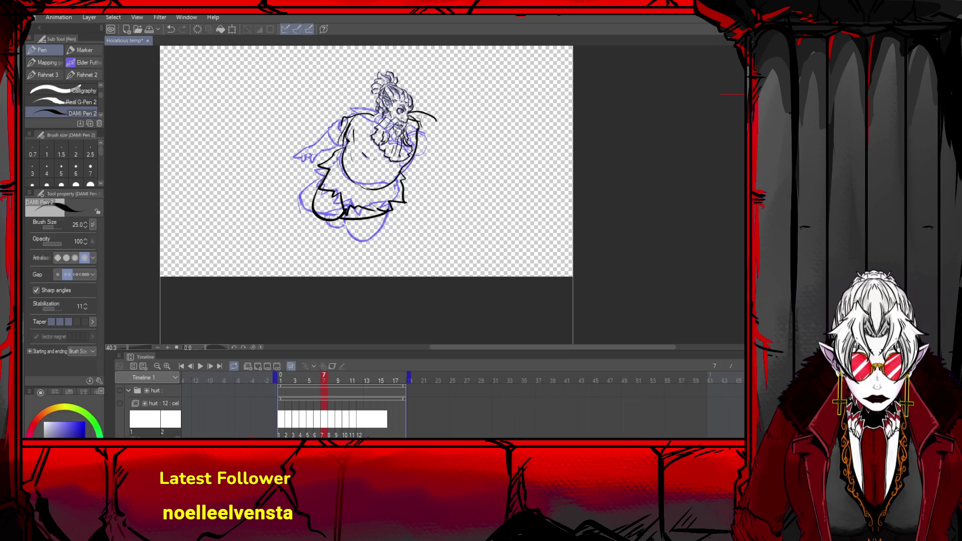
{"action": "mouse_move", "coordinate": [426, 121]}
{"action": "left_mouse_down"}
{"action": "mouse_move", "coordinate": [414, 142]}
{"action": "mouse_move", "coordinate": [428, 131]}
{"action": "left_mouse_up"}
{"action": "key", "text": "ctrl+z"}
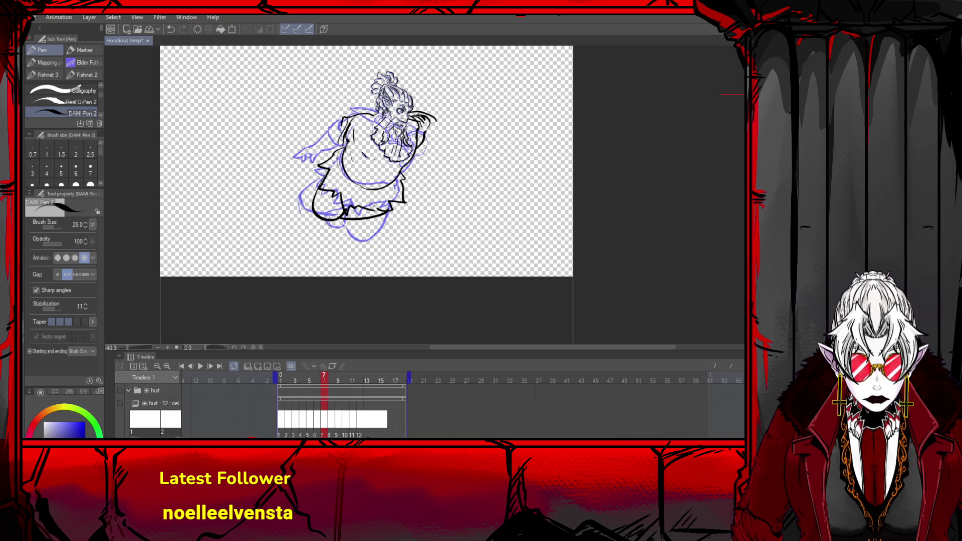
{"action": "mouse_move", "coordinate": [434, 122]}
{"action": "left_mouse_down"}
{"action": "mouse_move", "coordinate": [445, 131]}
{"action": "mouse_move", "coordinate": [437, 115]}
{"action": "mouse_move", "coordinate": [458, 120]}
{"action": "mouse_move", "coordinate": [435, 129]}
{"action": "mouse_move", "coordinate": [451, 119]}
{"action": "left_mouse_up"}
{"action": "key", "text": "ctrl+z"}
{"action": "key", "text": "ctrl+z"}
{"action": "key", "text": "ctrl+z"}
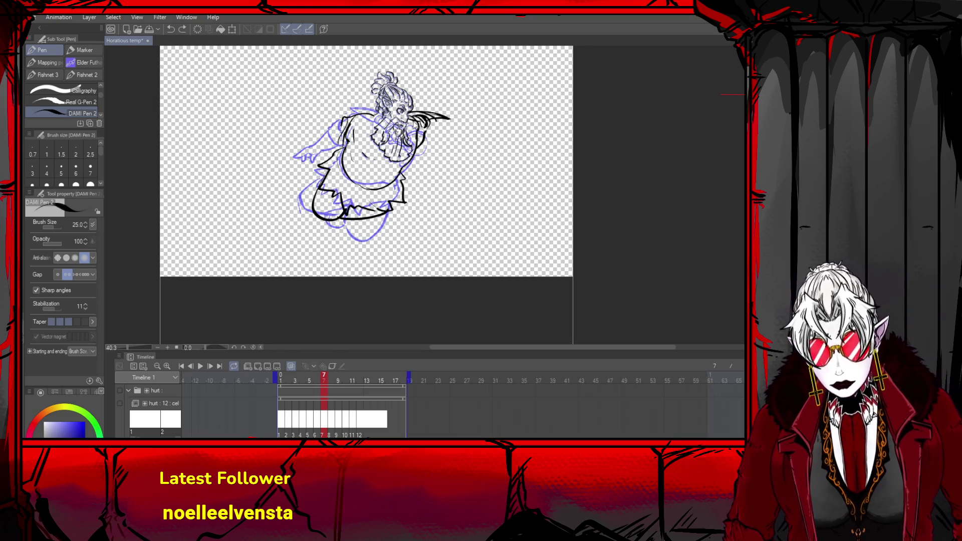
{"action": "key", "text": "ctrl+z"}
{"action": "key", "text": "ctrl+z"}
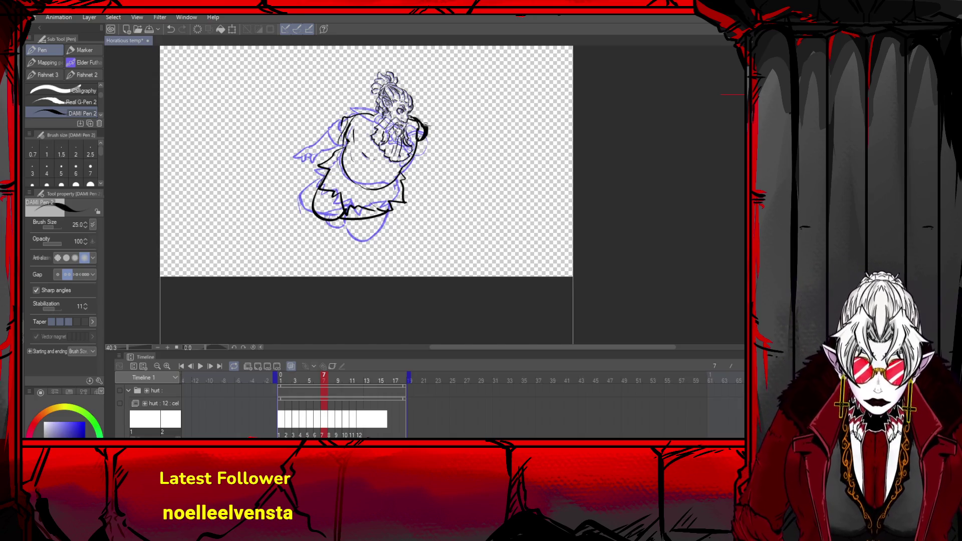
{"action": "mouse_move", "coordinate": [422, 123]}
{"action": "left_mouse_down"}
{"action": "mouse_move", "coordinate": [457, 132]}
{"action": "mouse_move", "coordinate": [428, 130]}
{"action": "left_mouse_up"}
{"action": "key", "text": "ctrl+z"}
{"action": "key", "text": "ctrl+z"}
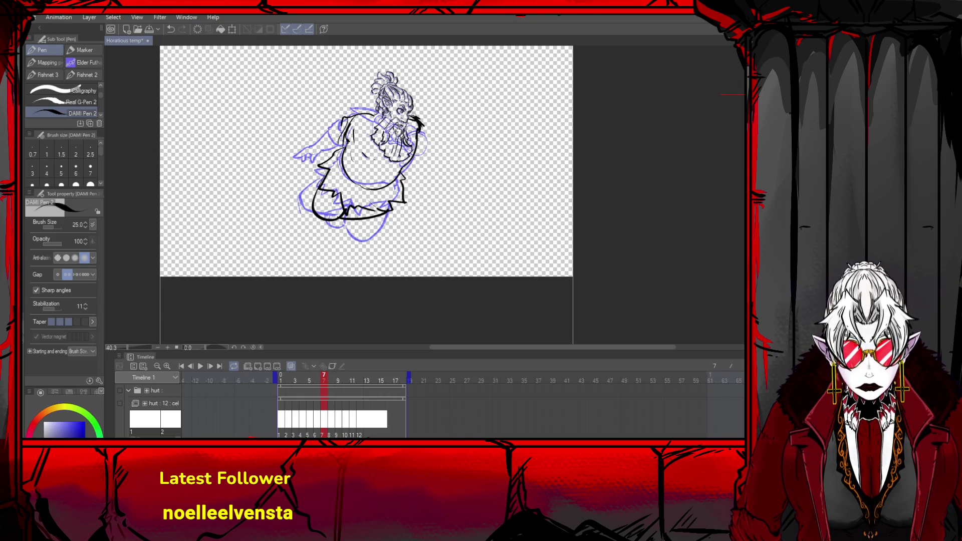
{"action": "left_click_drag", "start_coordinate": [414, 116], "coordinate": [435, 148]}
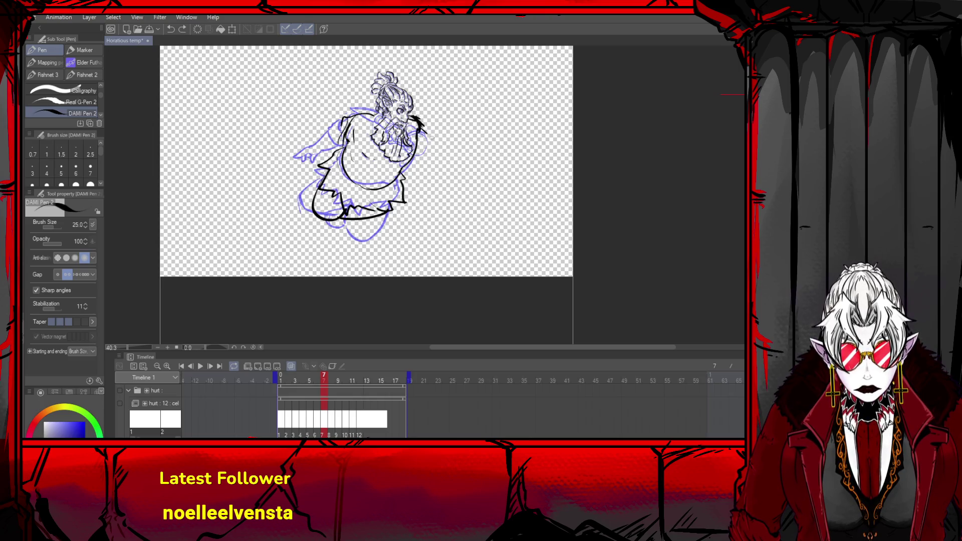
{"action": "key", "text": "ctrl+z"}
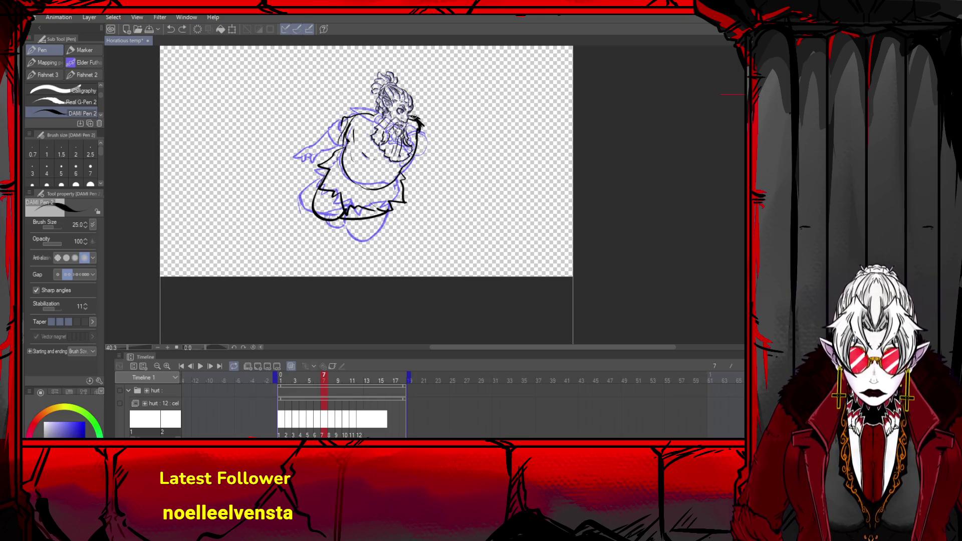
{"action": "key", "text": "ctrl+z"}
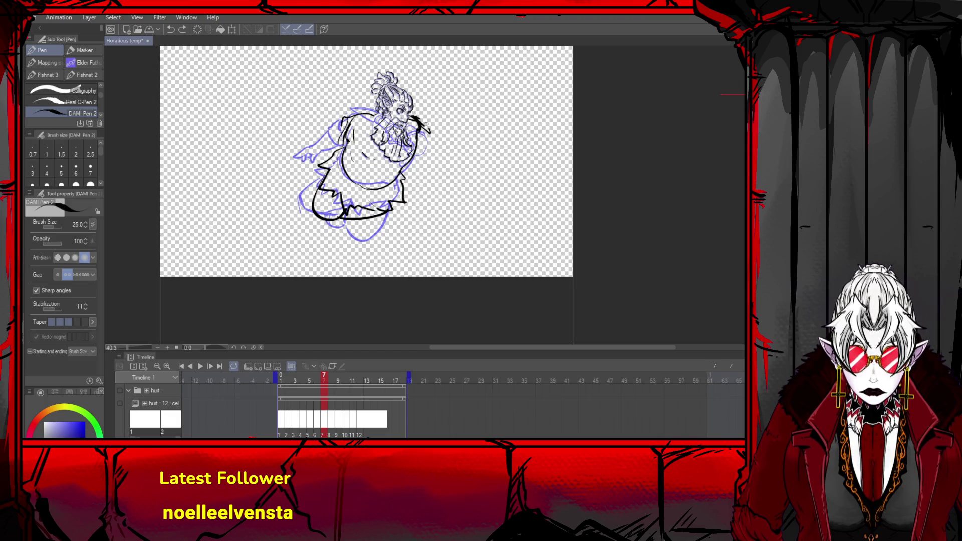
- Retry strokes at the shoulder and the figure's right side, then restore the shoulder marks
{"action": "left_click_drag", "start_coordinate": [412, 106], "coordinate": [424, 121]}
{"action": "key", "text": "ctrl+z"}
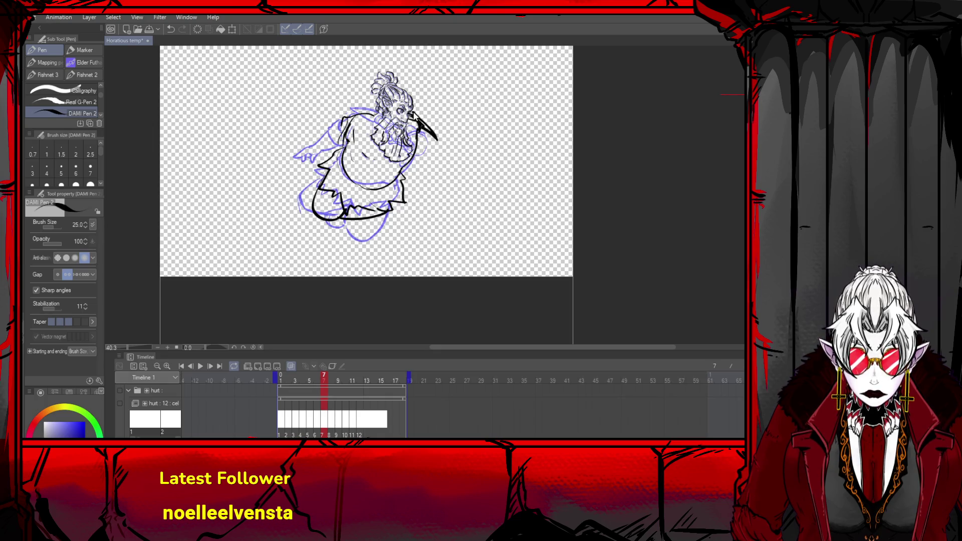
{"action": "key", "text": "ctrl+z"}
{"action": "key", "text": "ctrl+z"}
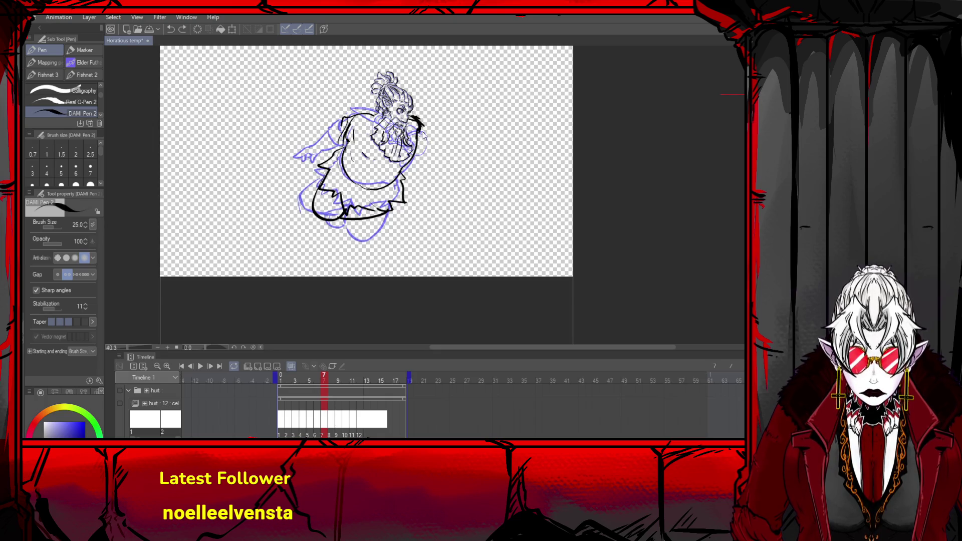
{"action": "mouse_move", "coordinate": [413, 116]}
{"action": "left_mouse_down"}
{"action": "mouse_move", "coordinate": [434, 140]}
{"action": "mouse_move", "coordinate": [425, 130]}
{"action": "mouse_move", "coordinate": [415, 157]}
{"action": "left_mouse_up"}
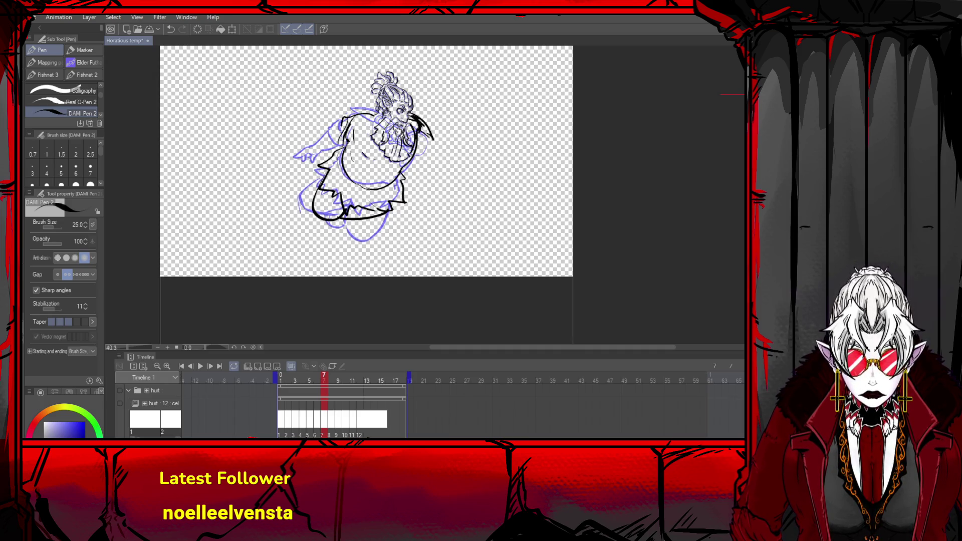
{"action": "key", "text": "ctrl+z"}
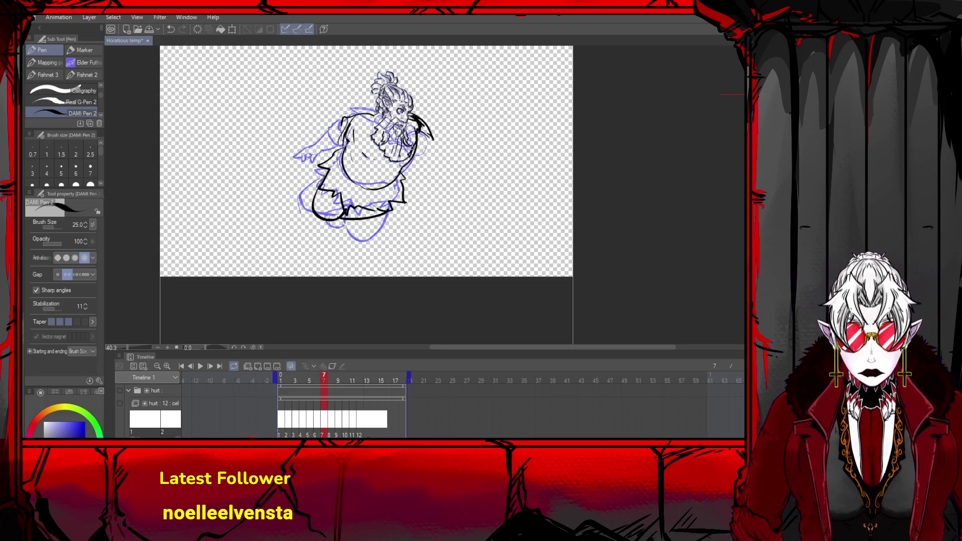
{"action": "left_click_drag", "start_coordinate": [410, 153], "coordinate": [396, 180]}
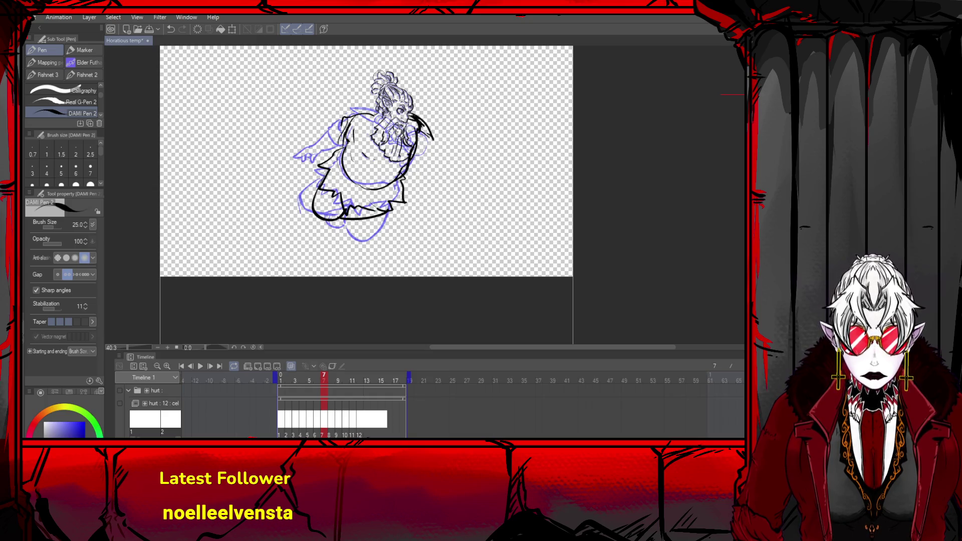
{"action": "key", "text": "ctrl+z"}
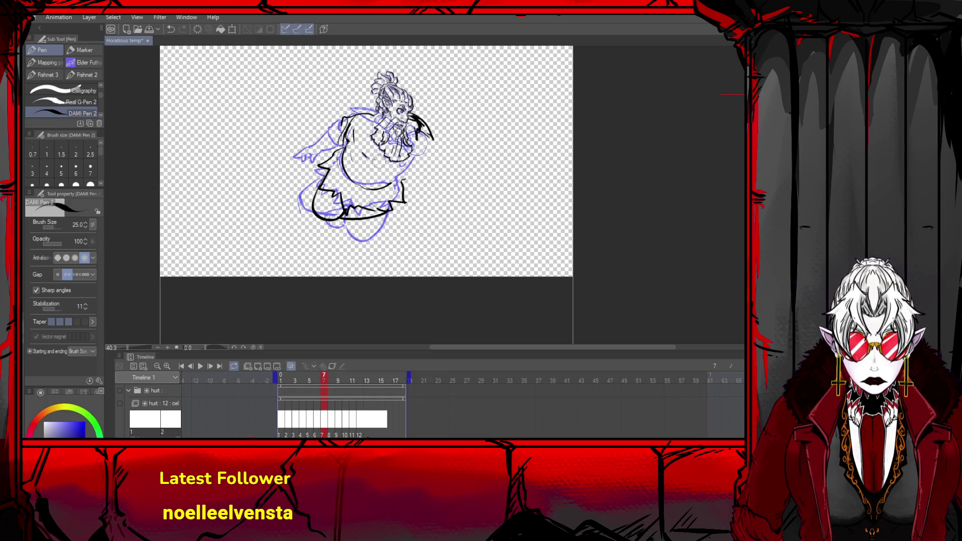
{"action": "key", "text": "ctrl+z"}
{"action": "key", "text": "ctrl+z"}
{"action": "key", "text": "ctrl+z"}
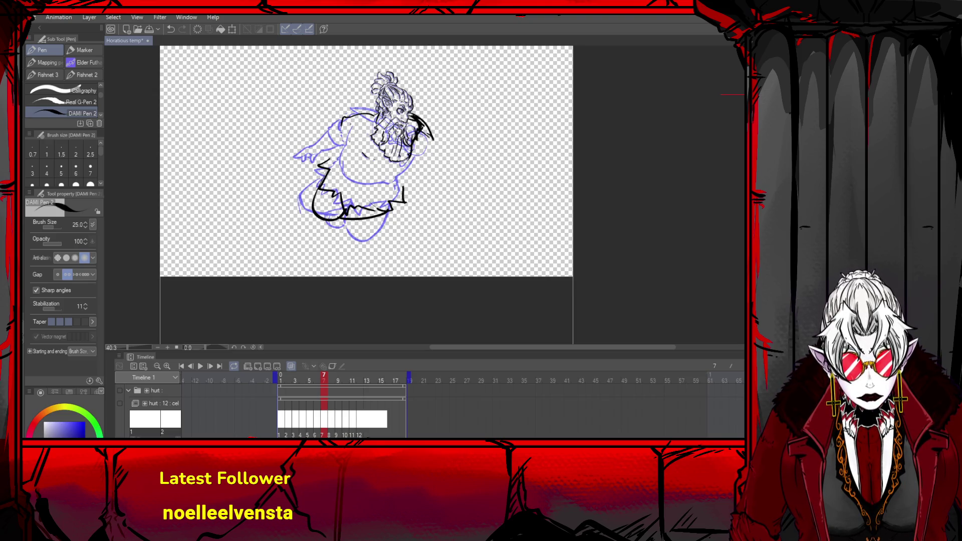
{"action": "key", "text": "ctrl+z"}
{"action": "key", "text": "ctrl+y"}
{"action": "key", "text": "ctrl+y"}
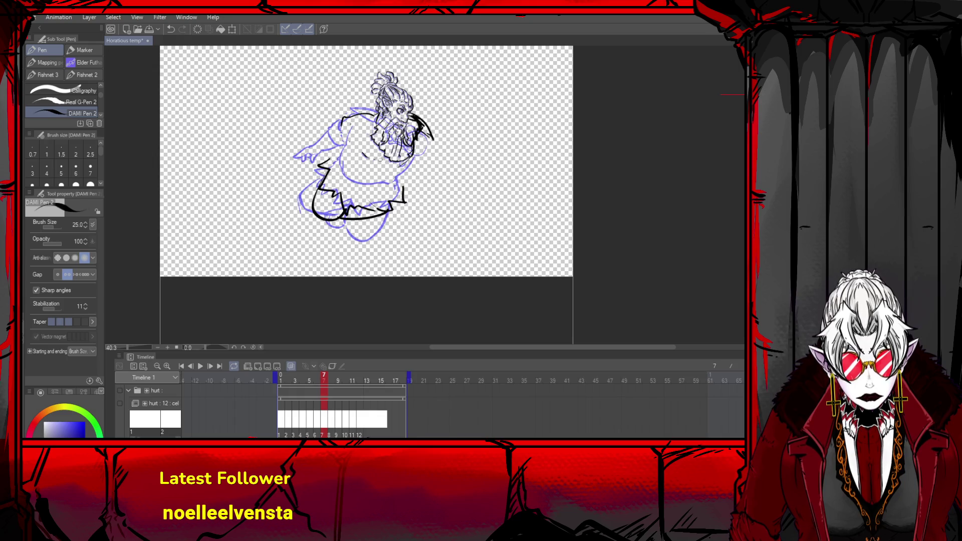
- Ink the belly curve, left shoulder and arm hatching, and lines down the figure's left side
{"action": "left_click_drag", "start_coordinate": [360, 164], "coordinate": [383, 168]}
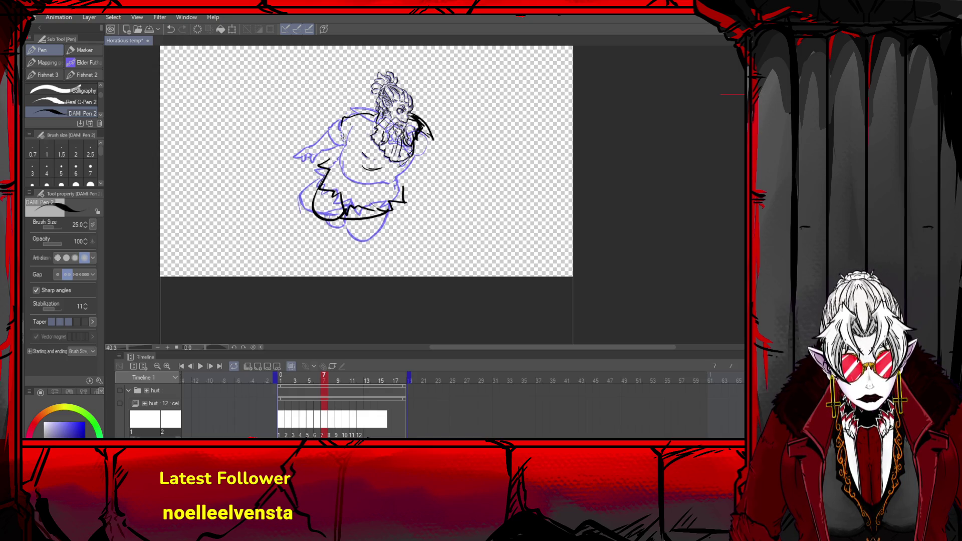
{"action": "mouse_move", "coordinate": [364, 115]}
{"action": "left_mouse_down"}
{"action": "mouse_move", "coordinate": [349, 133]}
{"action": "mouse_move", "coordinate": [340, 177]}
{"action": "left_mouse_up"}
{"action": "mouse_move", "coordinate": [363, 194]}
{"action": "left_mouse_down"}
{"action": "mouse_move", "coordinate": [406, 172]}
{"action": "mouse_move", "coordinate": [362, 188]}
{"action": "mouse_move", "coordinate": [341, 168]}
{"action": "left_mouse_up"}
{"action": "key", "text": "ctrl+z"}
{"action": "key", "text": "ctrl+z"}
{"action": "key", "text": "ctrl+z"}
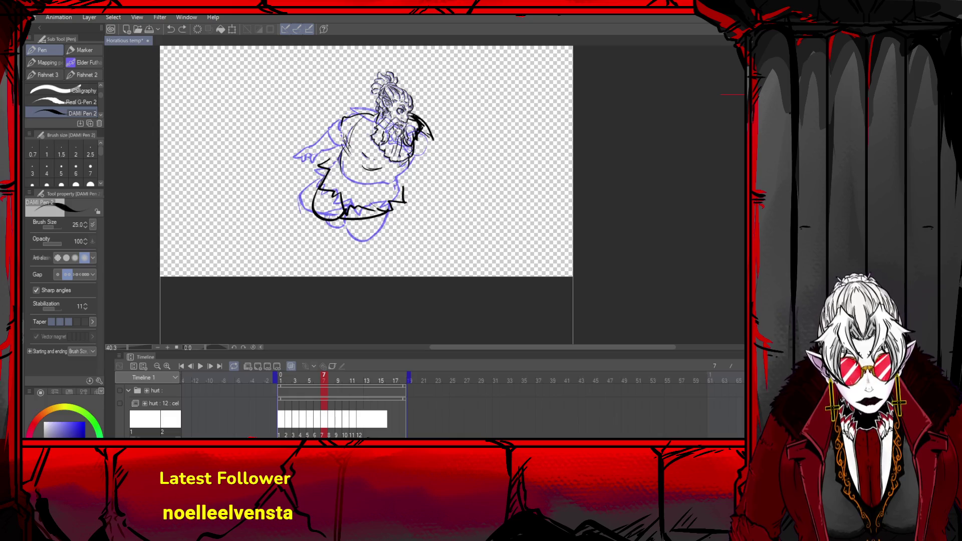
{"action": "key", "text": "ctrl+z"}
{"action": "mouse_move", "coordinate": [409, 158]}
{"action": "left_mouse_down"}
{"action": "mouse_move", "coordinate": [381, 190]}
{"action": "mouse_move", "coordinate": [409, 156]}
{"action": "left_mouse_up"}
{"action": "key", "text": "ctrl+z"}
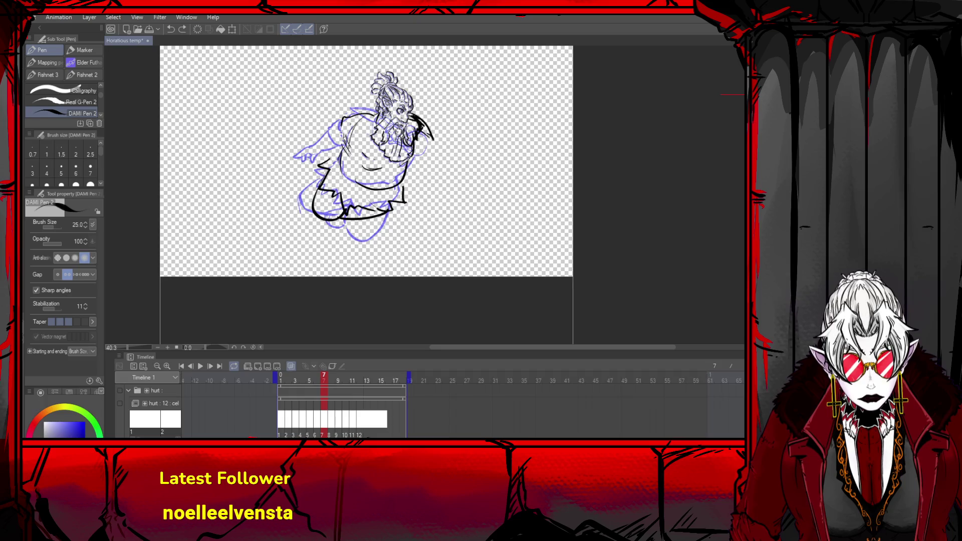
{"action": "mouse_move", "coordinate": [346, 149]}
{"action": "left_mouse_down"}
{"action": "mouse_move", "coordinate": [343, 179]}
{"action": "mouse_move", "coordinate": [354, 184]}
{"action": "left_mouse_up"}
{"action": "key", "text": "ctrl+z"}
{"action": "key", "text": "ctrl+z"}
{"action": "mouse_move", "coordinate": [344, 138]}
{"action": "left_mouse_down"}
{"action": "mouse_move", "coordinate": [351, 183]}
{"action": "mouse_move", "coordinate": [386, 189]}
{"action": "left_mouse_up"}
- Erase stray lower-body lines, then ink the right-side curve, leg curve, left side and lower torso
{"action": "mouse_move", "coordinate": [307, 176]}
{"action": "left_mouse_down"}
{"action": "mouse_move", "coordinate": [326, 186]}
{"action": "mouse_move", "coordinate": [333, 213]}
{"action": "mouse_move", "coordinate": [406, 199]}
{"action": "mouse_move", "coordinate": [334, 168]}
{"action": "left_mouse_up"}
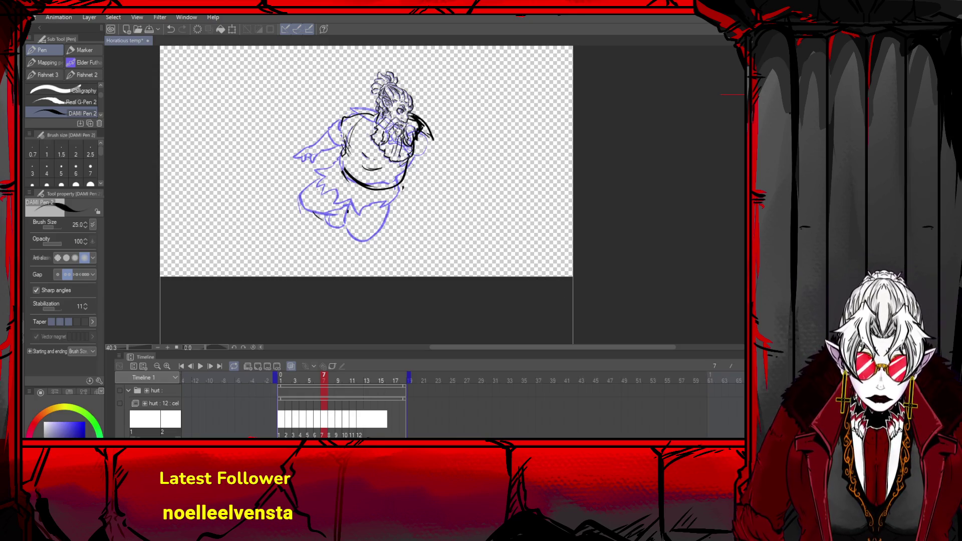
{"action": "mouse_move", "coordinate": [413, 176]}
{"action": "left_mouse_down"}
{"action": "mouse_move", "coordinate": [424, 216]}
{"action": "mouse_move", "coordinate": [399, 215]}
{"action": "left_mouse_up"}
{"action": "mouse_move", "coordinate": [335, 178]}
{"action": "left_mouse_down"}
{"action": "mouse_move", "coordinate": [345, 236]}
{"action": "mouse_move", "coordinate": [385, 201]}
{"action": "mouse_move", "coordinate": [337, 182]}
{"action": "mouse_move", "coordinate": [379, 214]}
{"action": "left_mouse_up"}
{"action": "key", "text": "ctrl+z"}
{"action": "key", "text": "ctrl+z"}
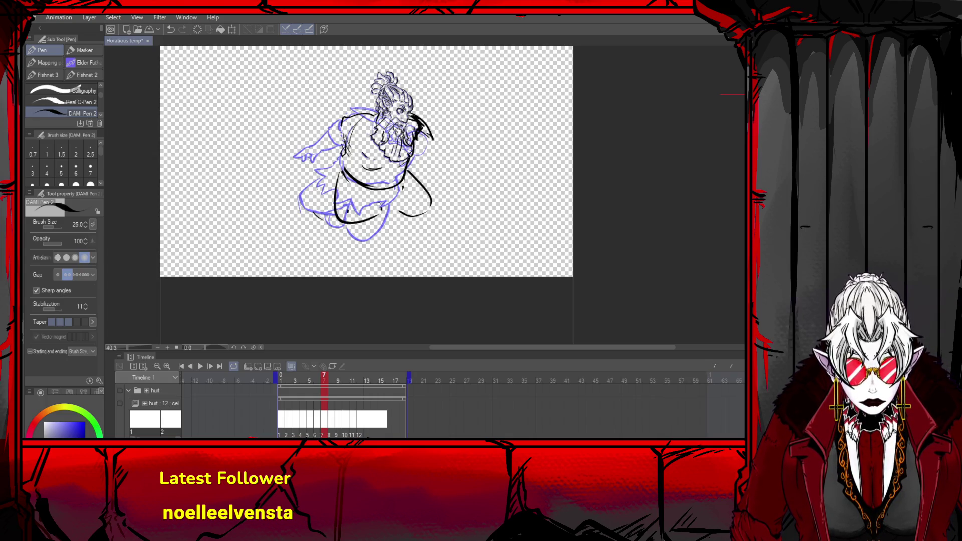
{"action": "key", "text": "ctrl+z"}
{"action": "mouse_move", "coordinate": [342, 175]}
{"action": "left_mouse_down"}
{"action": "mouse_move", "coordinate": [354, 235]}
{"action": "mouse_move", "coordinate": [395, 212]}
{"action": "left_mouse_up"}
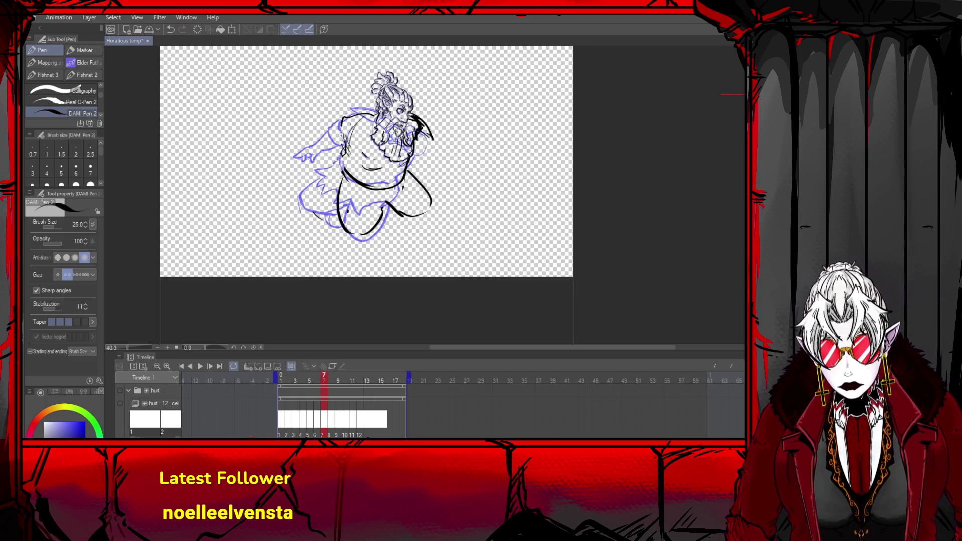
{"action": "mouse_move", "coordinate": [345, 150]}
{"action": "left_mouse_down"}
{"action": "mouse_move", "coordinate": [325, 158]}
{"action": "mouse_move", "coordinate": [320, 185]}
{"action": "mouse_move", "coordinate": [363, 199]}
{"action": "left_mouse_up"}
{"action": "mouse_move", "coordinate": [373, 202]}
{"action": "left_mouse_down"}
{"action": "mouse_move", "coordinate": [404, 195]}
{"action": "mouse_move", "coordinate": [408, 172]}
{"action": "left_mouse_up"}
{"action": "key", "text": "ctrl+z"}
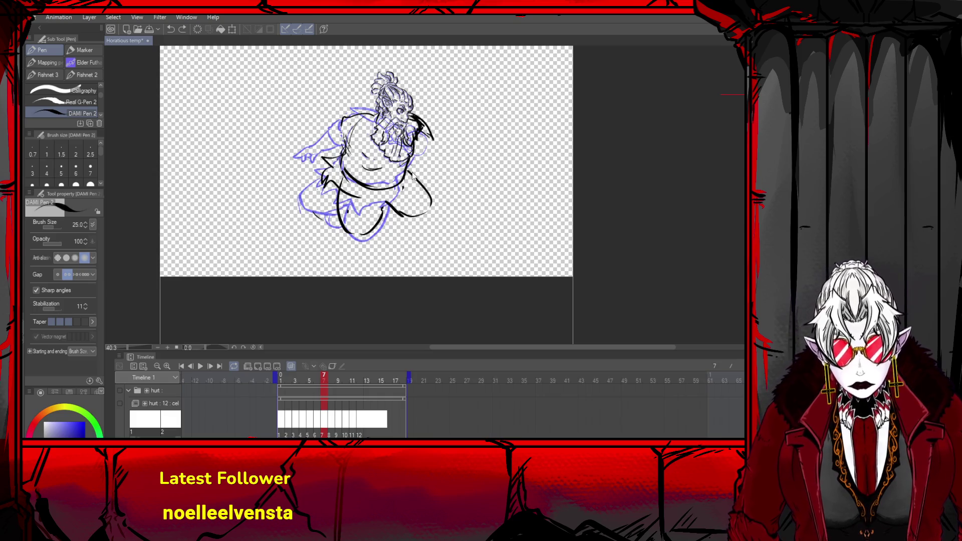
{"action": "left_click_drag", "start_coordinate": [404, 200], "coordinate": [367, 207]}
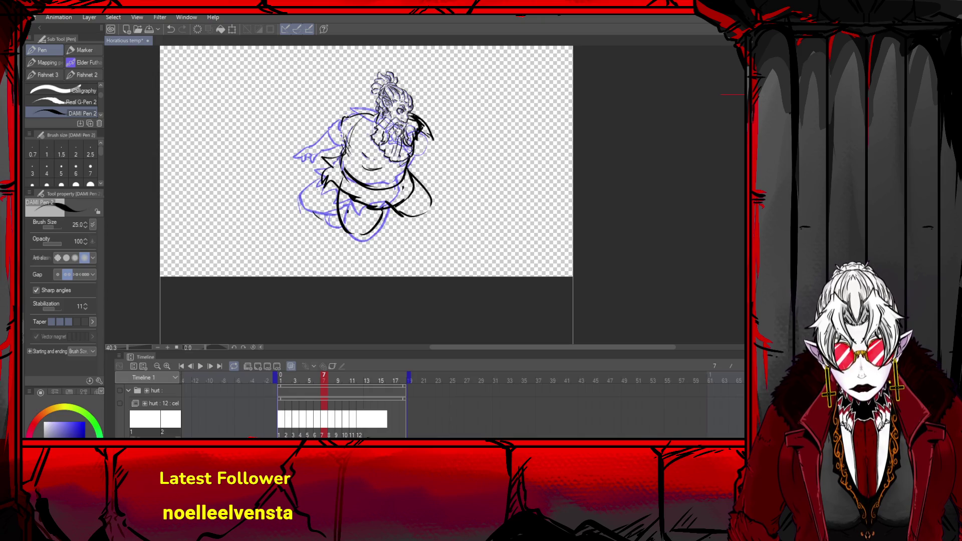
- Try strokes for the left arm and the right shoulder line, undoing them to redraw
{"action": "mouse_move", "coordinate": [343, 121]}
{"action": "left_mouse_down"}
{"action": "mouse_move", "coordinate": [342, 146]}
{"action": "mouse_move", "coordinate": [325, 135]}
{"action": "mouse_move", "coordinate": [314, 168]}
{"action": "mouse_move", "coordinate": [300, 163]}
{"action": "mouse_move", "coordinate": [291, 186]}
{"action": "left_mouse_up"}
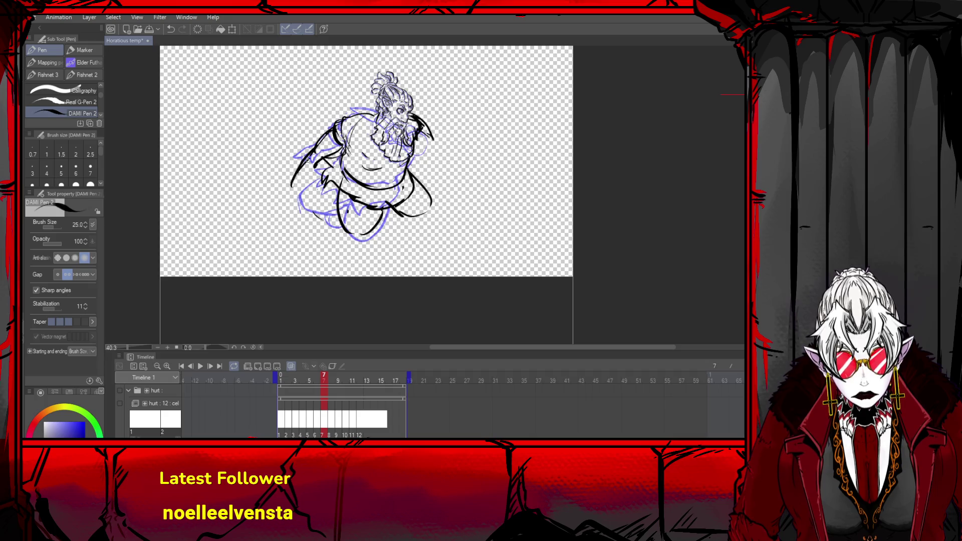
{"action": "key", "text": "ctrl+z"}
{"action": "mouse_move", "coordinate": [319, 153]}
{"action": "left_mouse_down"}
{"action": "mouse_move", "coordinate": [307, 173]}
{"action": "mouse_move", "coordinate": [282, 170]}
{"action": "left_mouse_up"}
{"action": "key", "text": "ctrl+z"}
{"action": "key", "text": "ctrl+z"}
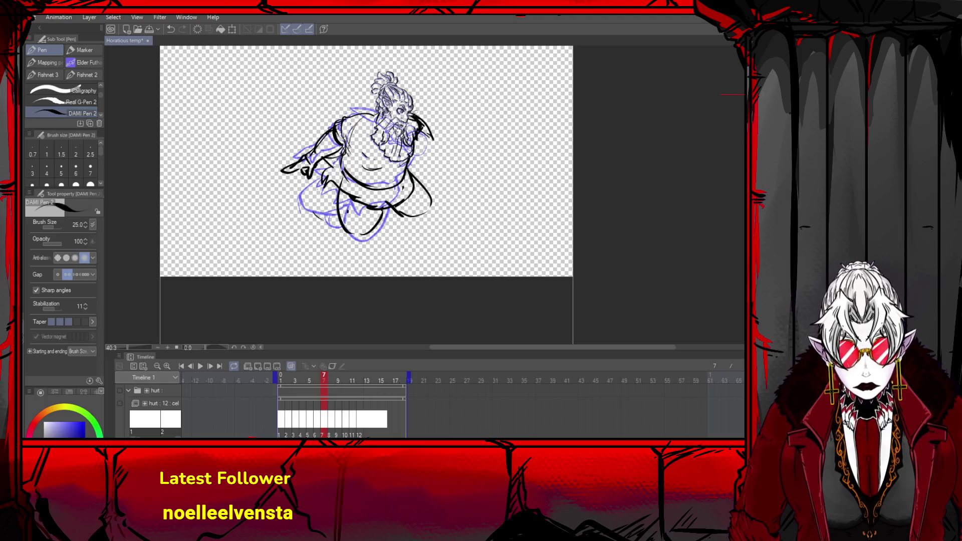
{"action": "left_click_drag", "start_coordinate": [410, 114], "coordinate": [445, 124]}
{"action": "key", "text": "ctrl+z"}
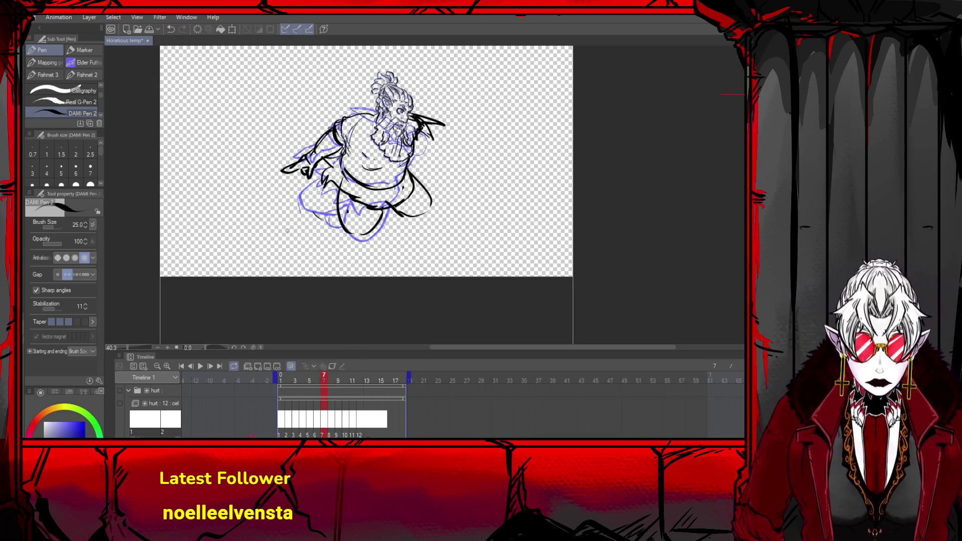
- Try rotating and nudging the drawing with Ctrl+T, then cancel the transform
{"action": "key", "text": "ctrl+t"}
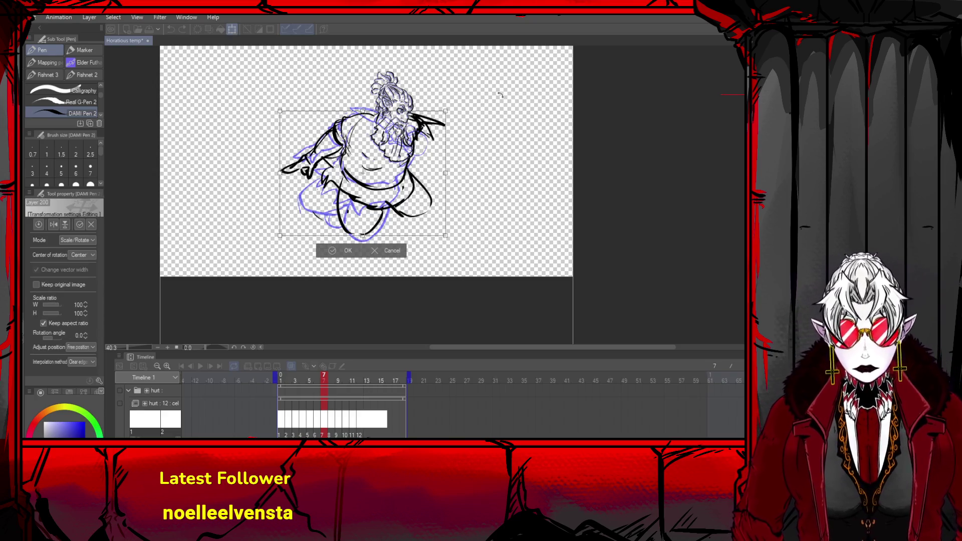
{"action": "left_click_drag", "start_coordinate": [498, 95], "coordinate": [535, 111]}
{"action": "mouse_move", "coordinate": [398, 174]}
{"action": "left_mouse_down"}
{"action": "mouse_move", "coordinate": [388, 172]}
{"action": "mouse_move", "coordinate": [401, 175]}
{"action": "left_mouse_up"}
{"action": "left_click", "coordinate": [390, 260]}
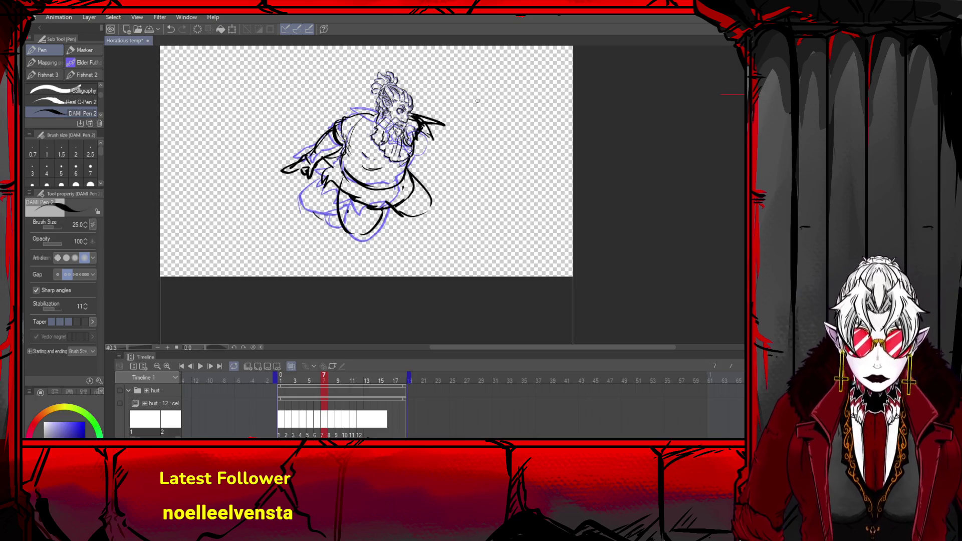
- Skew the drawing's bottom corners and rotate it to 4.1° clockwise, then apply
{"action": "key", "text": "ctrl+t"}
{"action": "left_click_drag", "start_coordinate": [440, 233], "coordinate": [411, 235]}
{"action": "left_click_drag", "start_coordinate": [280, 235], "coordinate": [271, 226]}
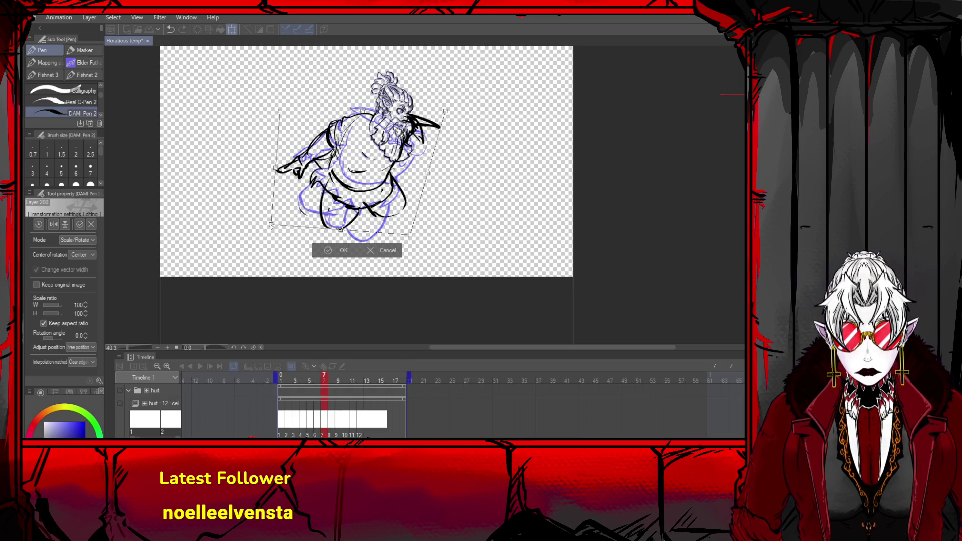
{"action": "mouse_move", "coordinate": [489, 70]}
{"action": "left_mouse_down"}
{"action": "mouse_move", "coordinate": [494, 97]}
{"action": "mouse_move", "coordinate": [486, 97]}
{"action": "left_mouse_up"}
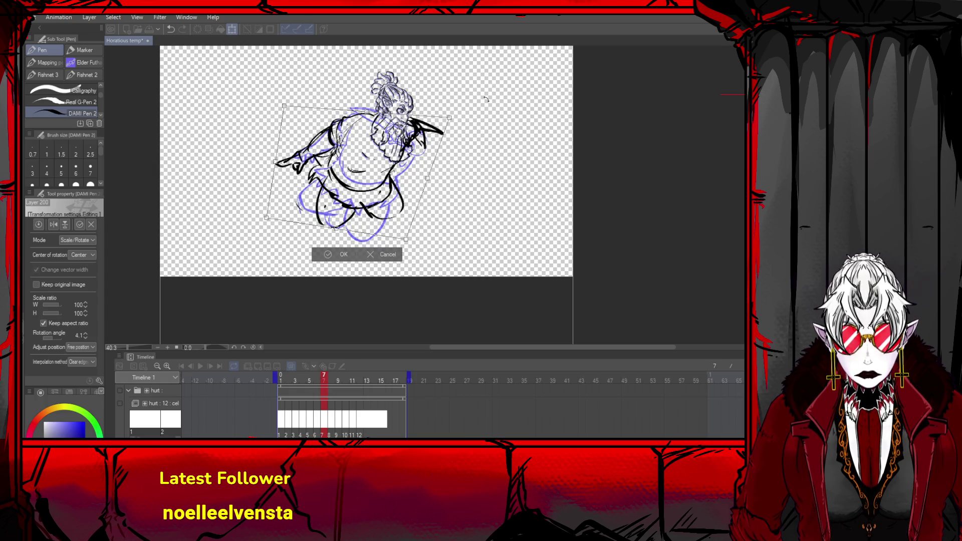
{"action": "left_click_drag", "start_coordinate": [417, 152], "coordinate": [417, 169]}
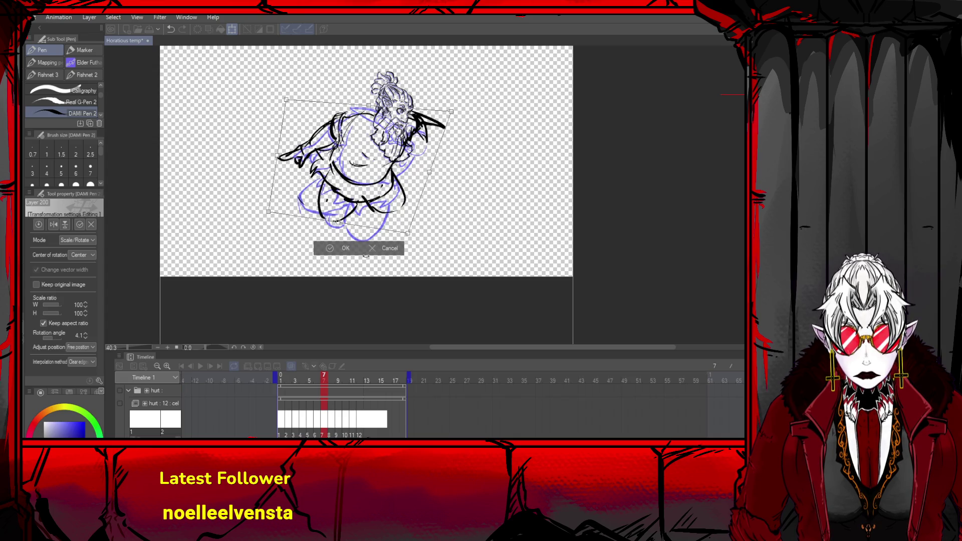
{"action": "left_click", "coordinate": [343, 252]}
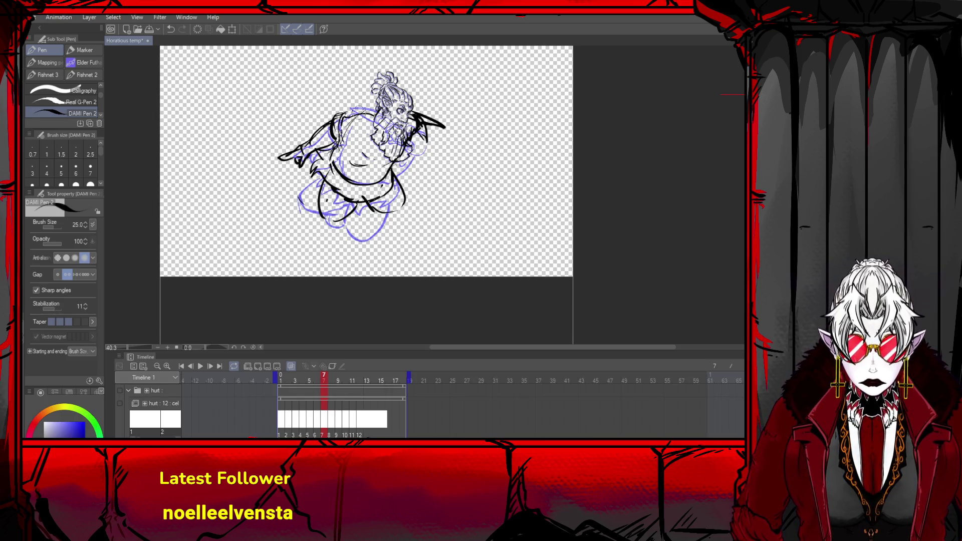
{"action": "key", "text": "ctrl+z"}
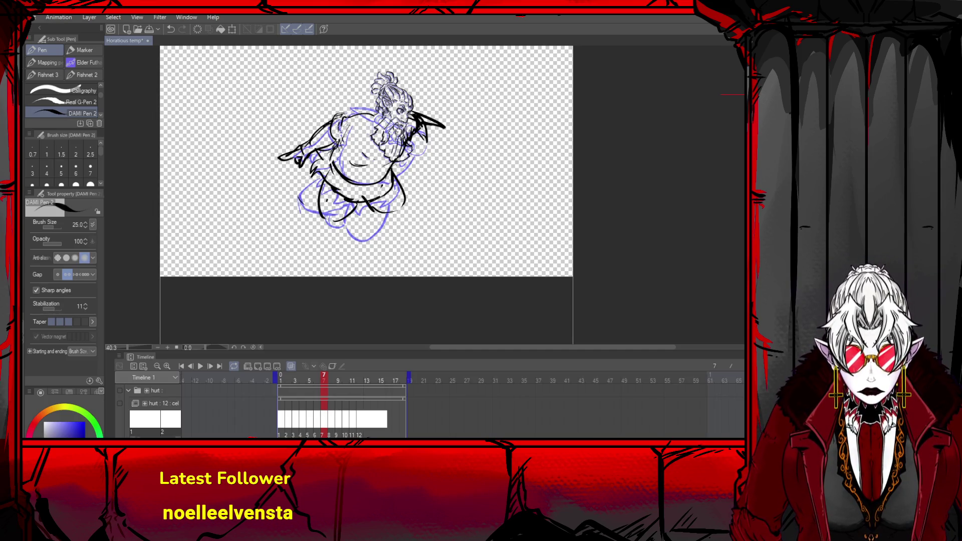
- Make and clear a rectangle selection over the arm and torso, then return to the pen
{"action": "key", "text": "m"}
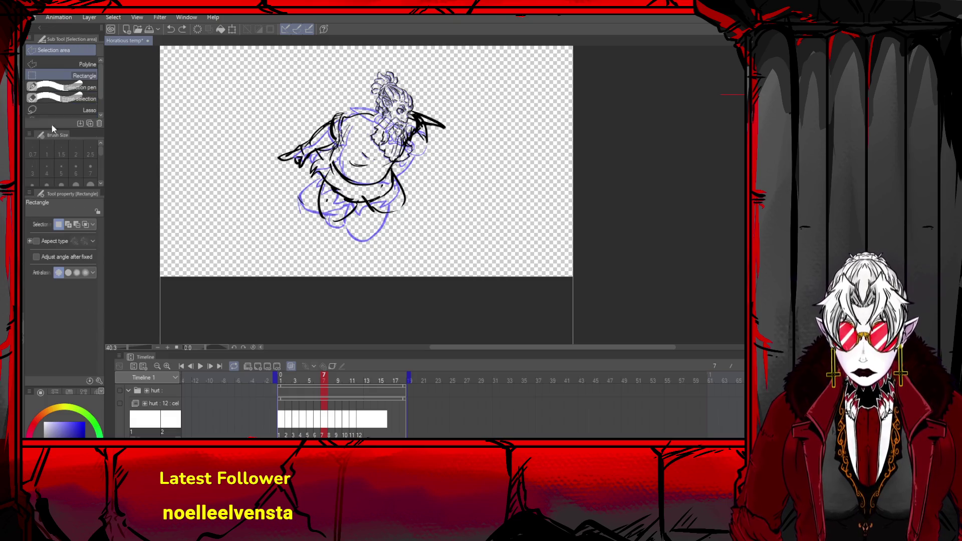
{"action": "left_click_drag", "start_coordinate": [367, 114], "coordinate": [279, 173]}
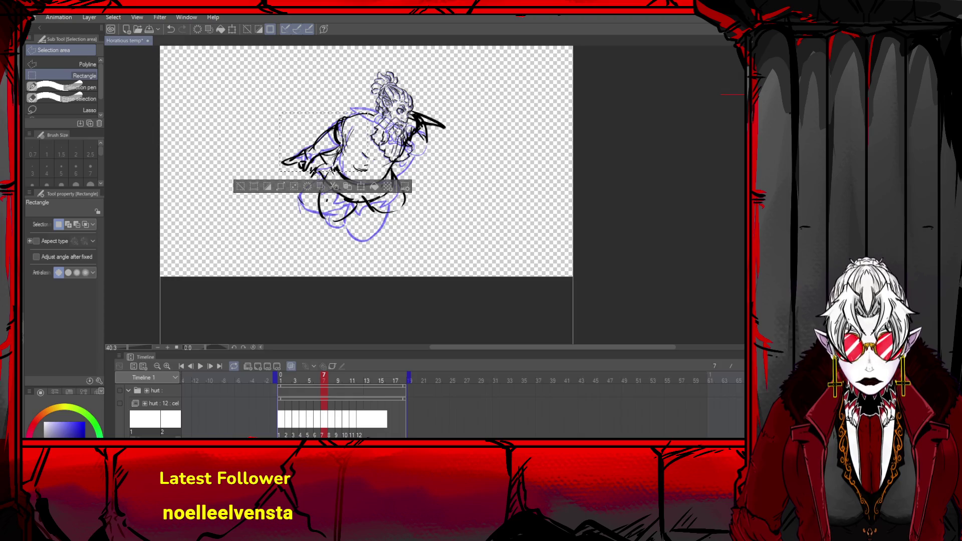
{"action": "left_click", "coordinate": [258, 203]}
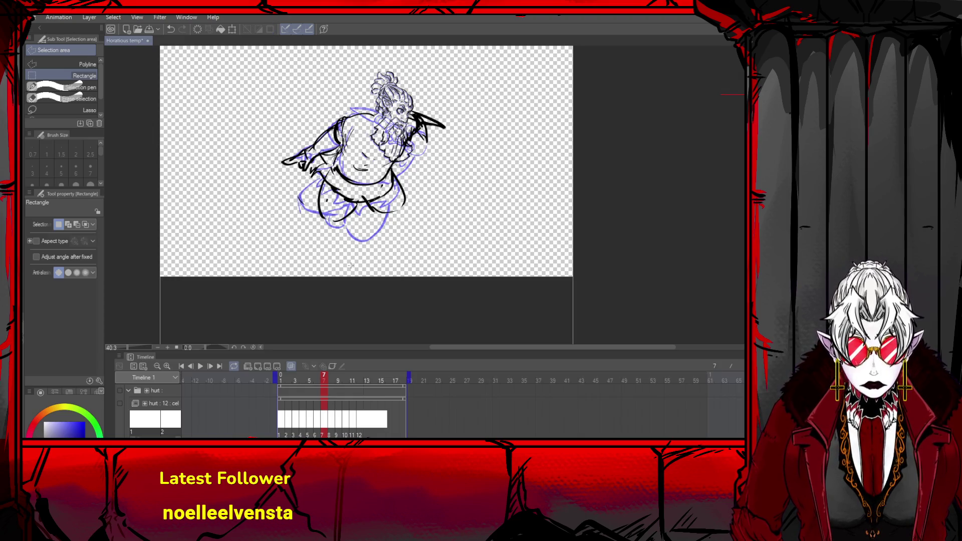
{"action": "key", "text": "p"}
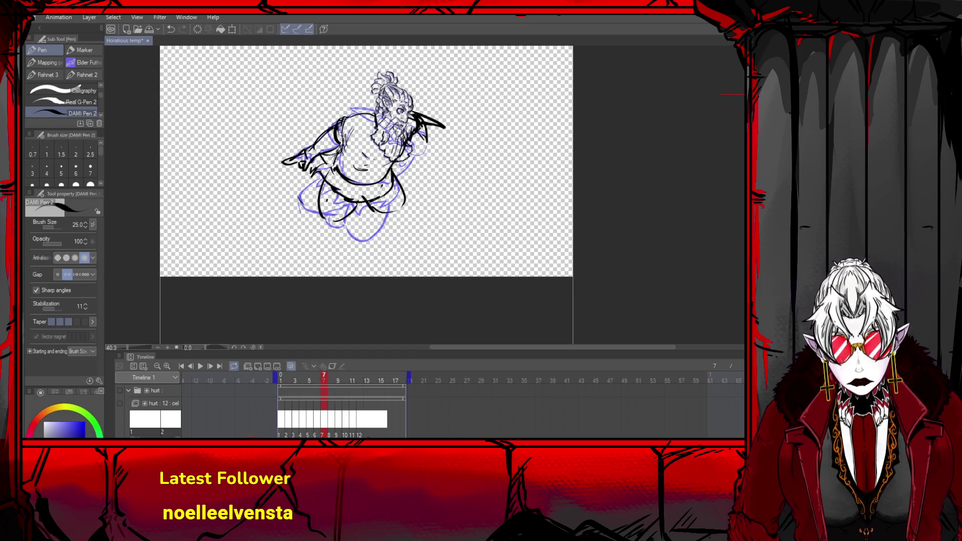
- Ink a short shoulder line and a small stroke on the beard and hand in black
{"action": "left_click_drag", "start_coordinate": [345, 119], "coordinate": [378, 112]}
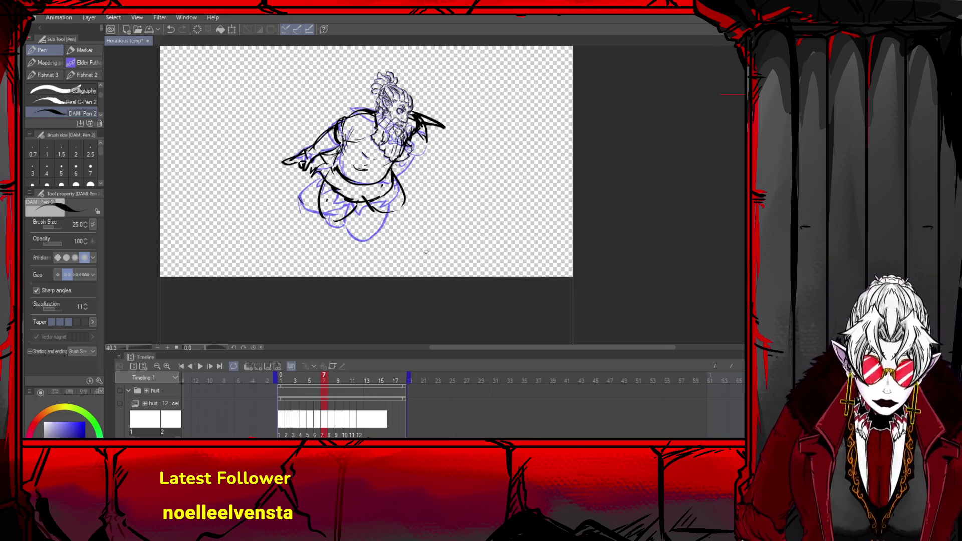
{"action": "scroll", "coordinate": [483, 178], "scroll_direction": "down", "scroll_amount": 1}
{"action": "scroll", "coordinate": [542, 160], "scroll_direction": "up", "scroll_amount": 2}
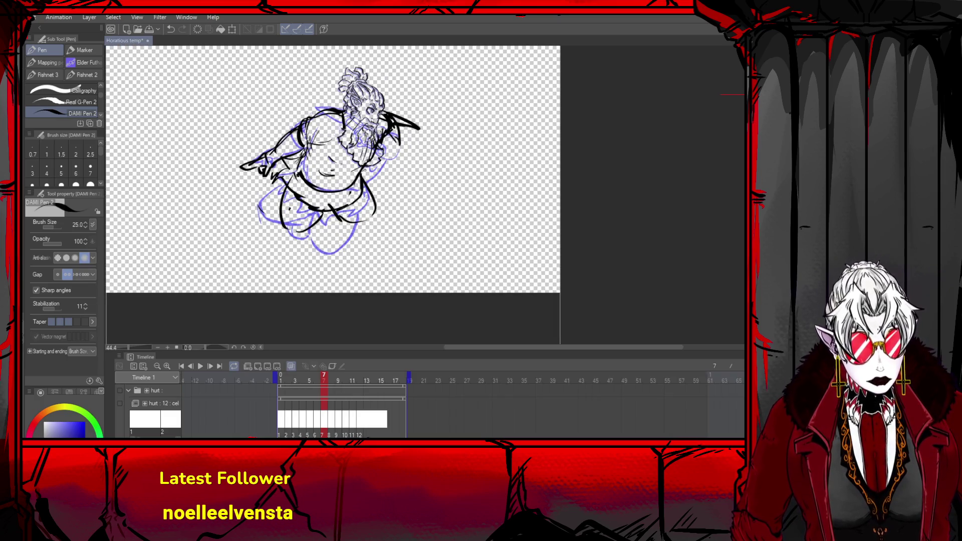
{"action": "key", "text": "ctrl+z"}
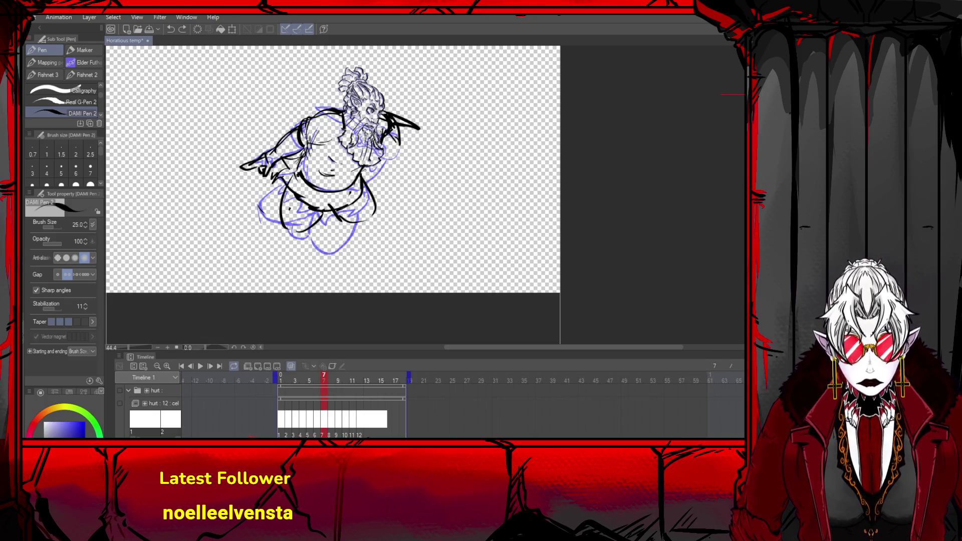
{"action": "left_click_drag", "start_coordinate": [371, 146], "coordinate": [364, 157]}
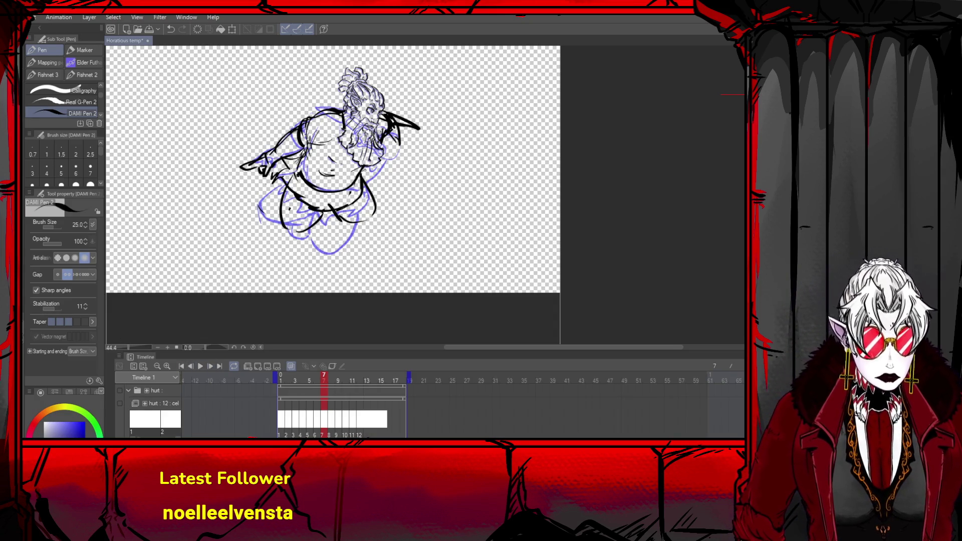
- Draw trial blue and white rectangles over the sketch with the Rectangle tool
{"action": "key", "text": "u"}
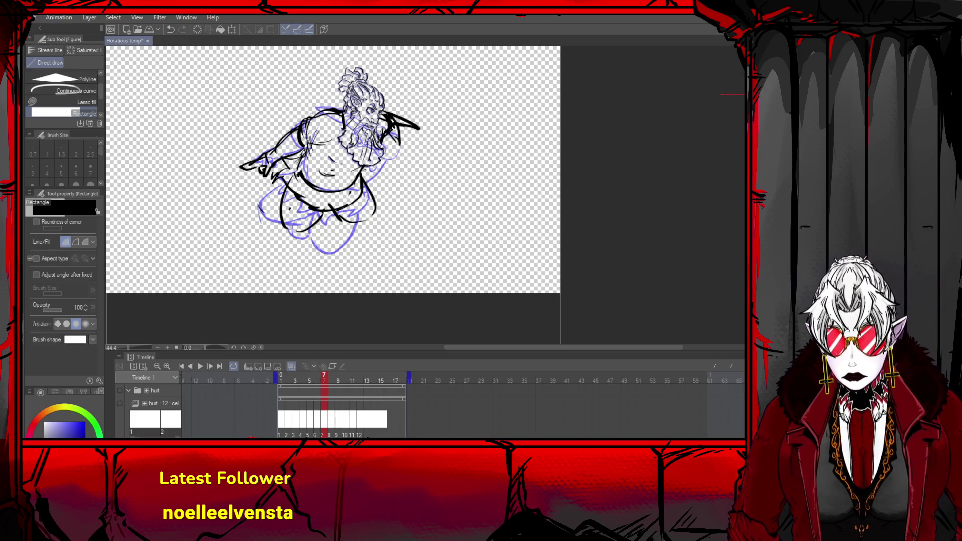
{"action": "left_click", "coordinate": [64, 422]}
{"action": "left_click_drag", "start_coordinate": [427, 63], "coordinate": [181, 254]}
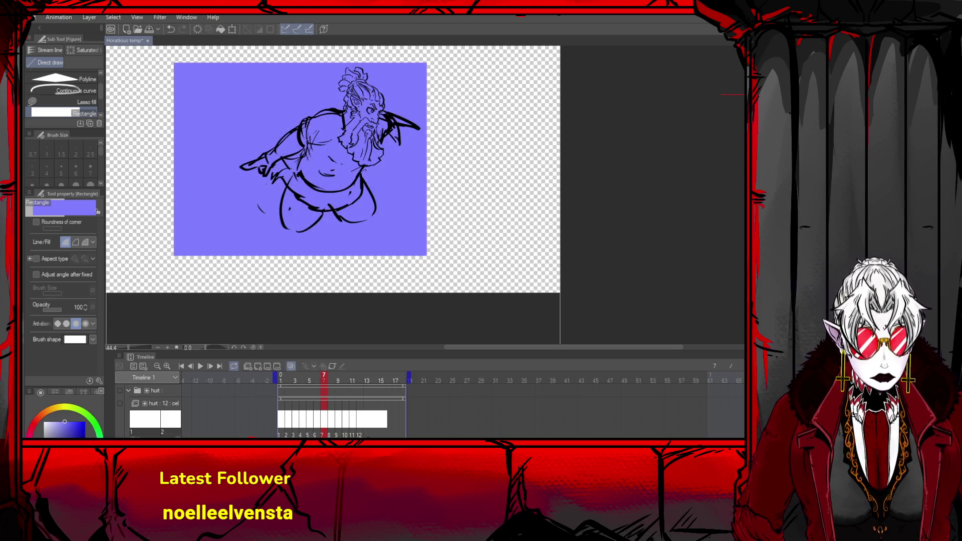
{"action": "key", "text": "x"}
{"action": "left_click_drag", "start_coordinate": [463, 271], "coordinate": [147, 49]}
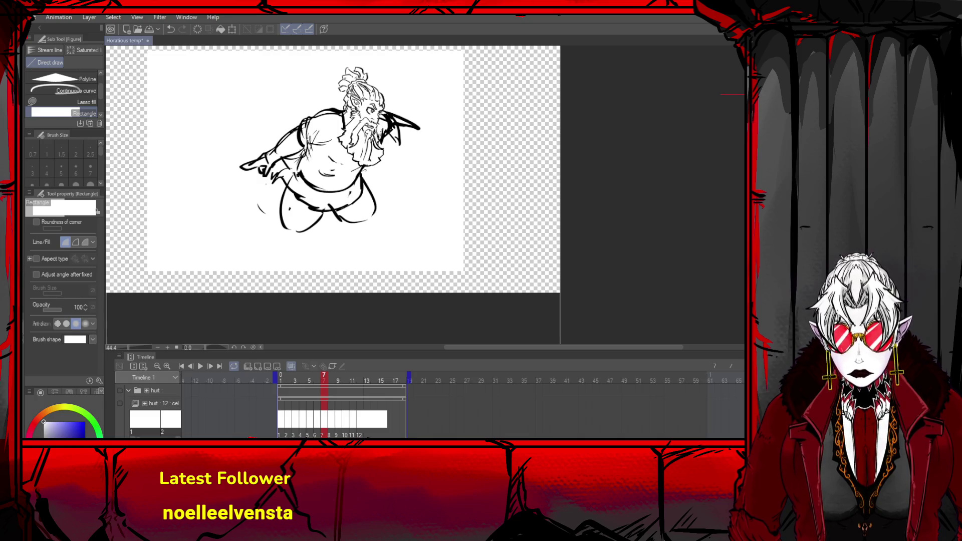
- Undo the rectangle, fill the body white with the Fill tool, zoom in and reselect the pen
{"action": "key", "text": "g"}
{"action": "key", "text": "ctrl+z"}
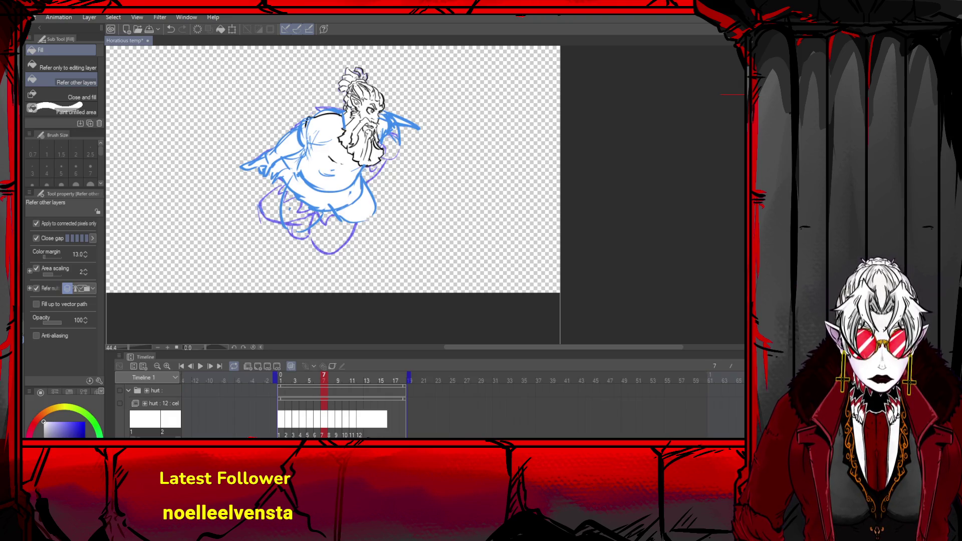
{"action": "scroll", "coordinate": [259, 88], "scroll_direction": "up", "scroll_amount": 3}
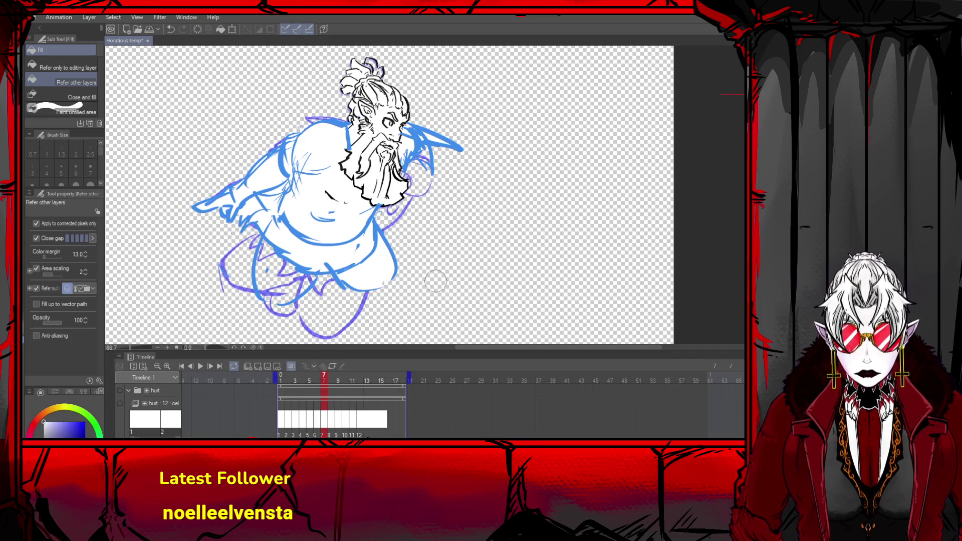
{"action": "key", "text": "p"}
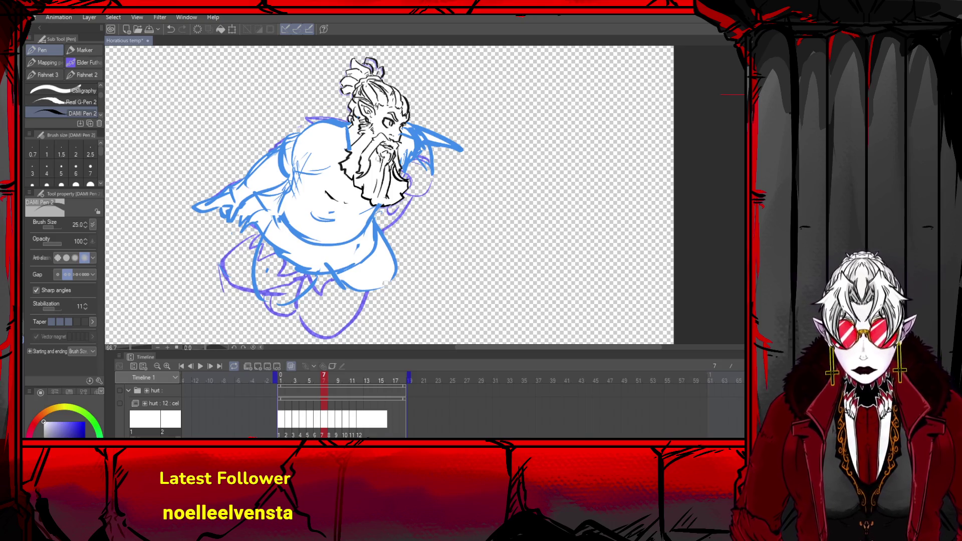
- Switch back to black and ink the neck line and a line across the chest
{"action": "key", "text": "x"}
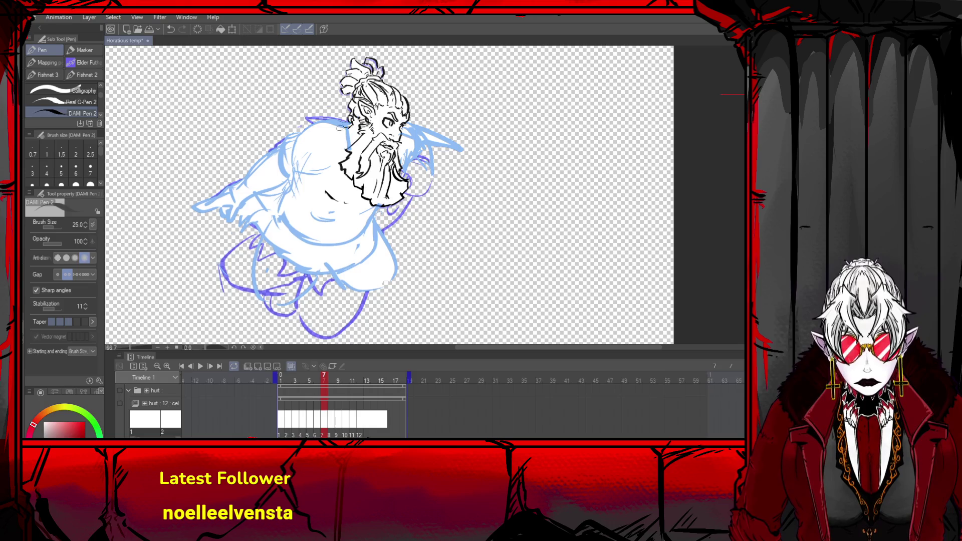
{"action": "key", "text": "ctrl+z"}
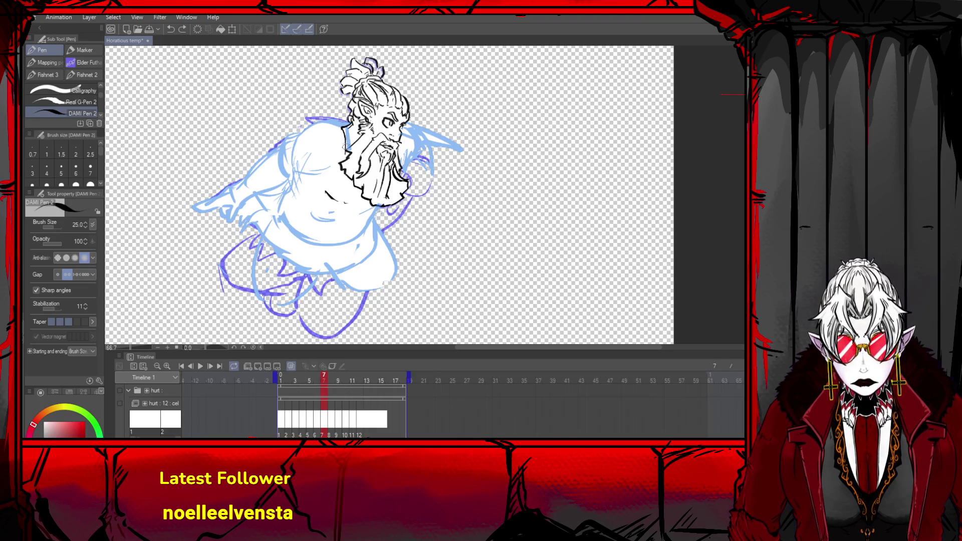
{"action": "mouse_move", "coordinate": [345, 146]}
{"action": "left_mouse_down"}
{"action": "mouse_move", "coordinate": [344, 124]}
{"action": "mouse_move", "coordinate": [296, 132]}
{"action": "mouse_move", "coordinate": [283, 165]}
{"action": "left_mouse_up"}
{"action": "key", "text": "ctrl+z"}
{"action": "mouse_move", "coordinate": [318, 123]}
{"action": "left_mouse_down"}
{"action": "mouse_move", "coordinate": [276, 159]}
{"action": "mouse_move", "coordinate": [279, 151]}
{"action": "mouse_move", "coordinate": [281, 165]}
{"action": "mouse_move", "coordinate": [300, 125]}
{"action": "mouse_move", "coordinate": [346, 123]}
{"action": "left_mouse_up"}
{"action": "key", "text": "ctrl+z"}
{"action": "left_click_drag", "start_coordinate": [296, 174], "coordinate": [340, 183]}
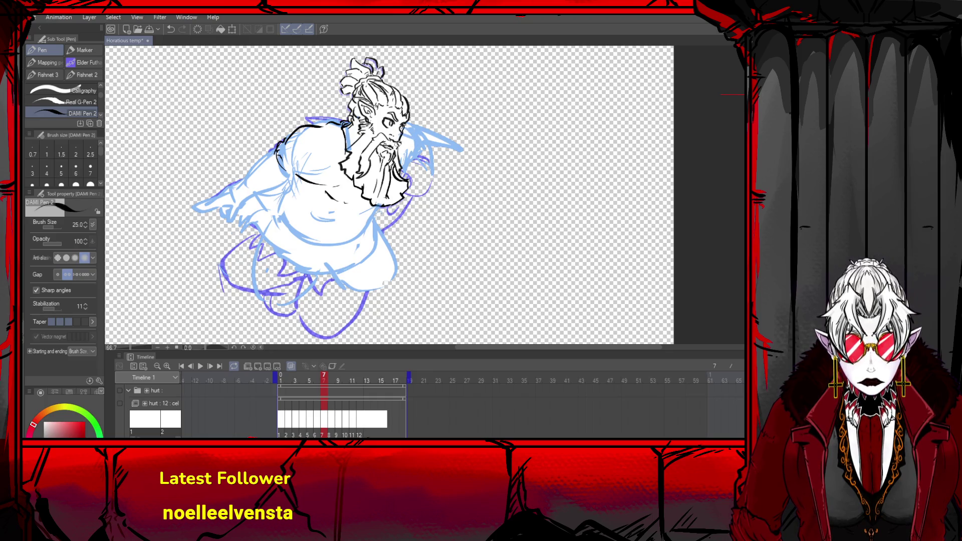
- Ink the right edge of the beard with a few short strokes
{"action": "left_click_drag", "start_coordinate": [399, 144], "coordinate": [401, 167]}
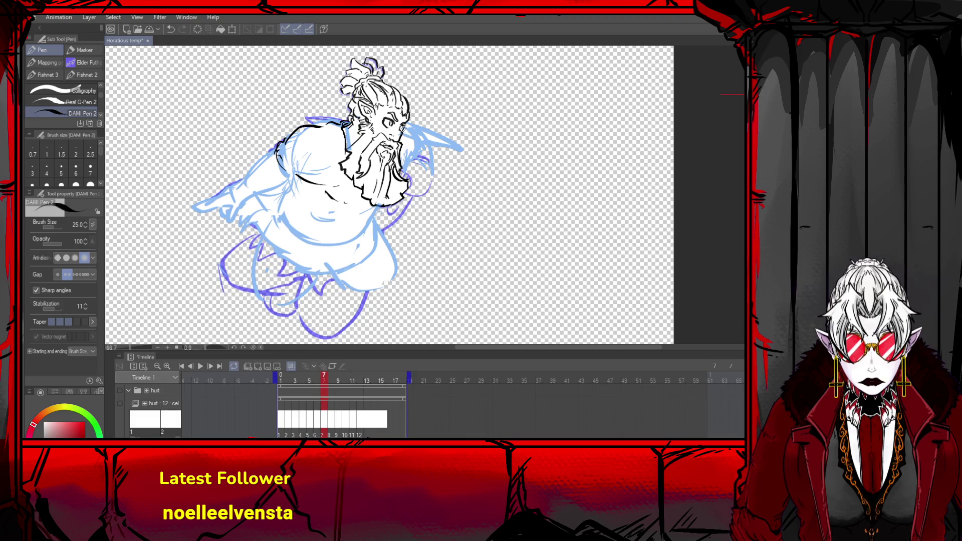
{"action": "key", "text": "ctrl+z"}
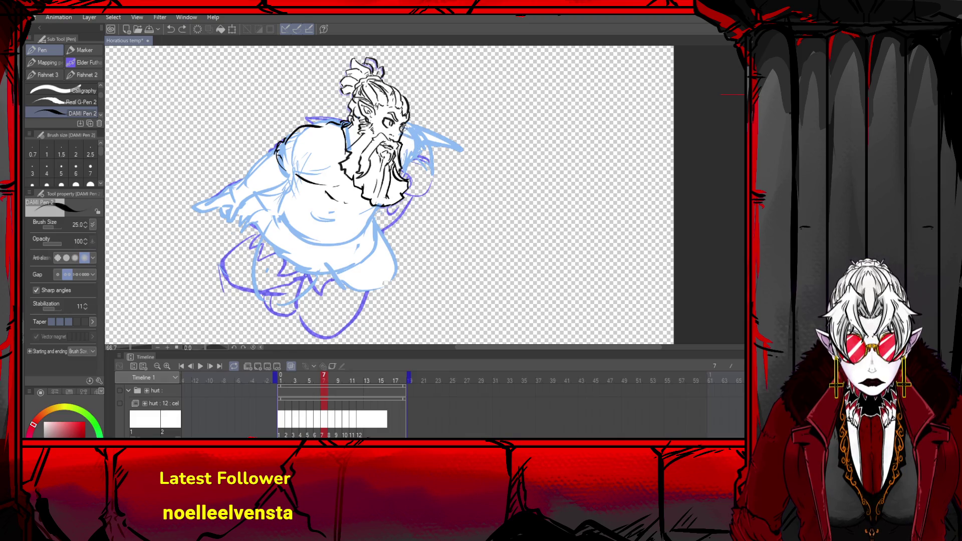
{"action": "left_click_drag", "start_coordinate": [406, 138], "coordinate": [402, 147]}
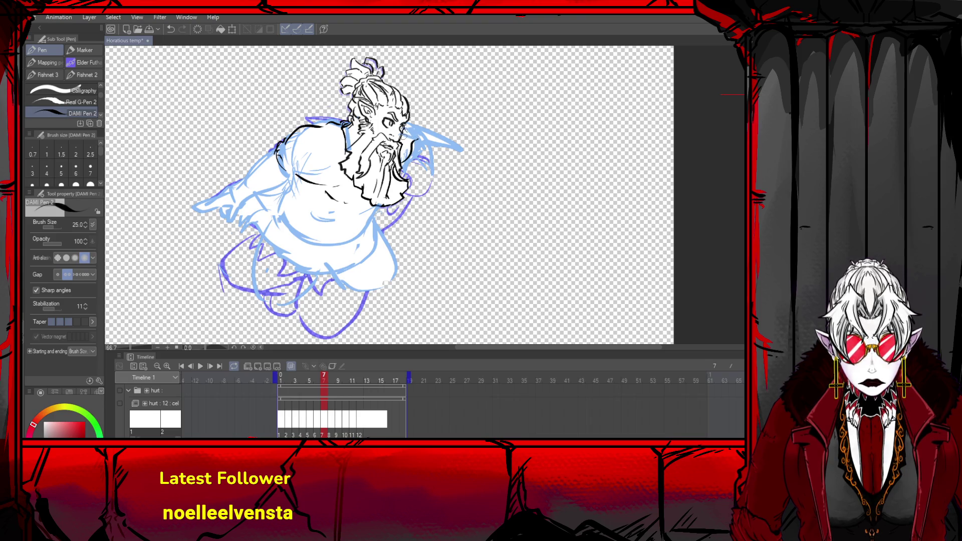
{"action": "left_click_drag", "start_coordinate": [404, 133], "coordinate": [410, 161]}
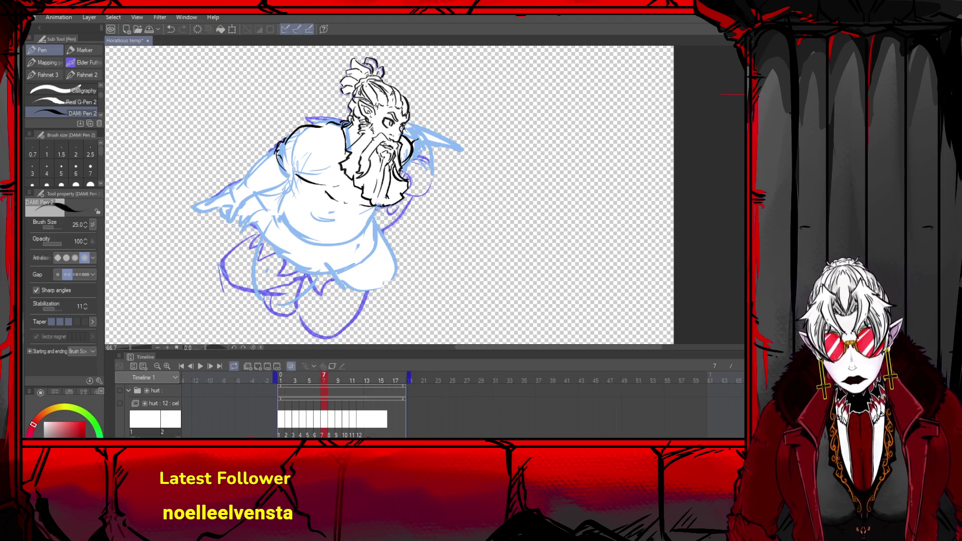
- Ink the torso's left side, the left shoulder edge and short strokes on the upper chest
{"action": "mouse_move", "coordinate": [376, 208]}
{"action": "left_mouse_down"}
{"action": "mouse_move", "coordinate": [357, 238]}
{"action": "mouse_move", "coordinate": [314, 233]}
{"action": "mouse_move", "coordinate": [331, 242]}
{"action": "mouse_move", "coordinate": [383, 200]}
{"action": "mouse_move", "coordinate": [371, 237]}
{"action": "mouse_move", "coordinate": [309, 240]}
{"action": "mouse_move", "coordinate": [287, 222]}
{"action": "left_mouse_up"}
{"action": "key", "text": "ctrl+z"}
{"action": "key", "text": "ctrl+z"}
{"action": "mouse_move", "coordinate": [284, 180]}
{"action": "left_mouse_down"}
{"action": "mouse_move", "coordinate": [287, 202]}
{"action": "mouse_move", "coordinate": [273, 209]}
{"action": "mouse_move", "coordinate": [284, 215]}
{"action": "left_mouse_up"}
{"action": "key", "text": "ctrl+z"}
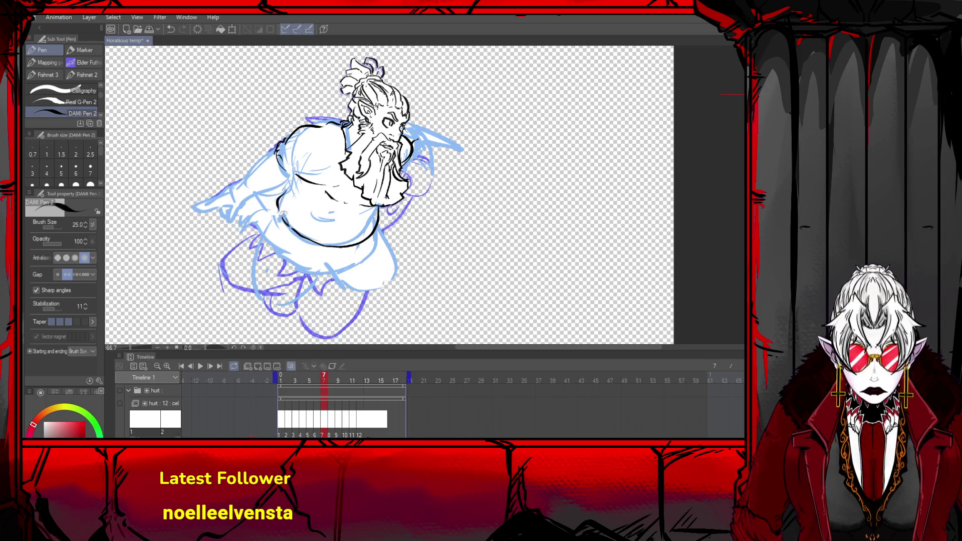
{"action": "left_click_drag", "start_coordinate": [273, 149], "coordinate": [285, 185]}
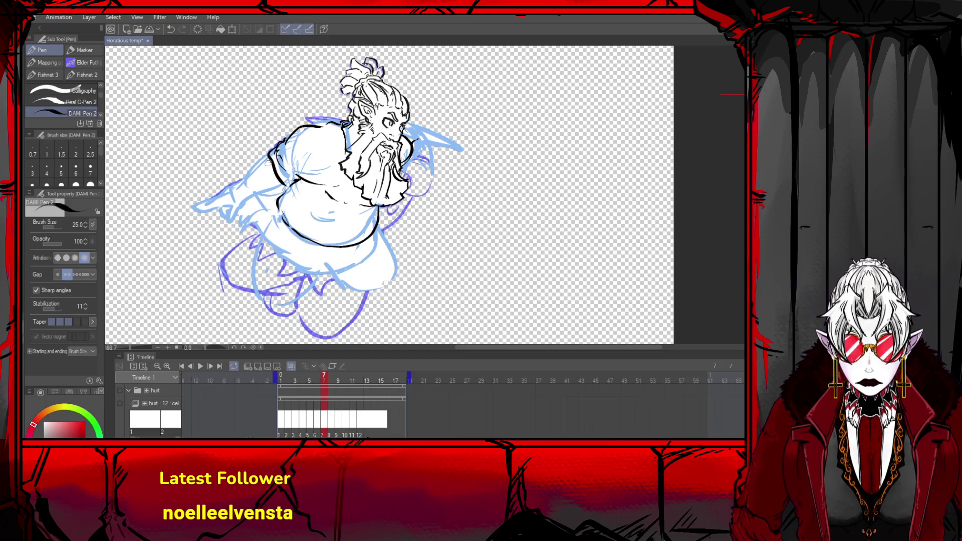
{"action": "mouse_move", "coordinate": [286, 139]}
{"action": "left_mouse_down"}
{"action": "mouse_move", "coordinate": [300, 180]}
{"action": "mouse_move", "coordinate": [232, 186]}
{"action": "mouse_move", "coordinate": [209, 200]}
{"action": "mouse_move", "coordinate": [289, 186]}
{"action": "left_mouse_up"}
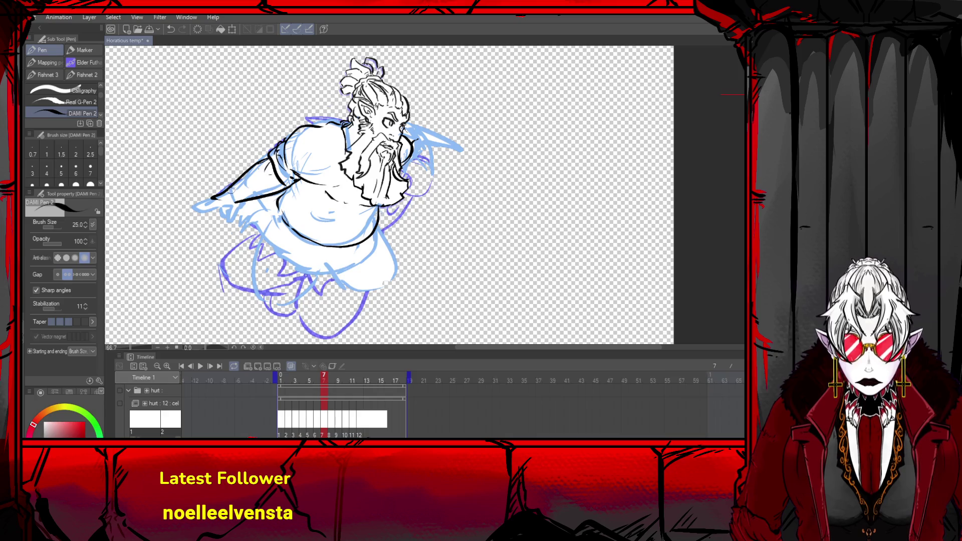
- Ink the arm's upper outline, the belly curve and the belly's right edge
{"action": "mouse_move", "coordinate": [225, 187]}
{"action": "left_mouse_down"}
{"action": "mouse_move", "coordinate": [191, 186]}
{"action": "mouse_move", "coordinate": [220, 203]}
{"action": "mouse_move", "coordinate": [215, 218]}
{"action": "mouse_move", "coordinate": [225, 214]}
{"action": "mouse_move", "coordinate": [184, 181]}
{"action": "mouse_move", "coordinate": [202, 187]}
{"action": "mouse_move", "coordinate": [200, 200]}
{"action": "mouse_move", "coordinate": [223, 206]}
{"action": "left_mouse_up"}
{"action": "key", "text": "ctrl+z"}
{"action": "key", "text": "ctrl+z"}
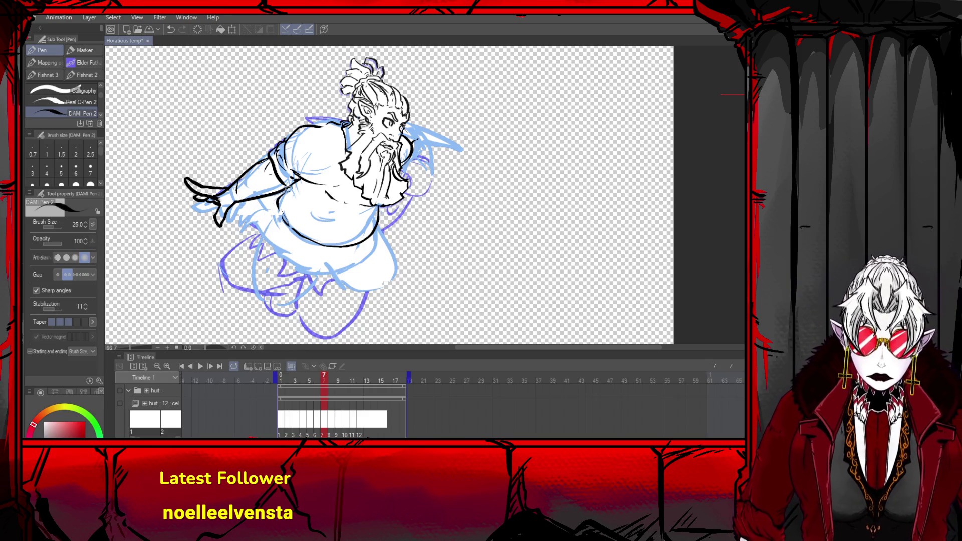
{"action": "mouse_move", "coordinate": [279, 204]}
{"action": "left_mouse_down"}
{"action": "mouse_move", "coordinate": [312, 241]}
{"action": "mouse_move", "coordinate": [356, 244]}
{"action": "mouse_move", "coordinate": [380, 211]}
{"action": "left_mouse_up"}
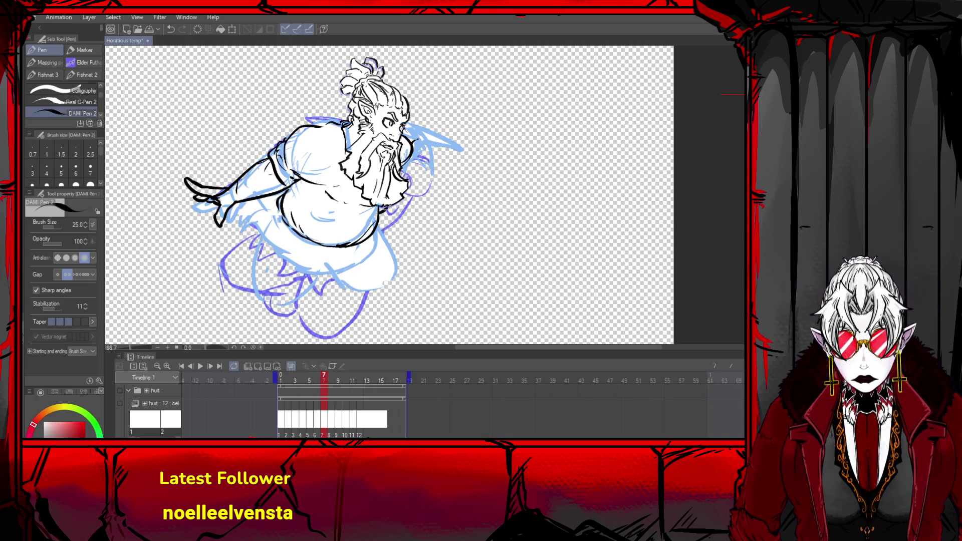
{"action": "mouse_move", "coordinate": [376, 223]}
{"action": "left_mouse_down"}
{"action": "mouse_move", "coordinate": [370, 237]}
{"action": "mouse_move", "coordinate": [381, 222]}
{"action": "mouse_move", "coordinate": [385, 236]}
{"action": "left_mouse_up"}
{"action": "key", "text": "ctrl+z"}
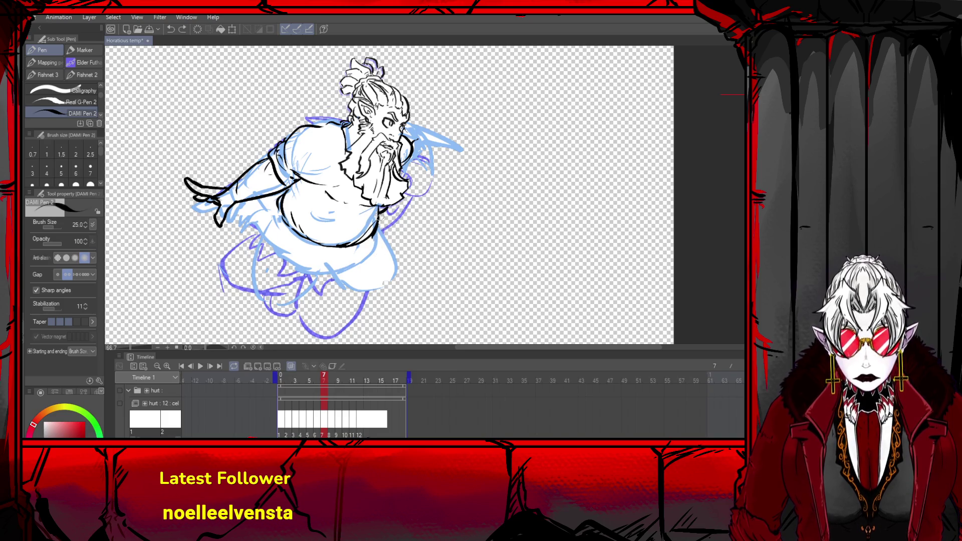
{"action": "left_click_drag", "start_coordinate": [382, 216], "coordinate": [373, 241]}
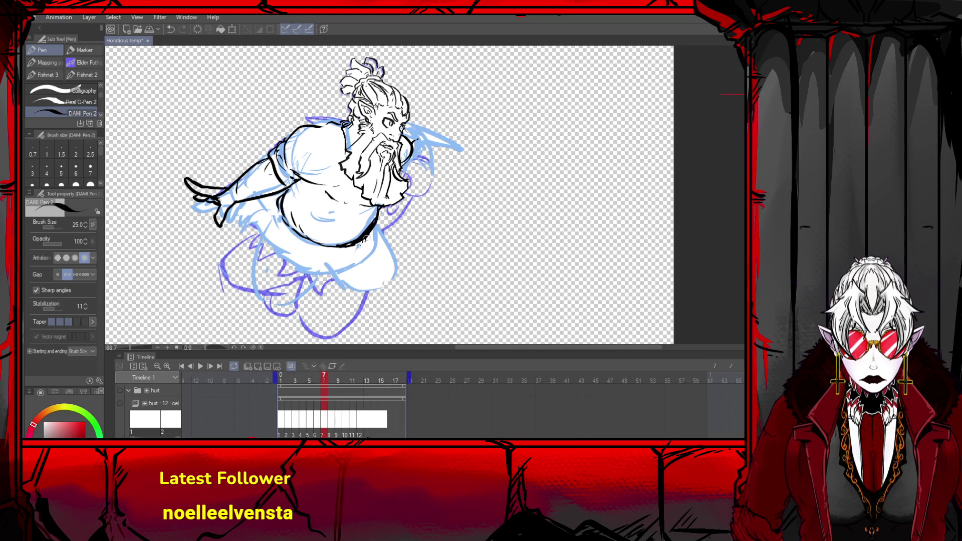
- Ink the robe's right edge below the belt and the figure's lower-left side and skirt edge
{"action": "mouse_move", "coordinate": [375, 224]}
{"action": "left_mouse_down"}
{"action": "mouse_move", "coordinate": [384, 243]}
{"action": "mouse_move", "coordinate": [354, 283]}
{"action": "mouse_move", "coordinate": [343, 276]}
{"action": "left_mouse_up"}
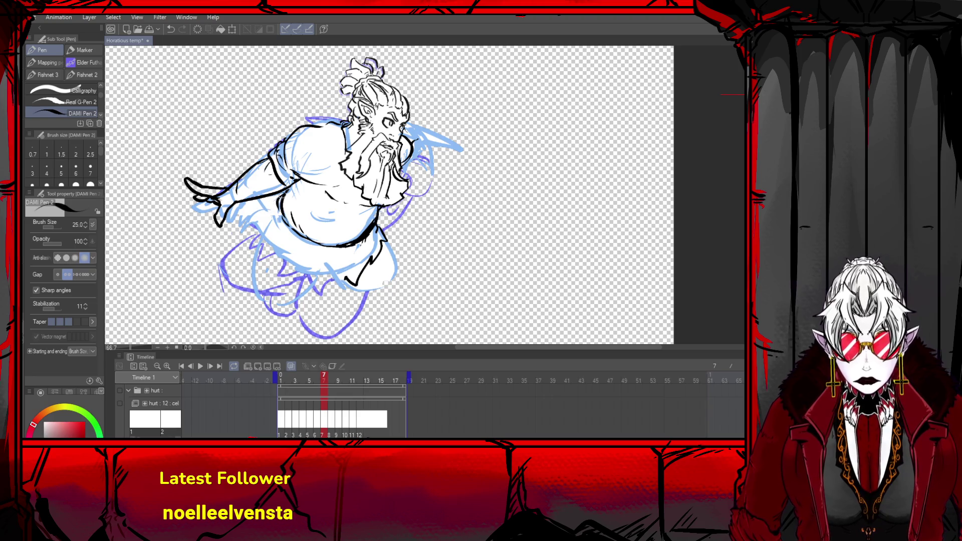
{"action": "mouse_move", "coordinate": [279, 193]}
{"action": "left_mouse_down"}
{"action": "mouse_move", "coordinate": [265, 231]}
{"action": "mouse_move", "coordinate": [283, 268]}
{"action": "mouse_move", "coordinate": [299, 275]}
{"action": "left_mouse_up"}
{"action": "key", "text": "ctrl+z"}
{"action": "mouse_move", "coordinate": [254, 231]}
{"action": "left_mouse_down"}
{"action": "mouse_move", "coordinate": [244, 235]}
{"action": "mouse_move", "coordinate": [241, 215]}
{"action": "mouse_move", "coordinate": [272, 202]}
{"action": "left_mouse_up"}
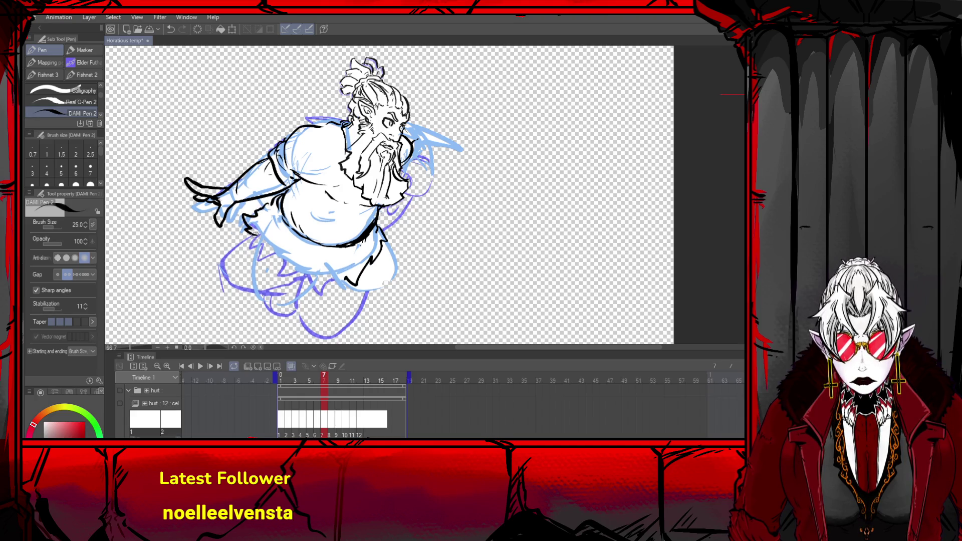
{"action": "mouse_move", "coordinate": [251, 234]}
{"action": "left_mouse_down"}
{"action": "mouse_move", "coordinate": [279, 260]}
{"action": "mouse_move", "coordinate": [308, 269]}
{"action": "mouse_move", "coordinate": [293, 282]}
{"action": "mouse_move", "coordinate": [348, 270]}
{"action": "left_mouse_up"}
{"action": "mouse_move", "coordinate": [253, 236]}
{"action": "left_mouse_down"}
{"action": "mouse_move", "coordinate": [247, 253]}
{"action": "mouse_move", "coordinate": [298, 283]}
{"action": "mouse_move", "coordinate": [345, 283]}
{"action": "mouse_move", "coordinate": [358, 306]}
{"action": "mouse_move", "coordinate": [387, 278]}
{"action": "mouse_move", "coordinate": [384, 248]}
{"action": "mouse_move", "coordinate": [398, 258]}
{"action": "mouse_move", "coordinate": [397, 294]}
{"action": "mouse_move", "coordinate": [331, 287]}
{"action": "mouse_move", "coordinate": [386, 296]}
{"action": "left_mouse_up"}
{"action": "key", "text": "ctrl+z"}
{"action": "key", "text": "ctrl+z"}
{"action": "key", "text": "ctrl+z"}
- Ink the skirt hem and feet, redrawing the left foot, then touch up the beard's right edge
{"action": "key", "text": "ctrl+z"}
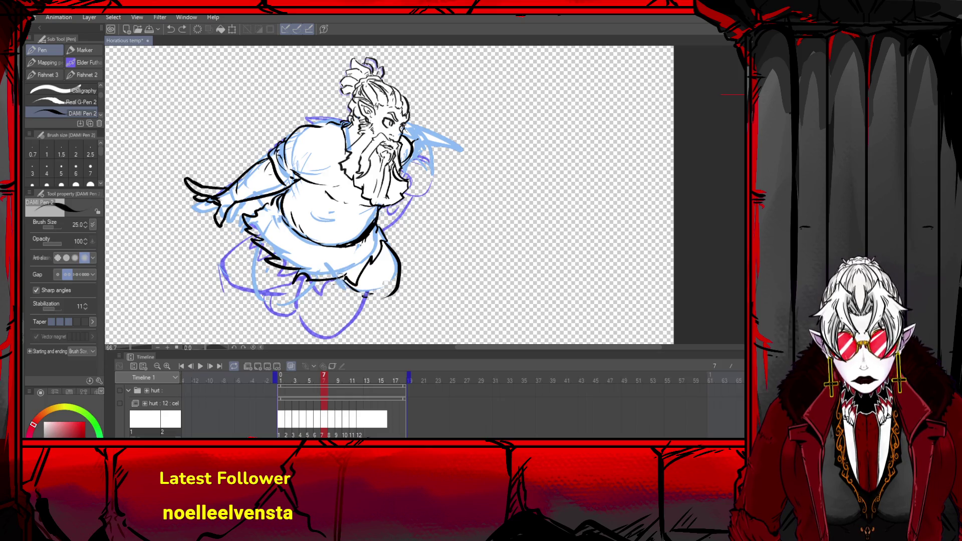
{"action": "mouse_move", "coordinate": [336, 277]}
{"action": "left_mouse_down"}
{"action": "mouse_move", "coordinate": [355, 291]}
{"action": "mouse_move", "coordinate": [344, 290]}
{"action": "mouse_move", "coordinate": [377, 298]}
{"action": "left_mouse_up"}
{"action": "key", "text": "ctrl+z"}
{"action": "key", "text": "ctrl+z"}
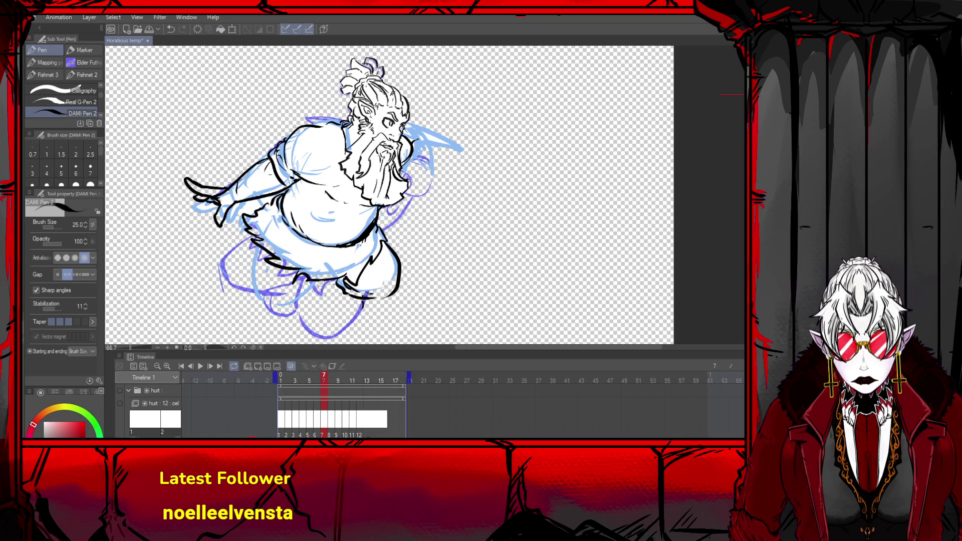
{"action": "mouse_move", "coordinate": [321, 283]}
{"action": "left_mouse_down"}
{"action": "mouse_move", "coordinate": [334, 314]}
{"action": "mouse_move", "coordinate": [366, 307]}
{"action": "mouse_move", "coordinate": [356, 298]}
{"action": "left_mouse_up"}
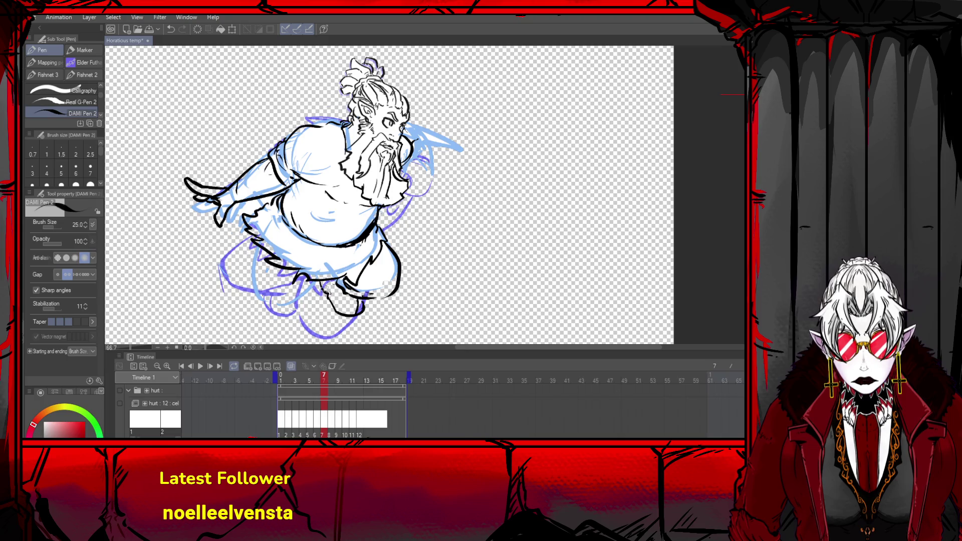
{"action": "mouse_move", "coordinate": [314, 281]}
{"action": "left_mouse_down"}
{"action": "mouse_move", "coordinate": [337, 316]}
{"action": "mouse_move", "coordinate": [361, 315]}
{"action": "left_mouse_up"}
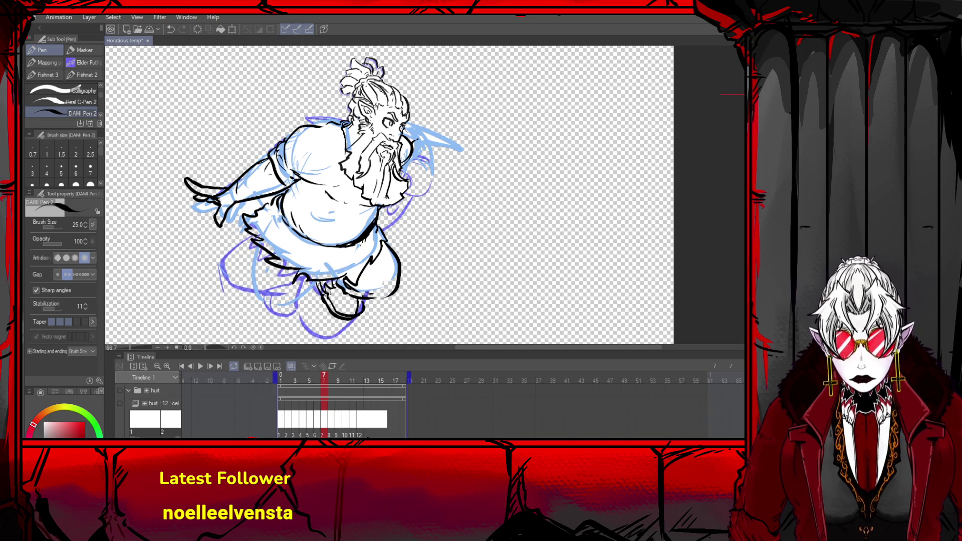
{"action": "mouse_move", "coordinate": [264, 258]}
{"action": "left_mouse_down"}
{"action": "mouse_move", "coordinate": [286, 311]}
{"action": "mouse_move", "coordinate": [309, 277]}
{"action": "left_mouse_up"}
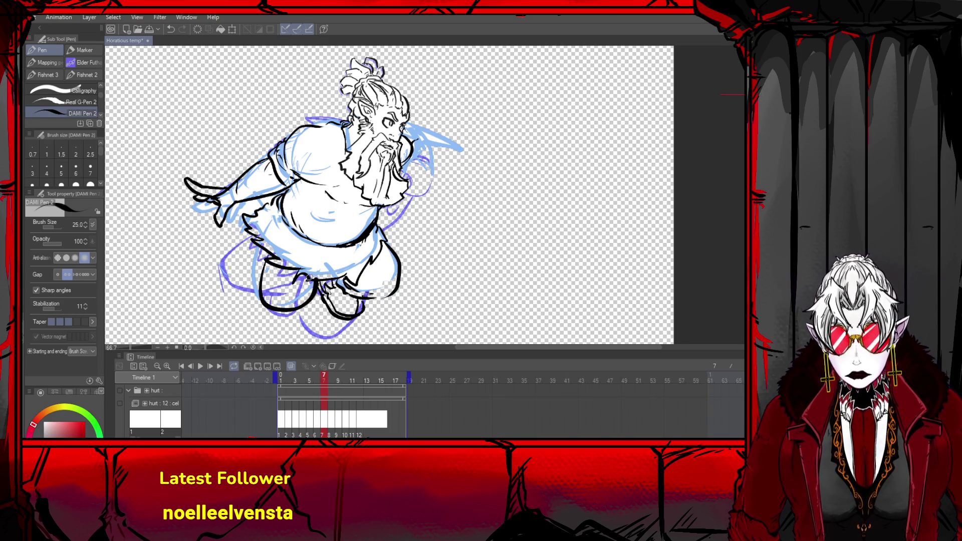
{"action": "key", "text": "ctrl+z"}
{"action": "mouse_move", "coordinate": [256, 258]}
{"action": "left_mouse_down"}
{"action": "mouse_move", "coordinate": [285, 308]}
{"action": "mouse_move", "coordinate": [313, 283]}
{"action": "mouse_move", "coordinate": [306, 277]}
{"action": "mouse_move", "coordinate": [304, 297]}
{"action": "left_mouse_up"}
{"action": "key", "text": "ctrl+z"}
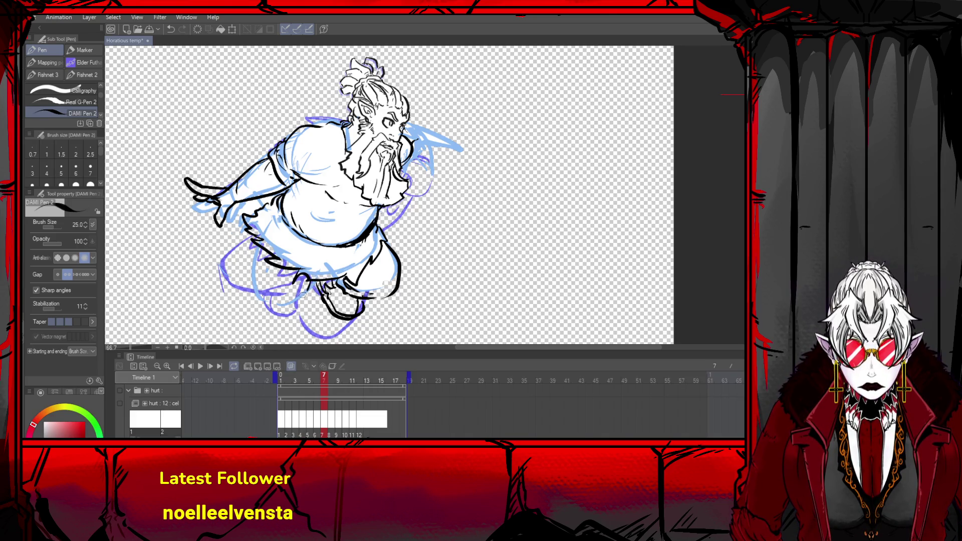
{"action": "mouse_move", "coordinate": [265, 250]}
{"action": "left_mouse_down"}
{"action": "mouse_move", "coordinate": [257, 305]}
{"action": "mouse_move", "coordinate": [307, 304]}
{"action": "mouse_move", "coordinate": [318, 280]}
{"action": "left_mouse_up"}
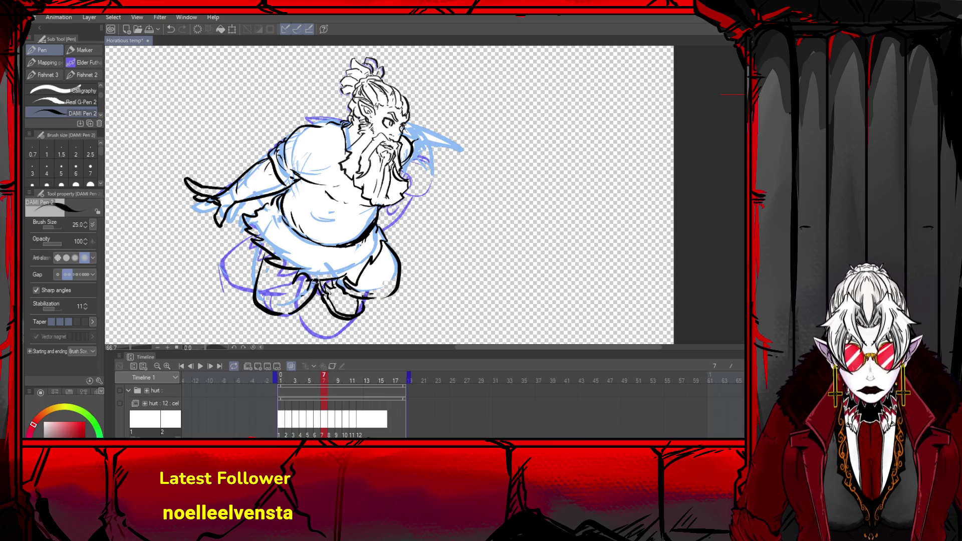
{"action": "key", "text": "ctrl+z"}
{"action": "mouse_move", "coordinate": [284, 316]}
{"action": "left_mouse_down"}
{"action": "mouse_move", "coordinate": [310, 289]}
{"action": "mouse_move", "coordinate": [300, 299]}
{"action": "mouse_move", "coordinate": [325, 305]}
{"action": "mouse_move", "coordinate": [317, 300]}
{"action": "left_mouse_up"}
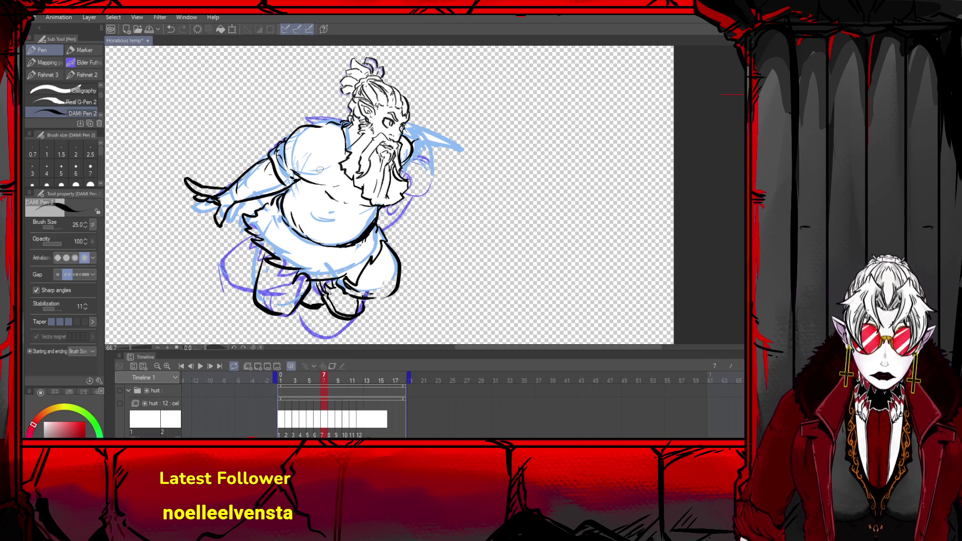
{"action": "left_click_drag", "start_coordinate": [424, 161], "coordinate": [400, 171]}
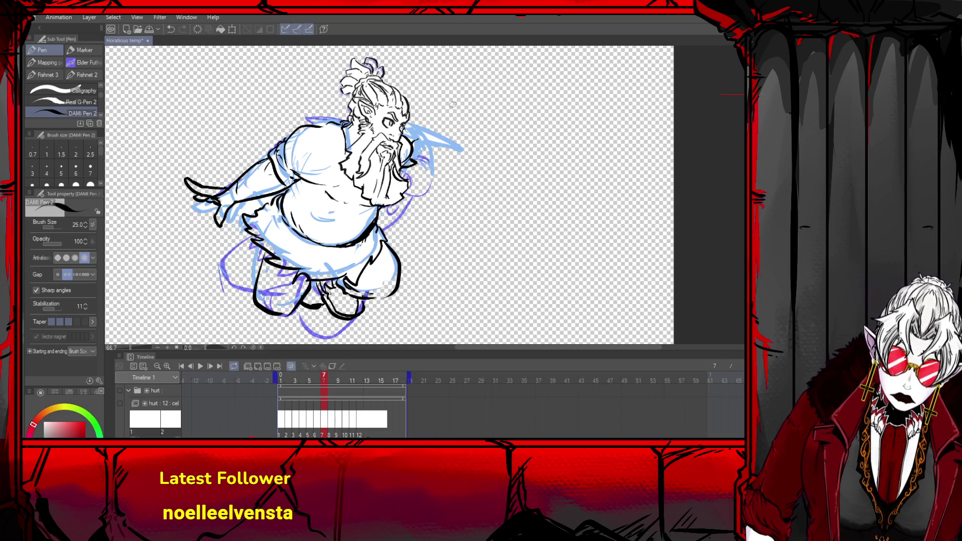
- Cover the canvas with a temporary white rectangle to check the lines, then undo it
{"action": "scroll", "coordinate": [366, 105], "scroll_direction": "down", "scroll_amount": 4}
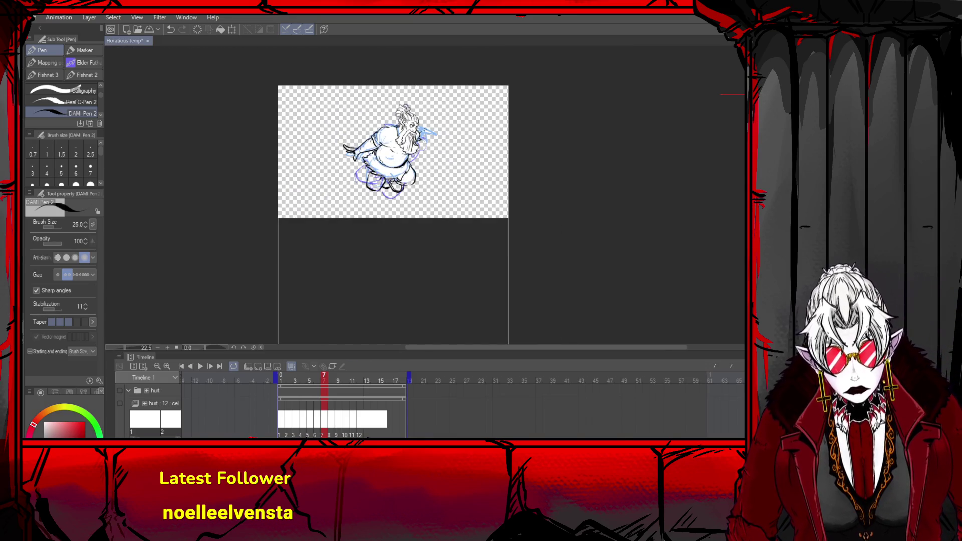
{"action": "scroll", "coordinate": [518, 102], "scroll_direction": "up", "scroll_amount": 3}
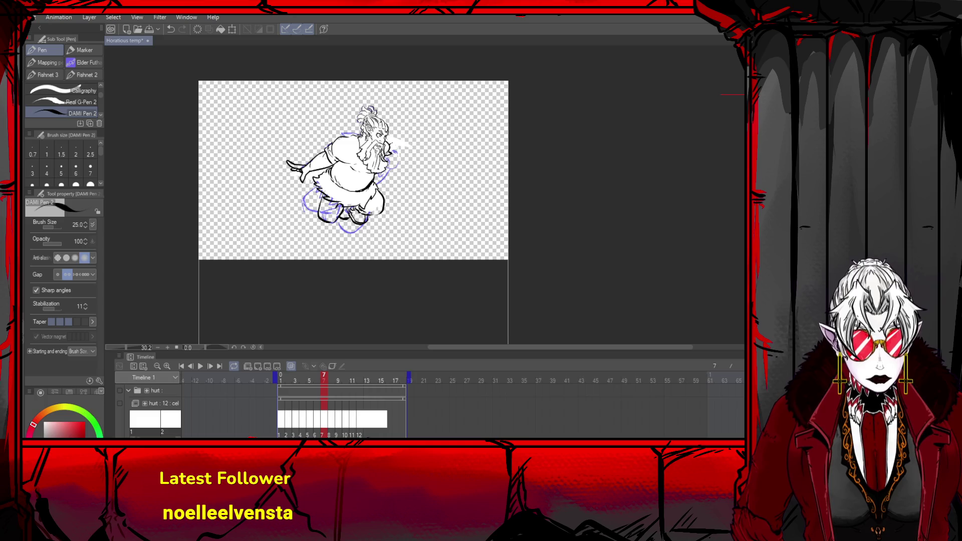
{"action": "key", "text": "u"}
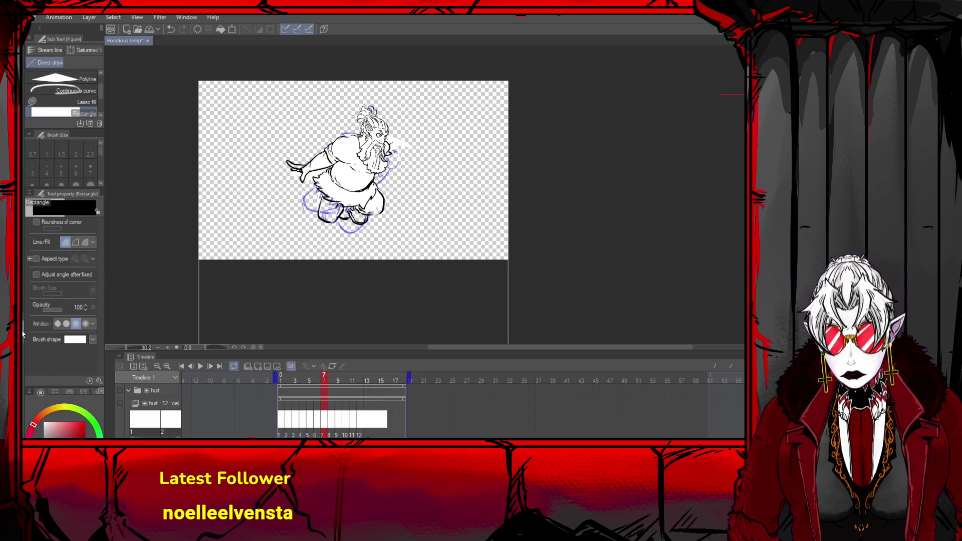
{"action": "left_click_drag", "start_coordinate": [552, 59], "coordinate": [151, 284]}
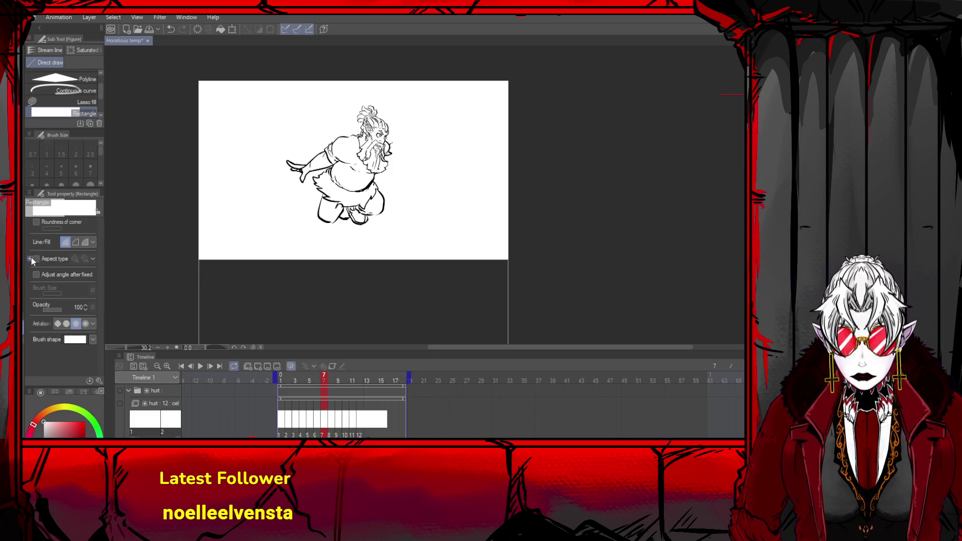
{"action": "key", "text": "g"}
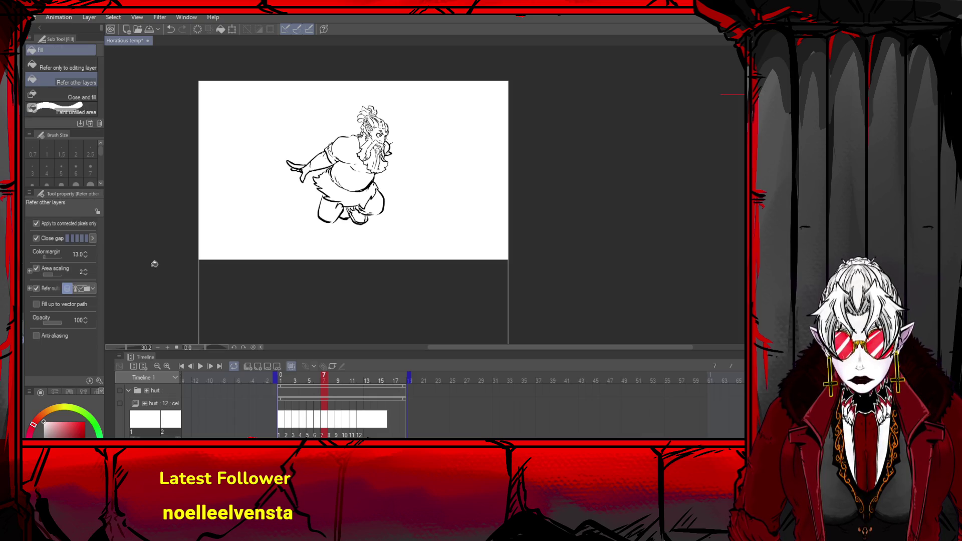
{"action": "key", "text": "ctrl+z"}
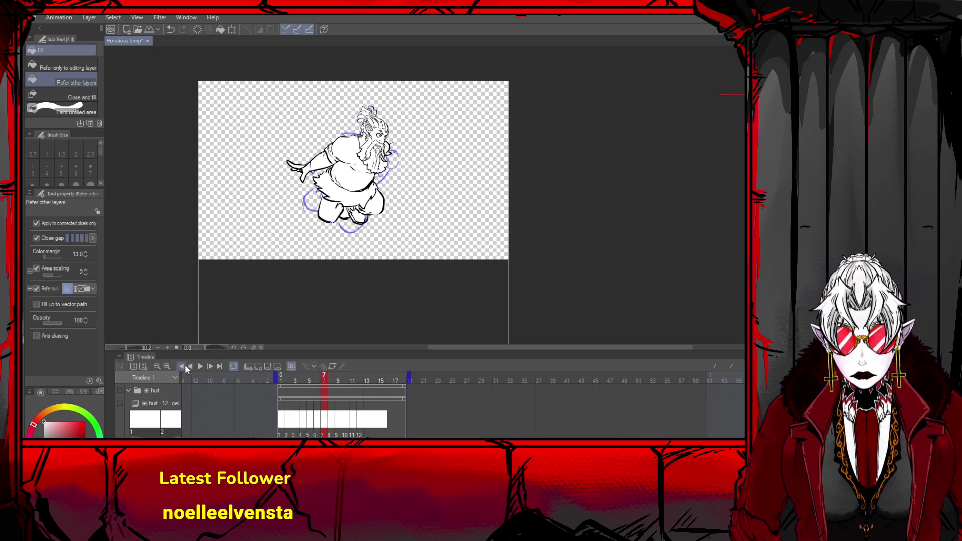
- Step through the animation from the first frame to frame 7, then back to frame 6
{"action": "left_click", "coordinate": [183, 364]}
{"action": "left_click", "coordinate": [209, 365]}
{"action": "left_click", "coordinate": [208, 365]}
{"action": "left_click", "coordinate": [208, 365]}
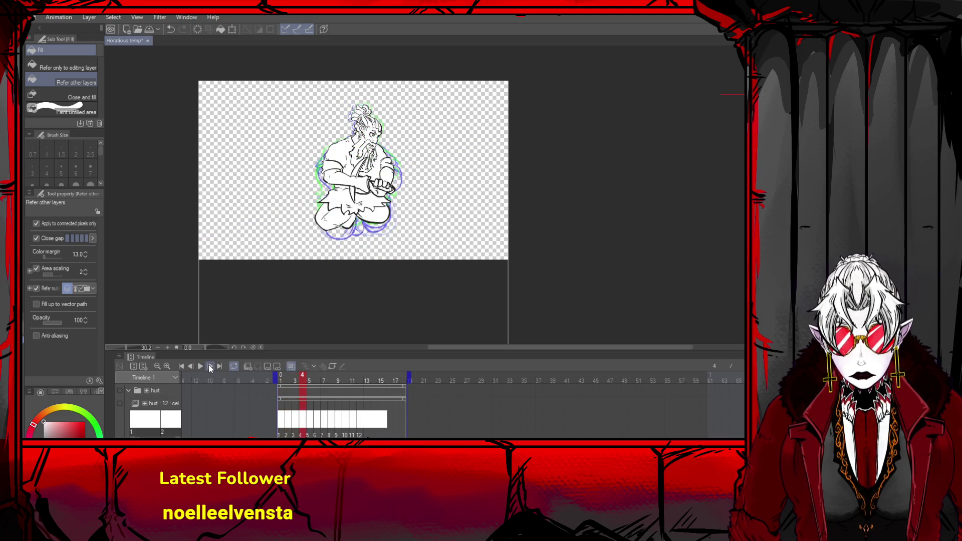
{"action": "left_click", "coordinate": [209, 367]}
{"action": "left_click", "coordinate": [209, 368]}
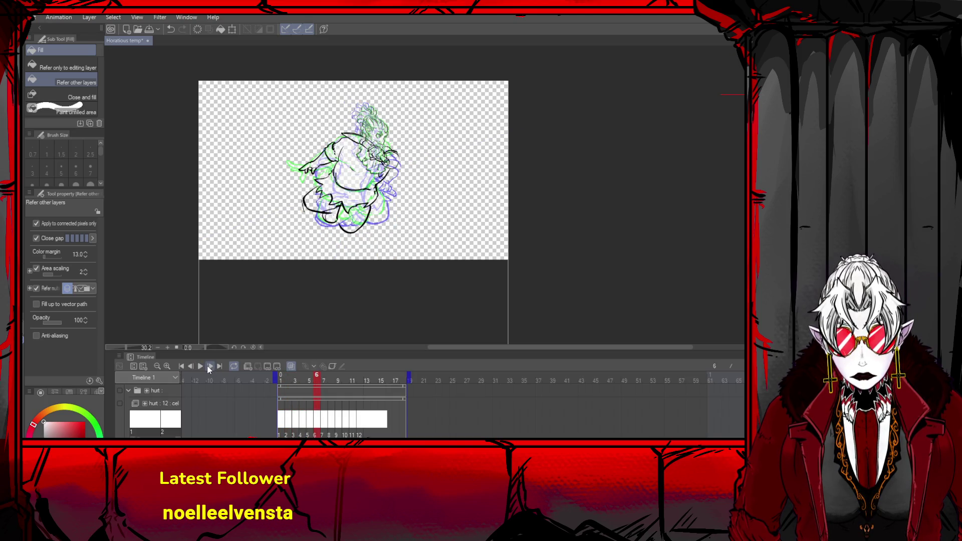
{"action": "left_click", "coordinate": [209, 367]}
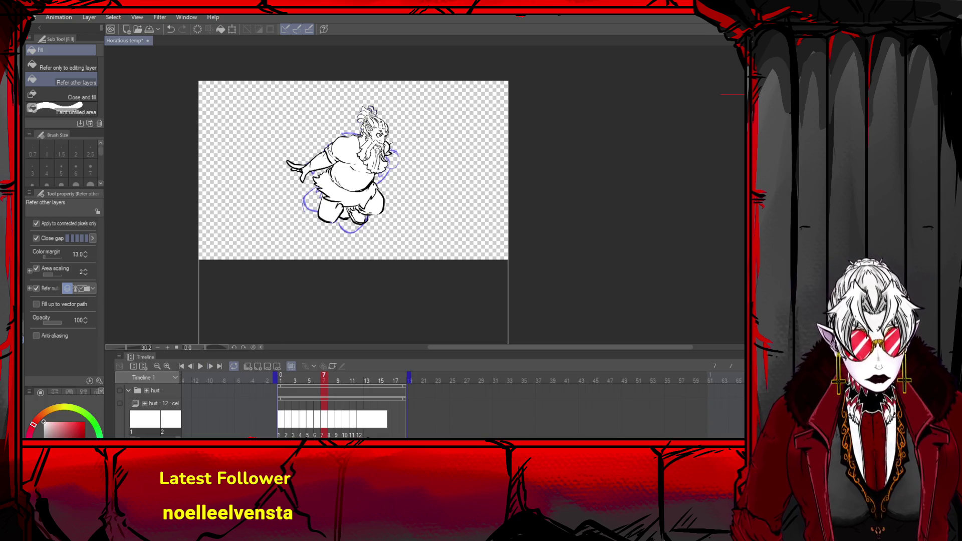
{"action": "key", "text": "Left"}
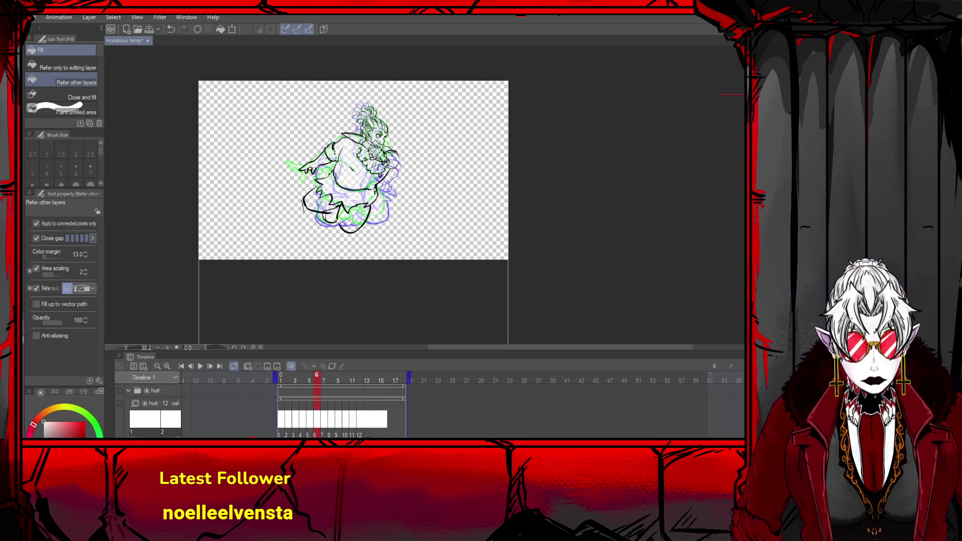
- Check frame 6 against a white backdrop, remove it, and advance to frame 7
{"action": "key", "text": "p"}
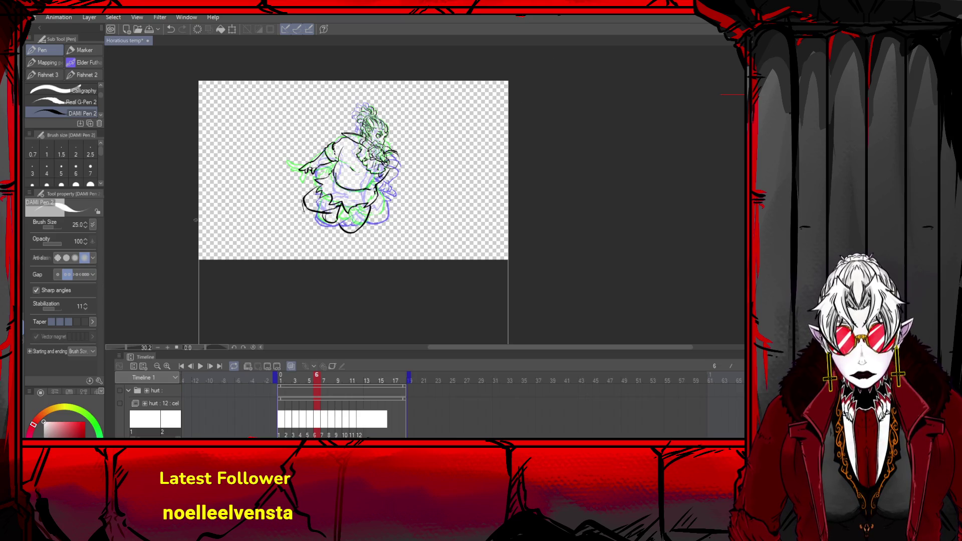
{"action": "key", "text": "u"}
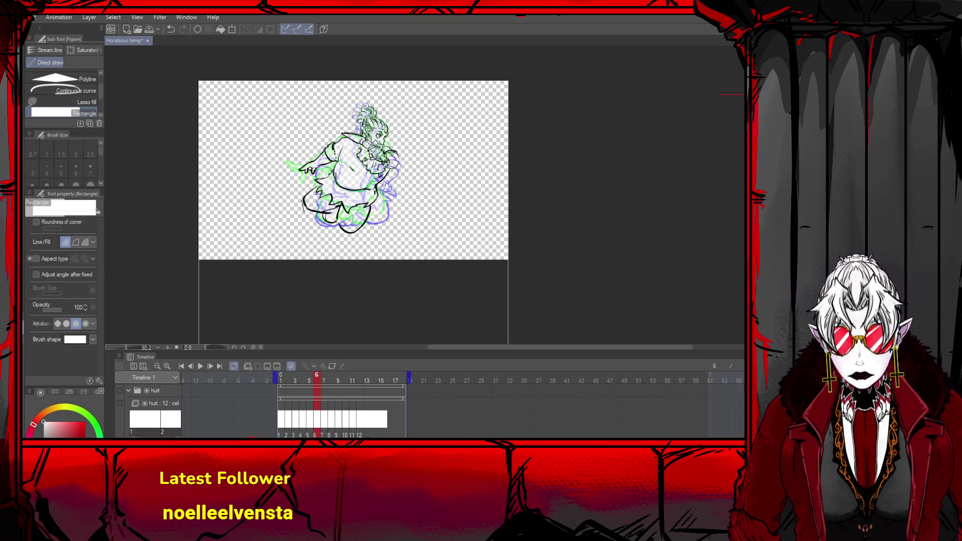
{"action": "left_click_drag", "start_coordinate": [173, 65], "coordinate": [573, 274]}
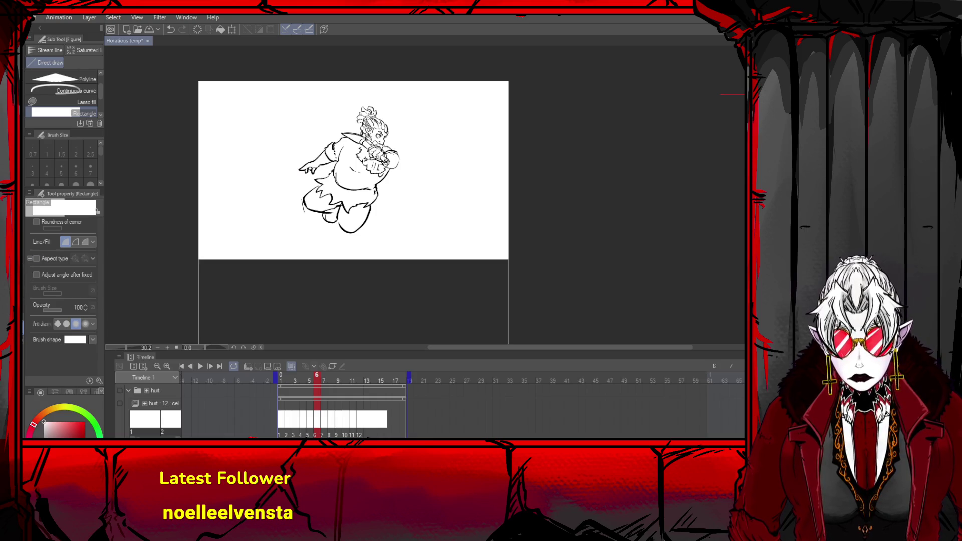
{"action": "key", "text": "p"}
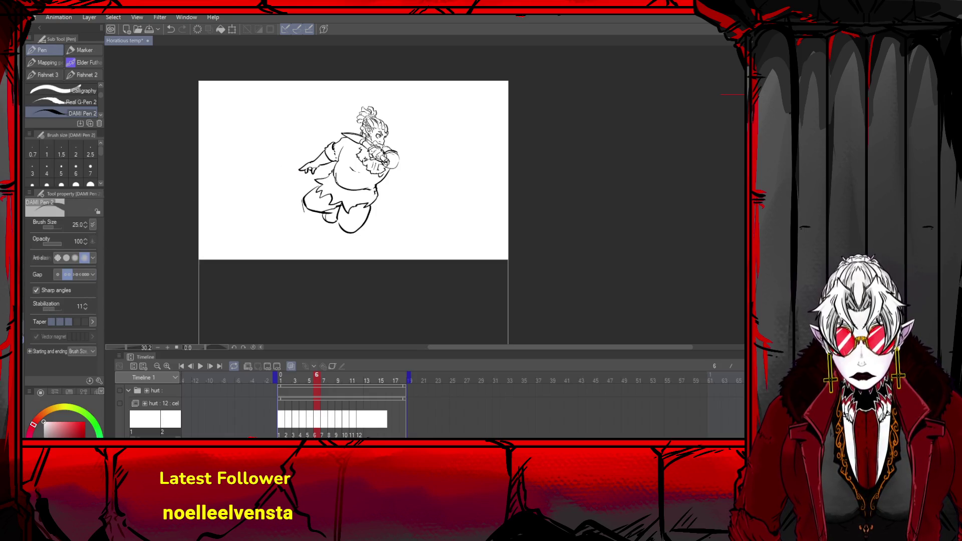
{"action": "key", "text": "g"}
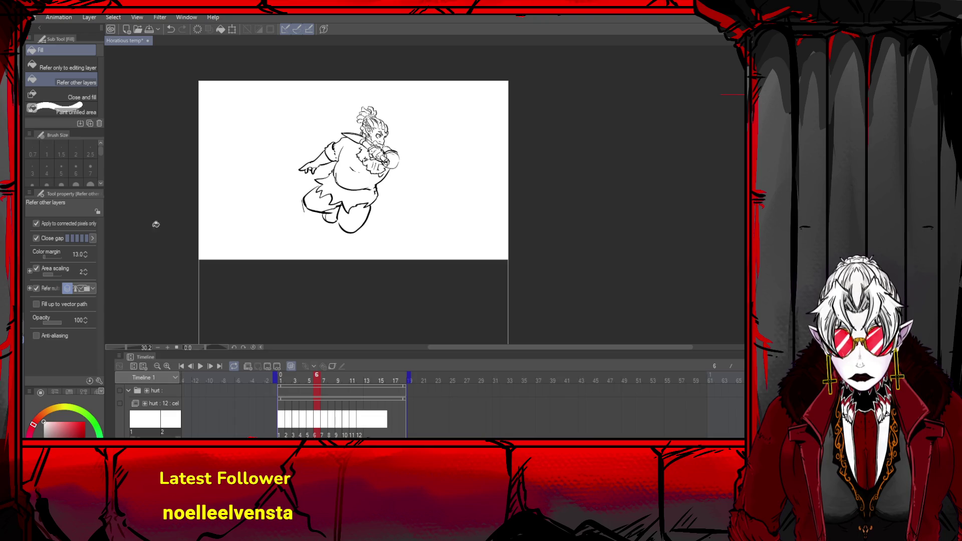
{"action": "key", "text": "o"}
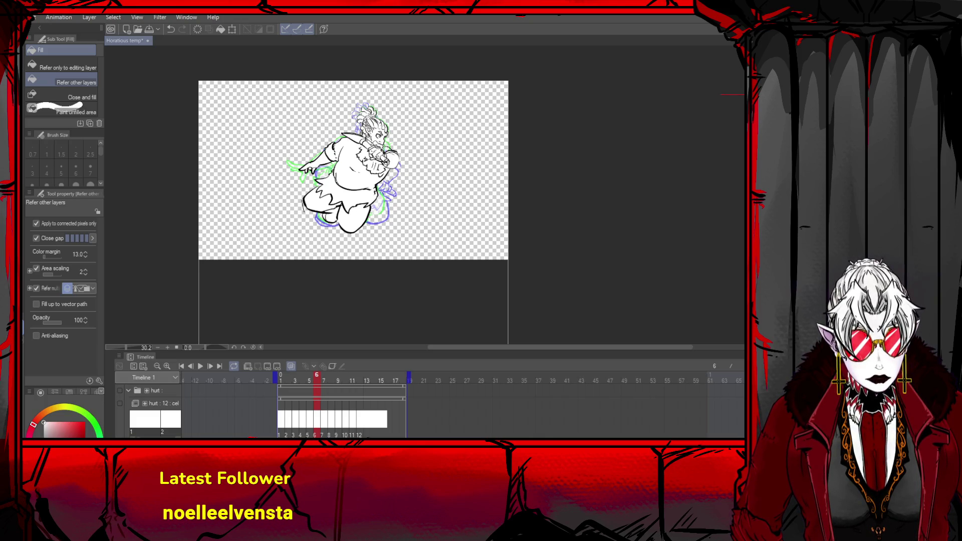
{"action": "left_click", "coordinate": [210, 367]}
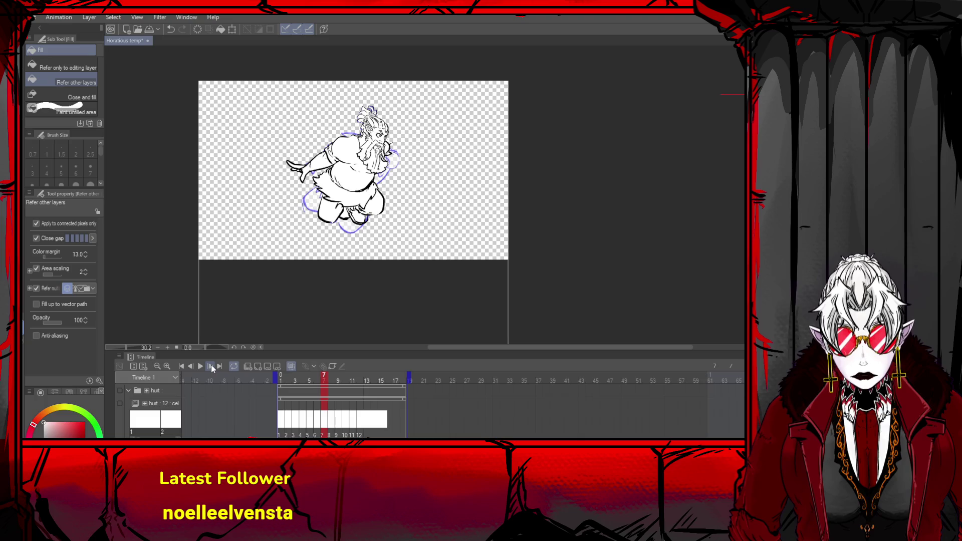
{"action": "left_click", "coordinate": [210, 365]}
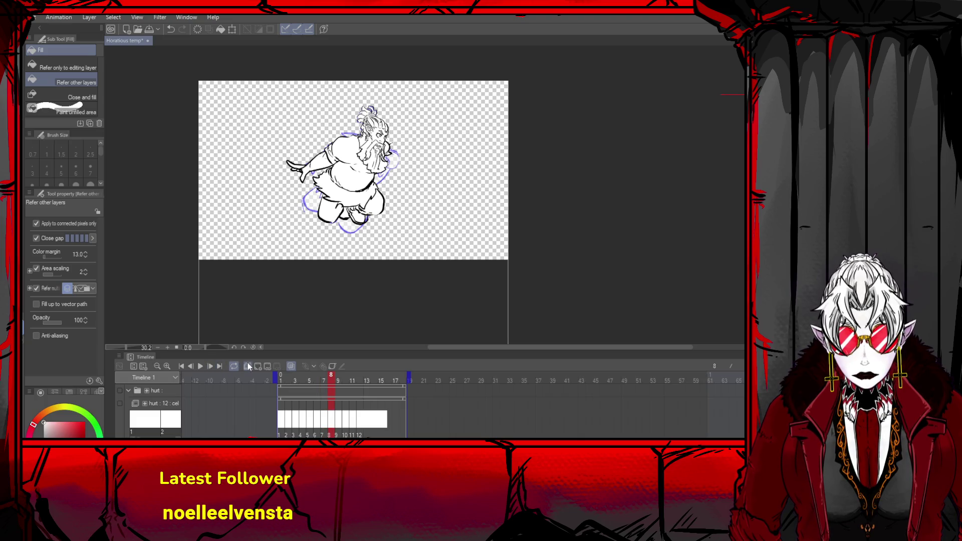
{"action": "key", "text": "ctrl+v"}
{"action": "key", "text": "ctrl+t"}
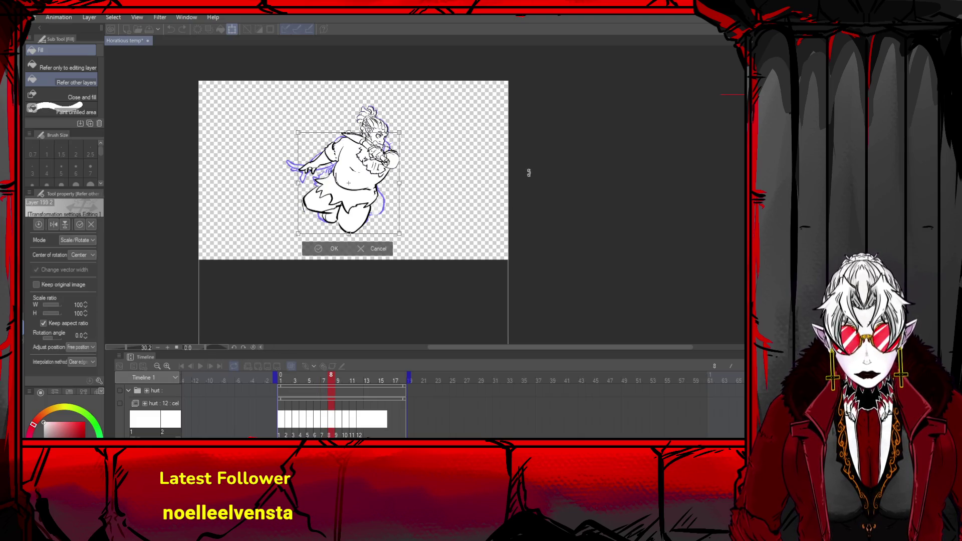
{"action": "mouse_move", "coordinate": [528, 172]}
{"action": "left_mouse_down"}
{"action": "mouse_move", "coordinate": [490, 133]}
{"action": "mouse_move", "coordinate": [477, 137]}
{"action": "left_mouse_up"}
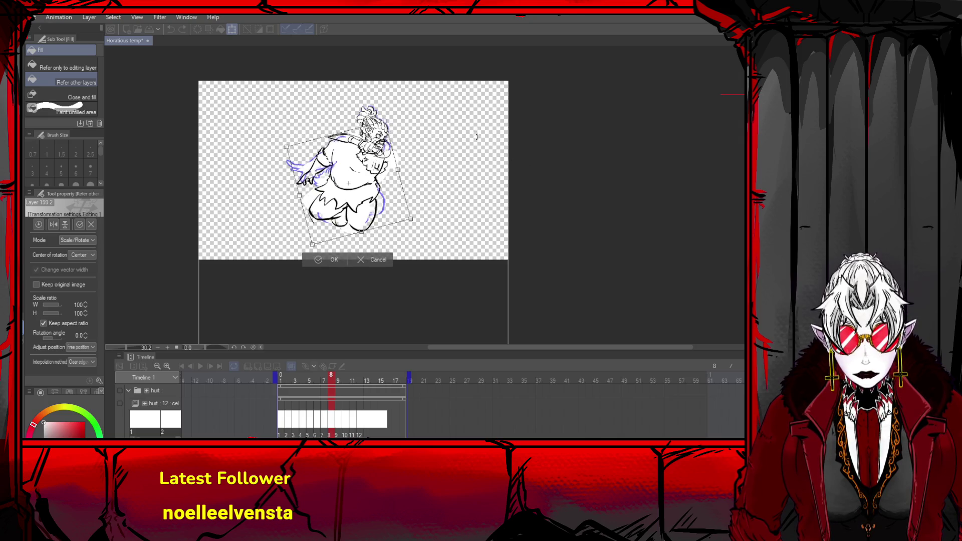
{"action": "left_click", "coordinate": [382, 253]}
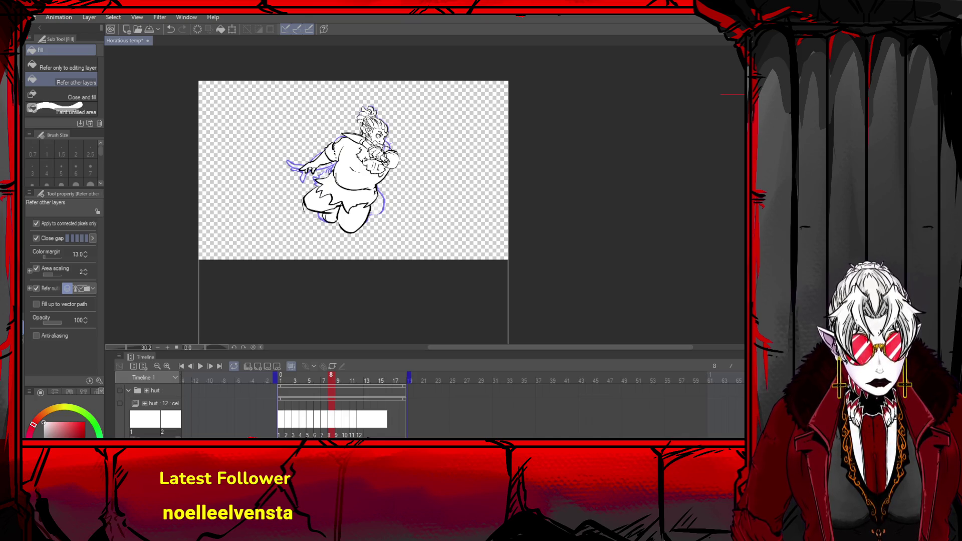
{"action": "key", "text": "ctrl+t"}
{"action": "left_click_drag", "start_coordinate": [494, 173], "coordinate": [459, 144]}
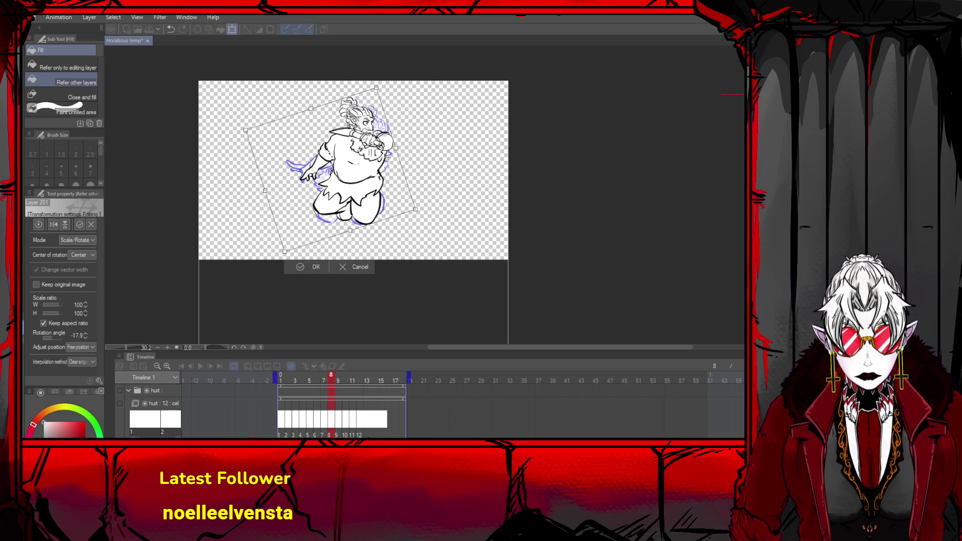
{"action": "left_click", "coordinate": [321, 274]}
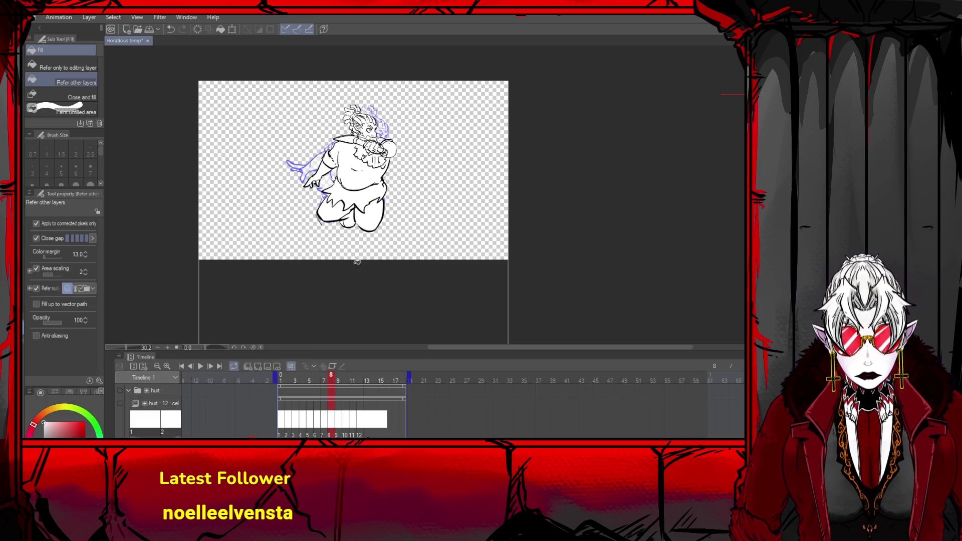
{"action": "key", "text": "ctrl+d"}
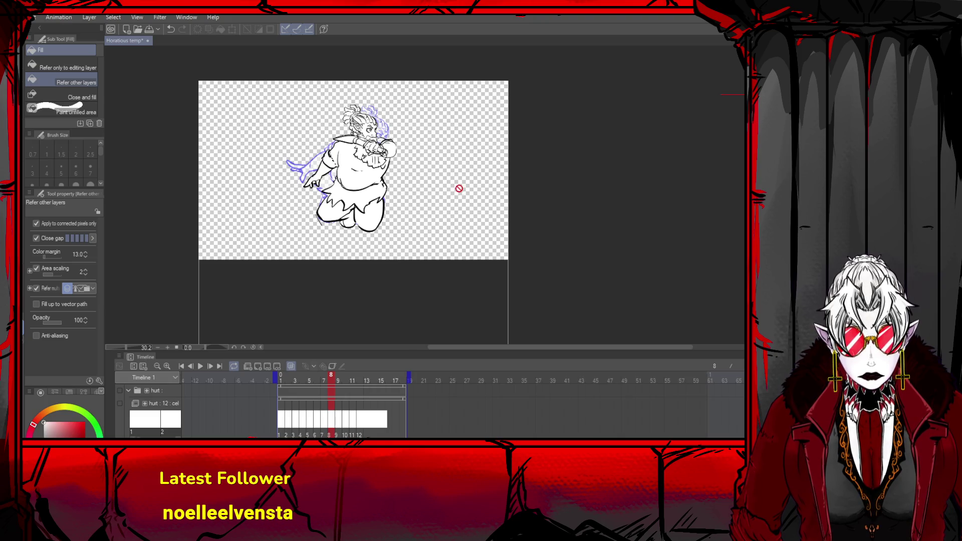
{"action": "key", "text": "Delete"}
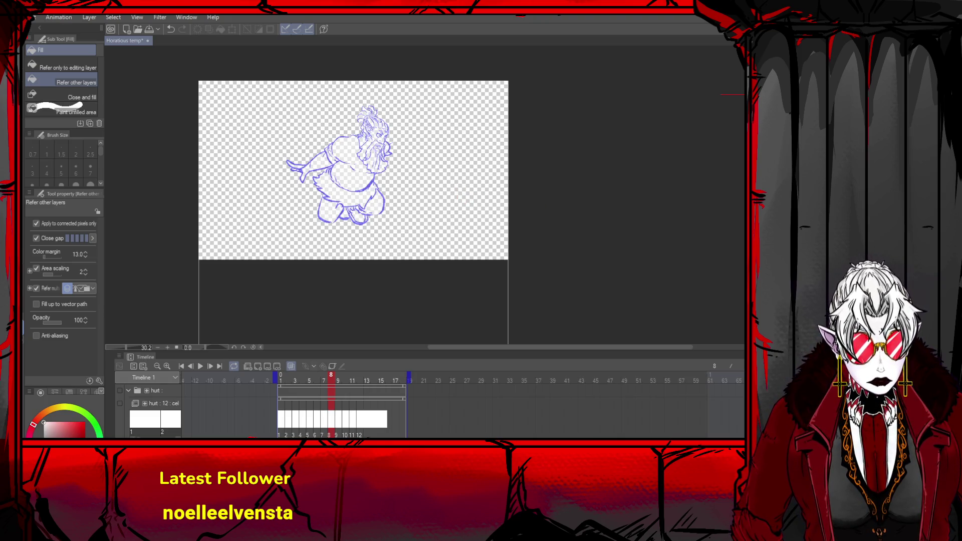
- Check frames 8 and 9, paste the copied lineart onto frame 9, and review frames 7 and 8
{"action": "key", "text": "Right"}
{"action": "key", "text": "Right"}
{"action": "key", "text": "Right"}
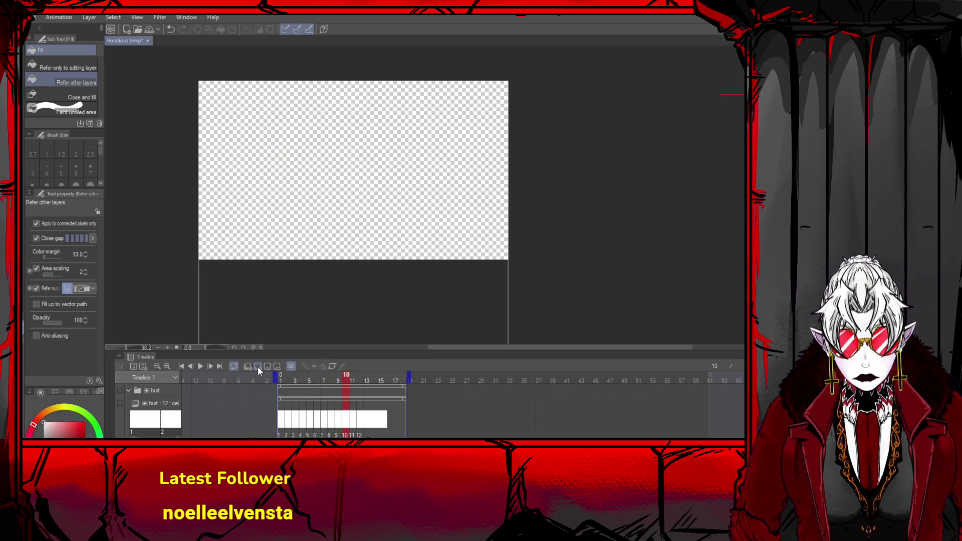
{"action": "key", "text": "Left"}
{"action": "key", "text": "Left"}
{"action": "key", "text": "Left"}
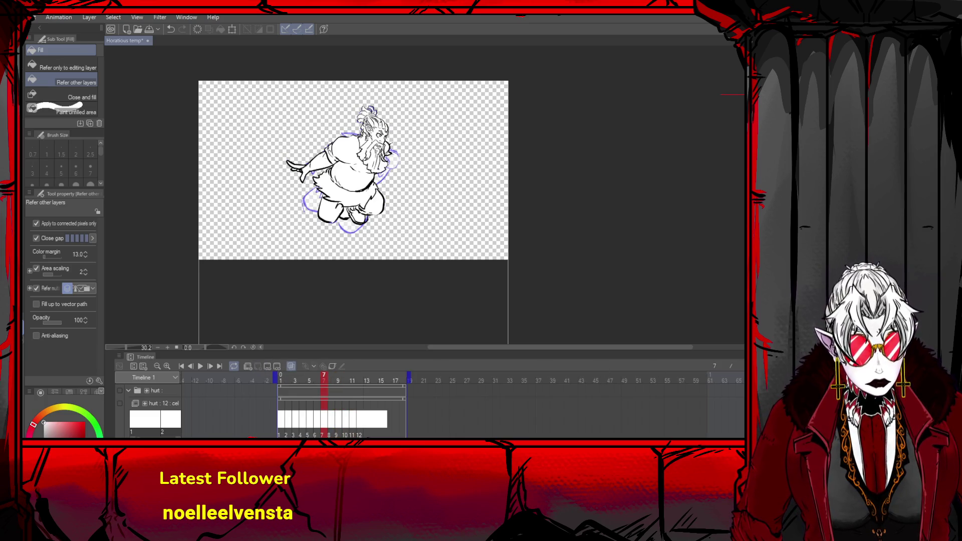
{"action": "key", "text": "Right"}
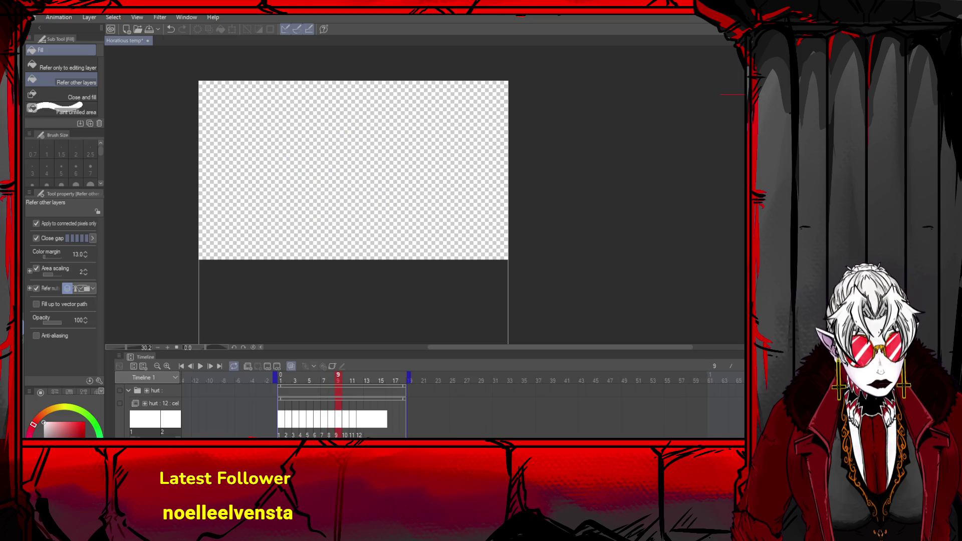
{"action": "key", "text": "ctrl+v"}
{"action": "key", "text": "Left"}
{"action": "key", "text": "Left"}
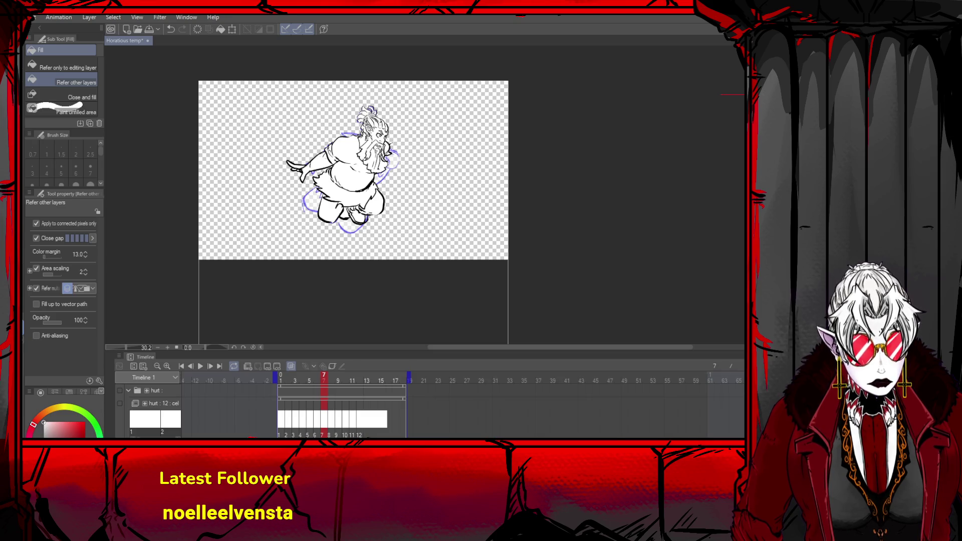
{"action": "key", "text": "Right"}
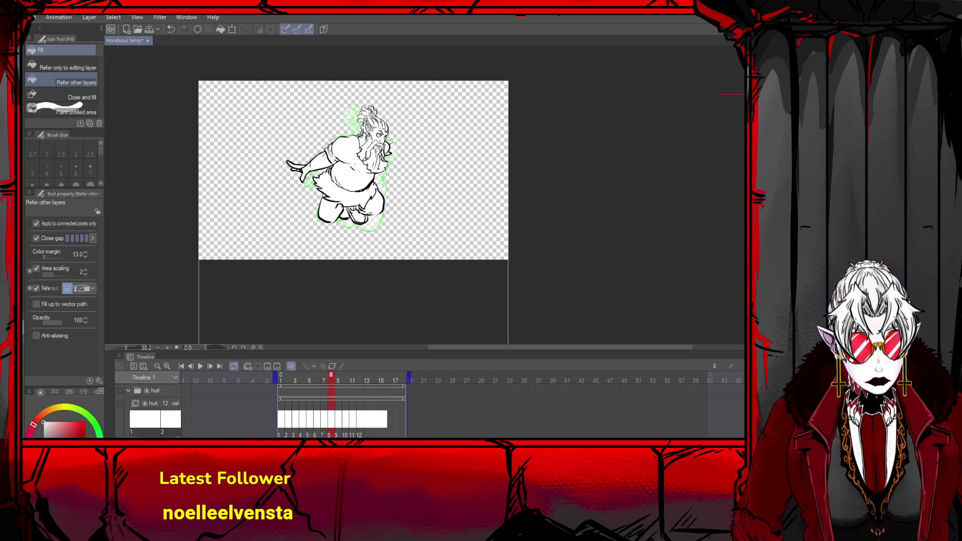
- Switch to DAMI Pen 2 and compare frames 7 and 6, ending back on frame 7
{"action": "key", "text": "p"}
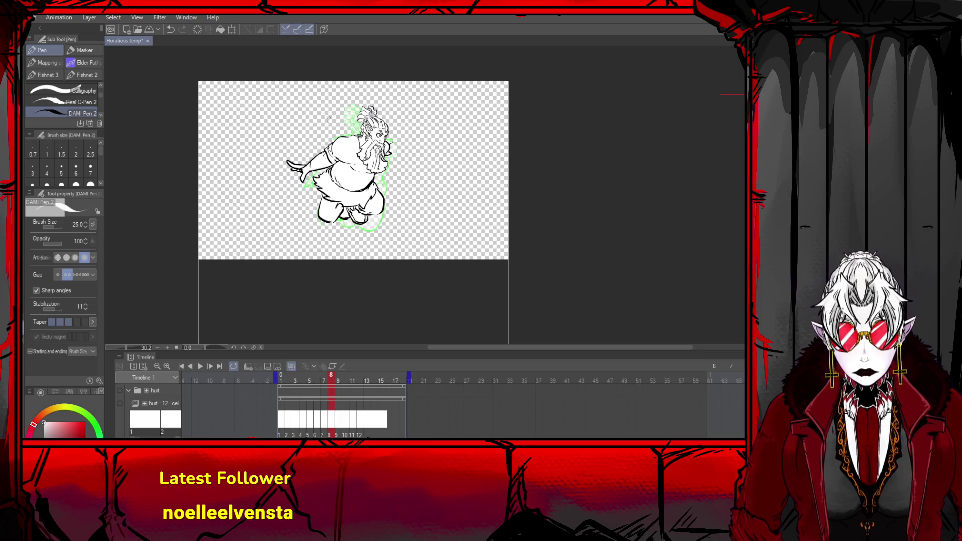
{"action": "left_click", "coordinate": [190, 367]}
{"action": "left_click", "coordinate": [193, 367]}
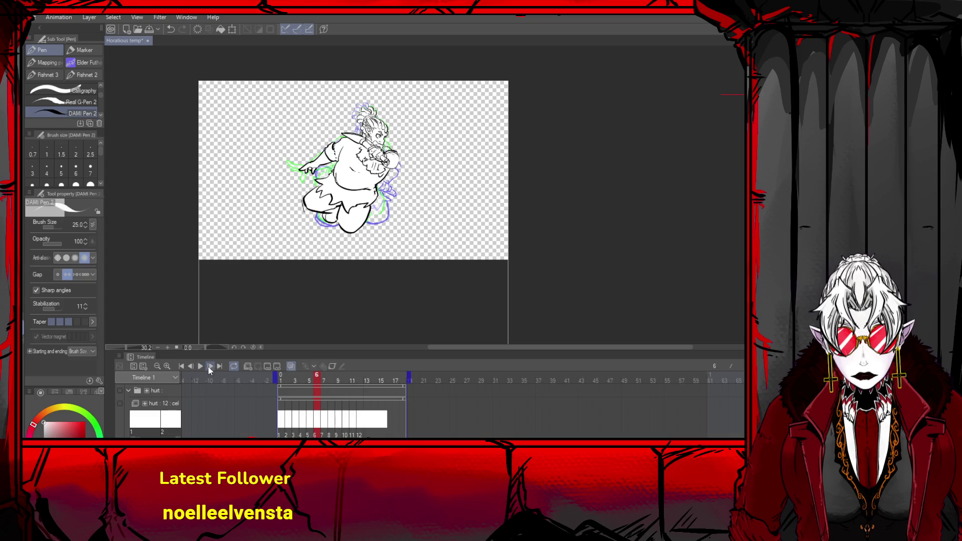
{"action": "left_click", "coordinate": [210, 368]}
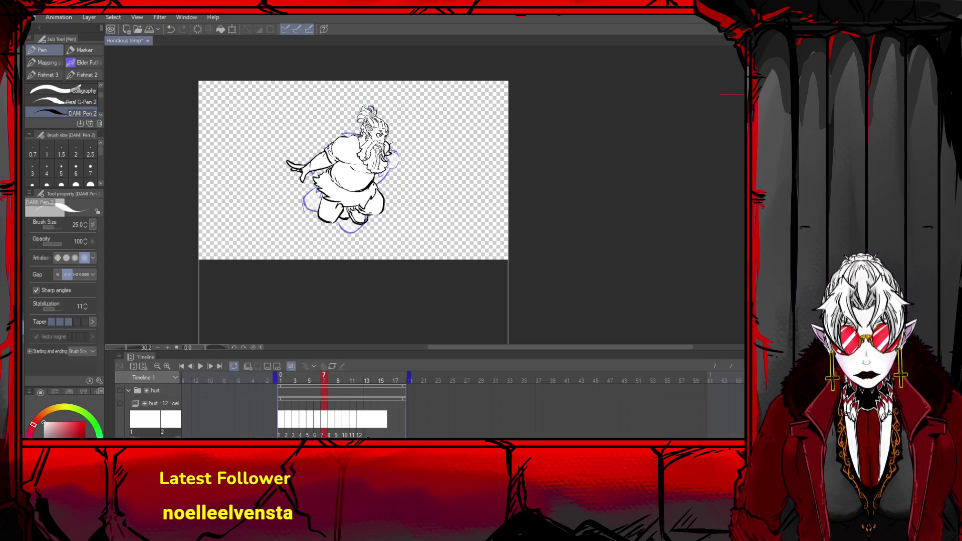
{"action": "key", "text": "ctrl+z"}
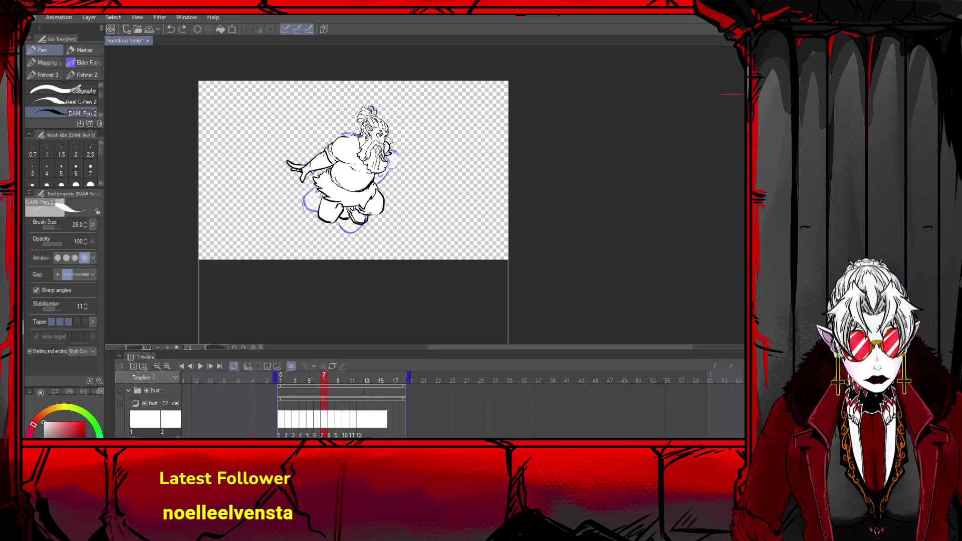
- Set the pen to size 30 and draw the looping slash arc down-right from the head, retrying several times
{"action": "scroll", "coordinate": [61, 166], "scroll_direction": "down", "scroll_amount": 2}
{"action": "left_click", "coordinate": [61, 166]}
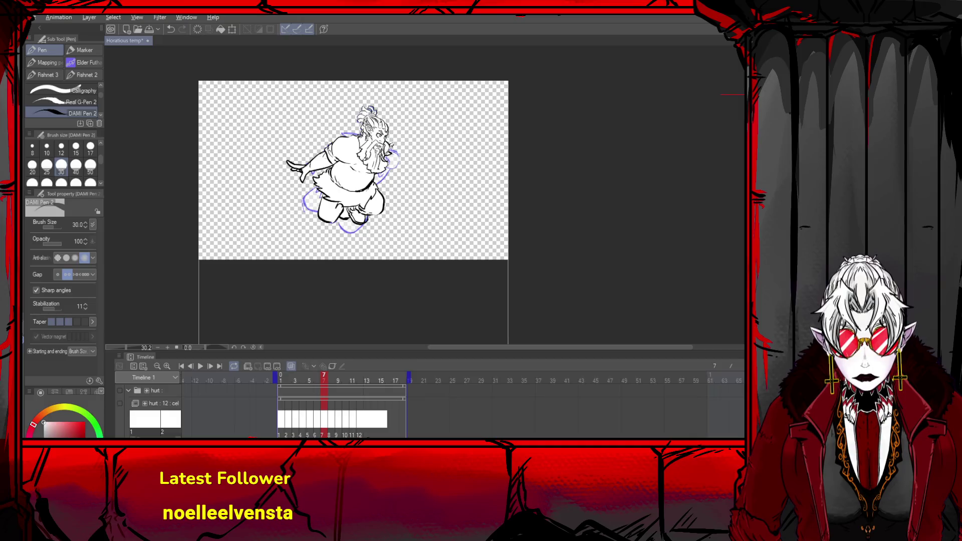
{"action": "key", "text": "ctrl+z"}
{"action": "left_click_drag", "start_coordinate": [343, 133], "coordinate": [401, 170]}
{"action": "key", "text": "ctrl+z"}
{"action": "mouse_move", "coordinate": [343, 132]}
{"action": "left_mouse_down"}
{"action": "mouse_move", "coordinate": [409, 176]}
{"action": "mouse_move", "coordinate": [386, 149]}
{"action": "mouse_move", "coordinate": [441, 203]}
{"action": "left_mouse_up"}
{"action": "key", "text": "ctrl+z"}
{"action": "left_click_drag", "start_coordinate": [345, 141], "coordinate": [428, 183]}
{"action": "key", "text": "ctrl+z"}
{"action": "left_click_drag", "start_coordinate": [336, 131], "coordinate": [453, 225]}
{"action": "key", "text": "ctrl+z"}
{"action": "mouse_move", "coordinate": [341, 131]}
{"action": "left_mouse_down"}
{"action": "mouse_move", "coordinate": [475, 221]}
{"action": "mouse_move", "coordinate": [396, 152]}
{"action": "left_mouse_up"}
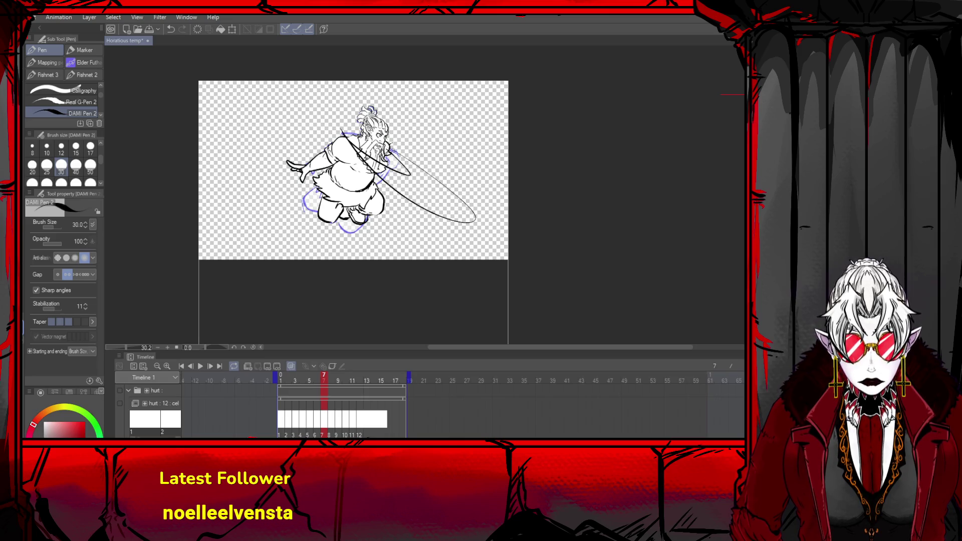
- Fill the inside of the slash loop with white
{"action": "key", "text": "g"}
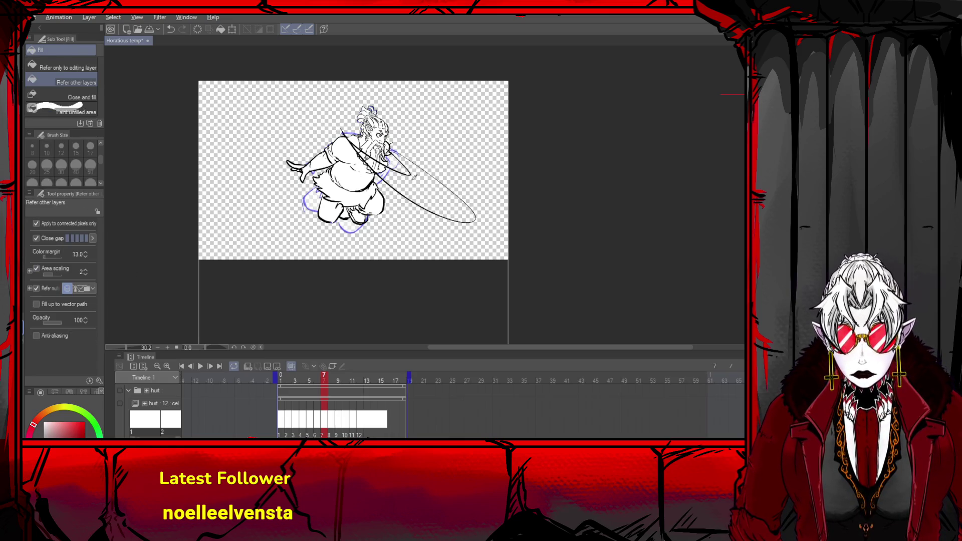
{"action": "left_click", "coordinate": [432, 186]}
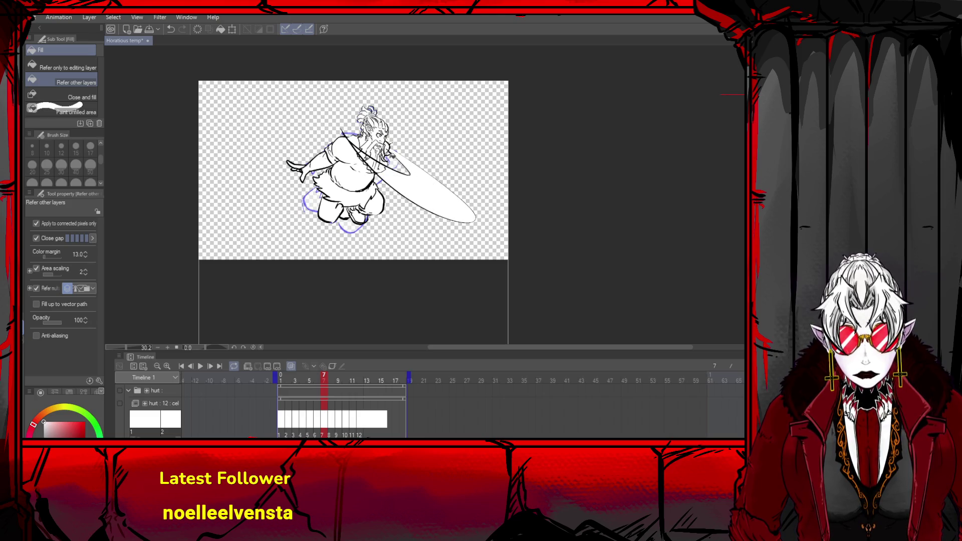
{"action": "key", "text": "p"}
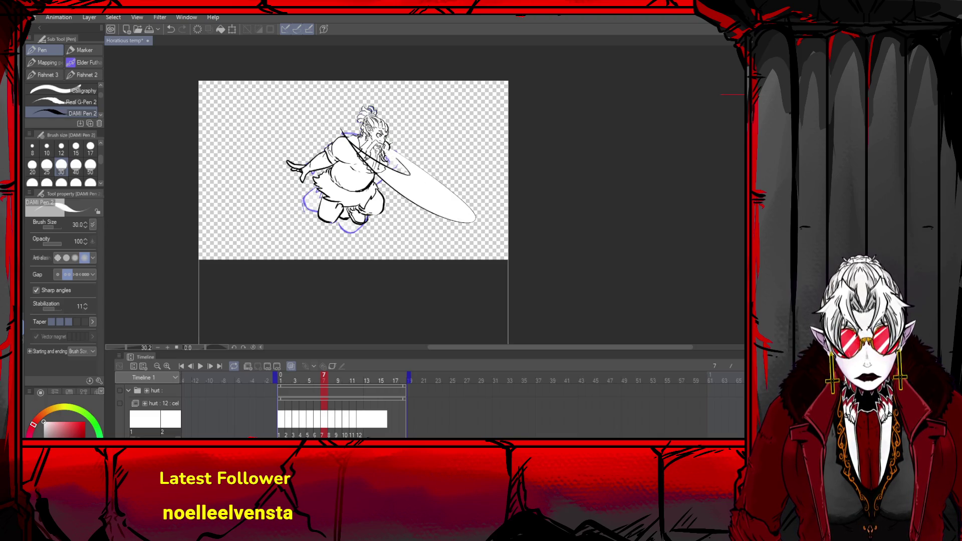
- Touch up the lines around the warrior's face, beard and sword, undoing and redoing strokes
{"action": "key", "text": "ctrl+y"}
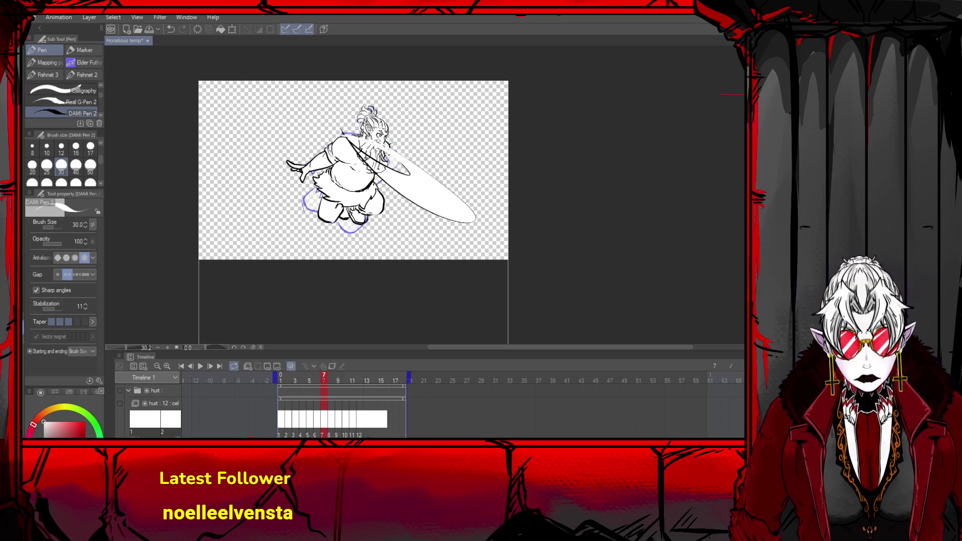
{"action": "key", "text": "ctrl+z"}
{"action": "key", "text": "ctrl+y"}
{"action": "key", "text": "ctrl+z"}
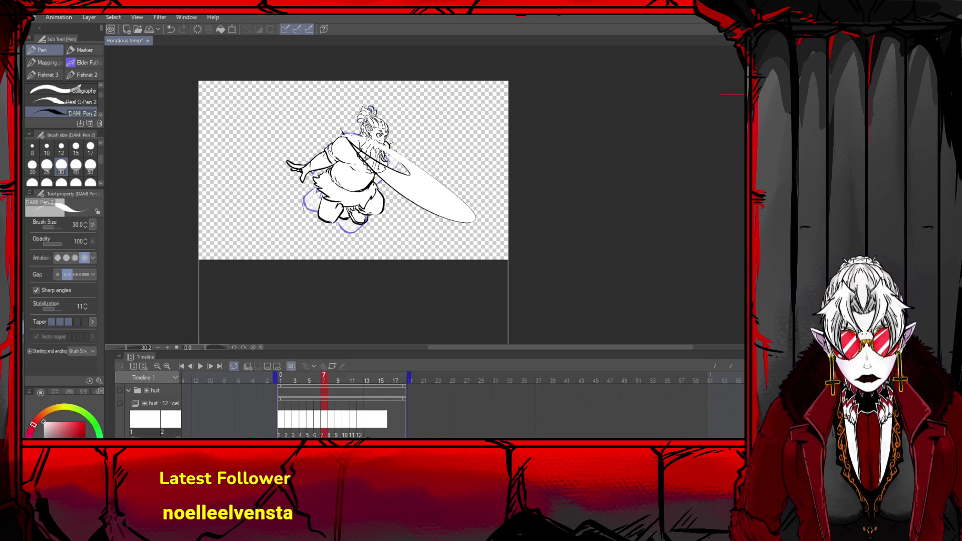
{"action": "mouse_move", "coordinate": [369, 141]}
{"action": "left_mouse_down"}
{"action": "mouse_move", "coordinate": [386, 153]}
{"action": "mouse_move", "coordinate": [368, 138]}
{"action": "left_mouse_up"}
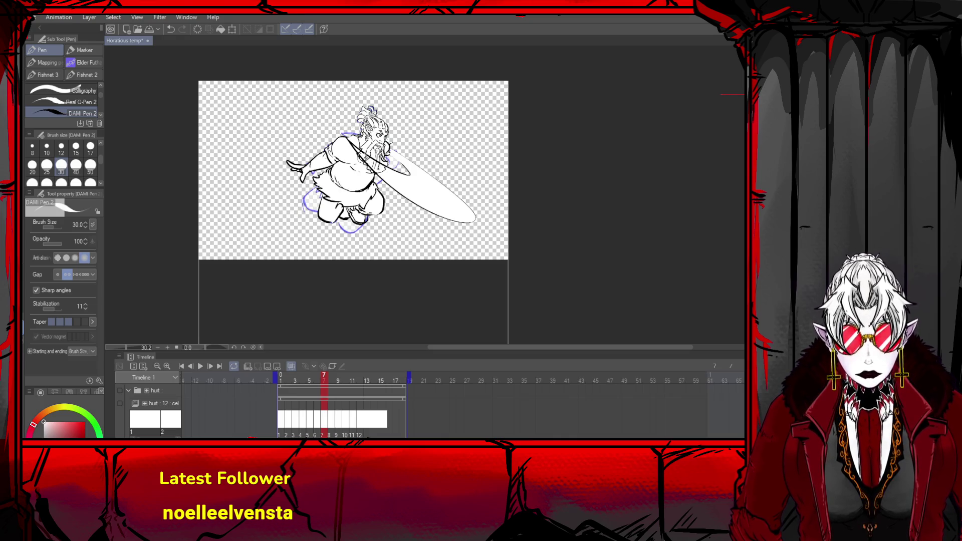
{"action": "key", "text": "ctrl+z"}
{"action": "key", "text": "ctrl+y"}
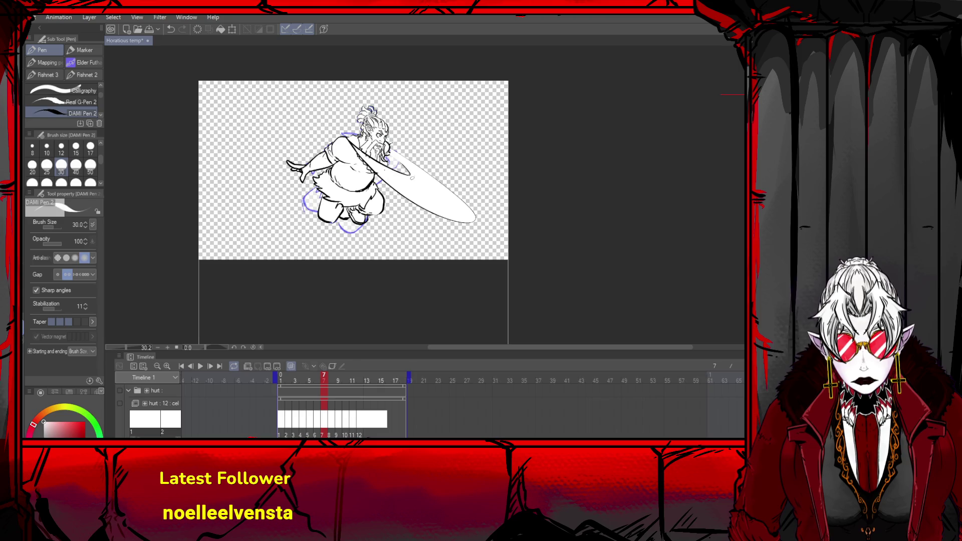
{"action": "left_click_drag", "start_coordinate": [398, 163], "coordinate": [455, 204]}
{"action": "key", "text": "ctrl+z"}
{"action": "key", "text": "ctrl+z"}
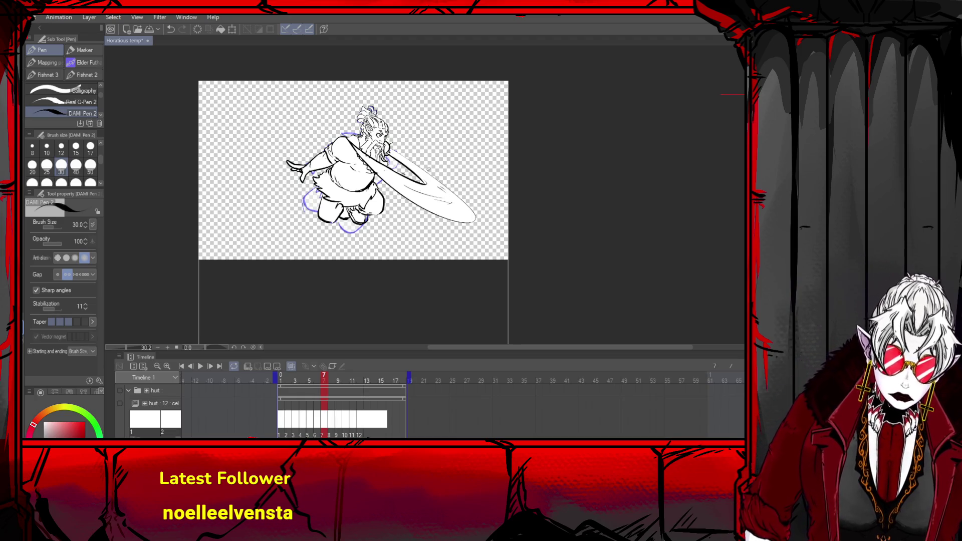
{"action": "scroll", "coordinate": [417, 144], "scroll_direction": "down", "scroll_amount": 3}
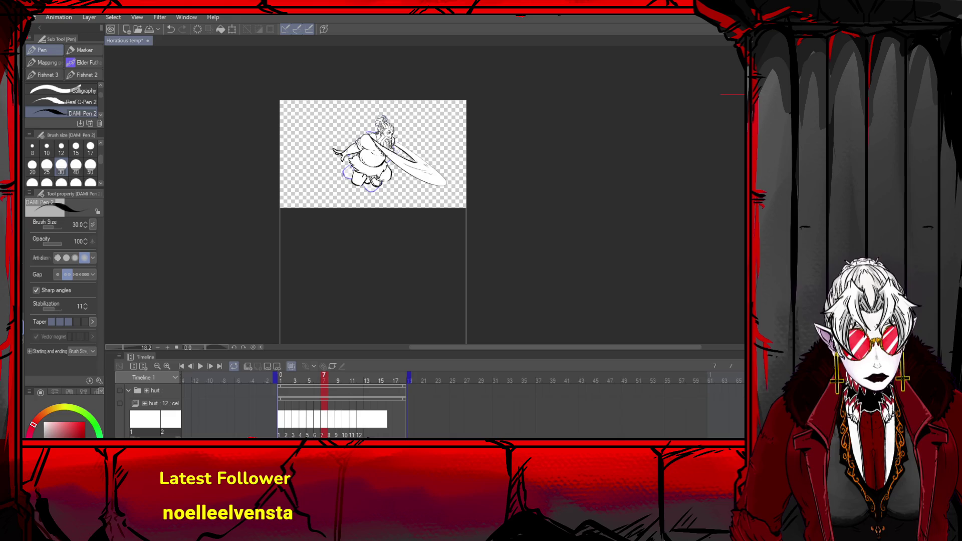
- On frame 8, try strokes along the sword's upper edge over the onion skin
{"action": "key", "text": "Right"}
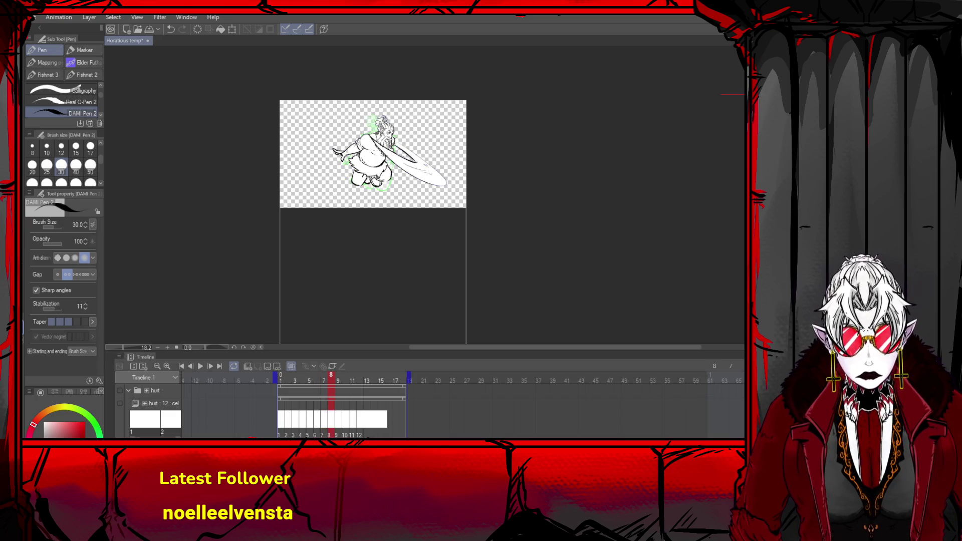
{"action": "key", "text": "ctrl+z"}
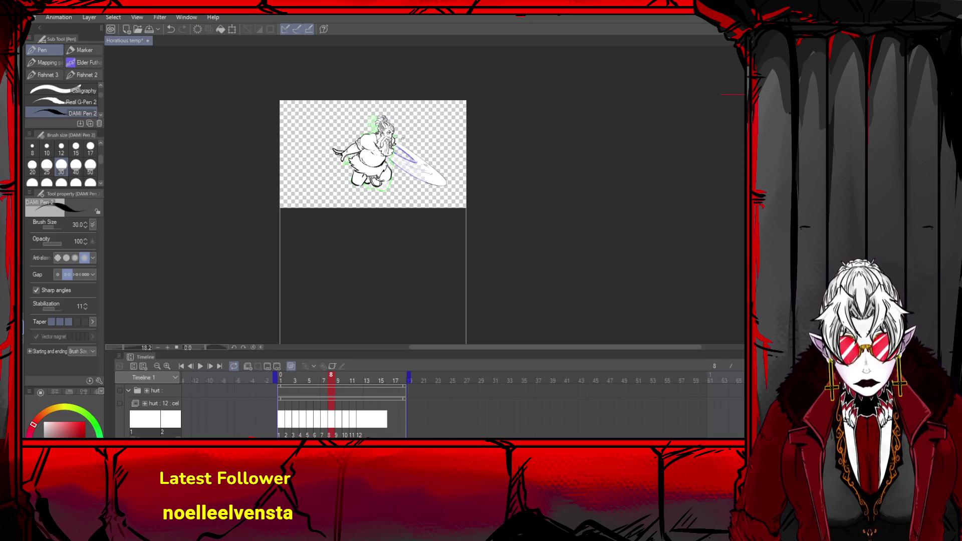
{"action": "key", "text": "ctrl+z"}
{"action": "left_click_drag", "start_coordinate": [396, 144], "coordinate": [441, 181]}
{"action": "key", "text": "ctrl+z"}
{"action": "key", "text": "ctrl+z"}
{"action": "key", "text": "ctrl+z"}
{"action": "left_click_drag", "start_coordinate": [394, 145], "coordinate": [420, 168]}
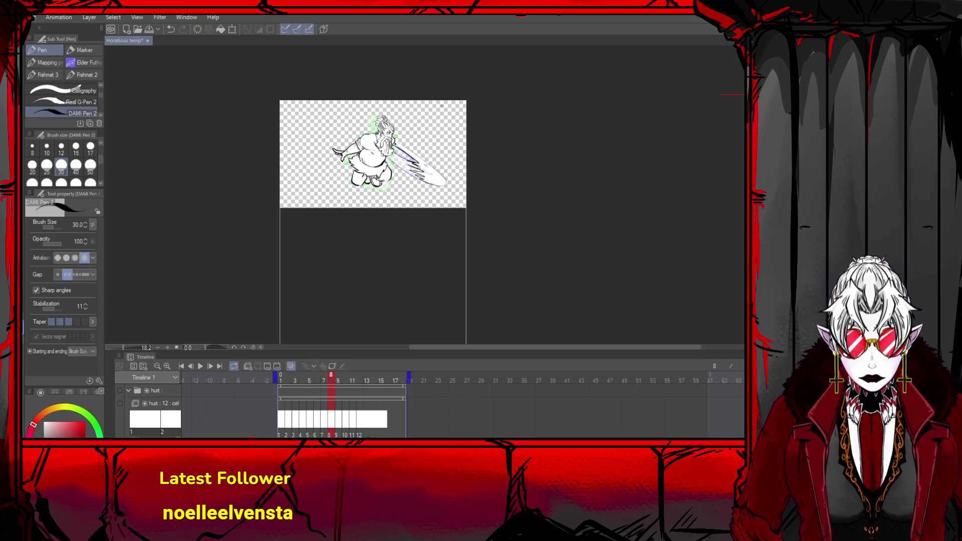
- Keep retrying the sword-edge strokes with a lighter ink shade, then advance to frame 9
{"action": "key", "text": "ctrl+z"}
{"action": "left_click_drag", "start_coordinate": [420, 164], "coordinate": [436, 175]}
{"action": "key", "text": "ctrl+z"}
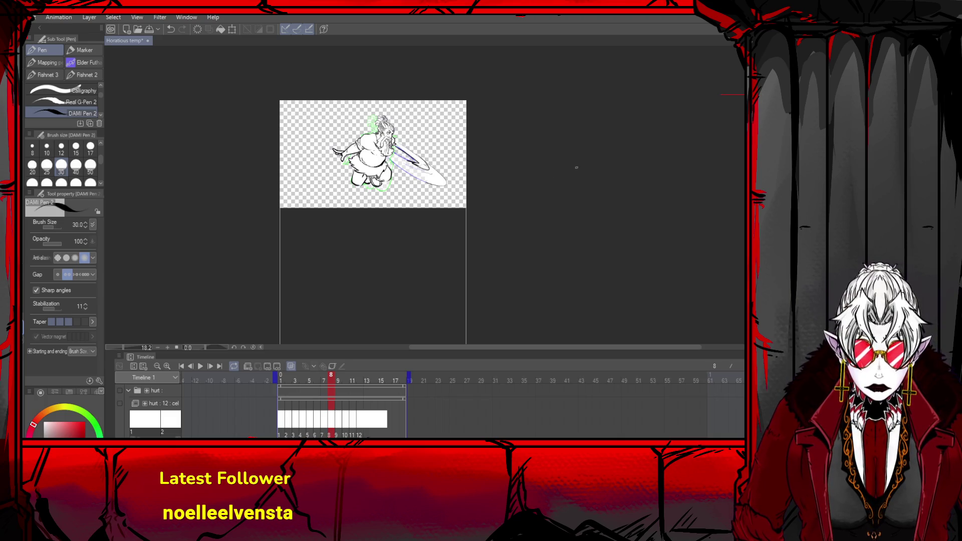
{"action": "key", "text": "ctrl+z"}
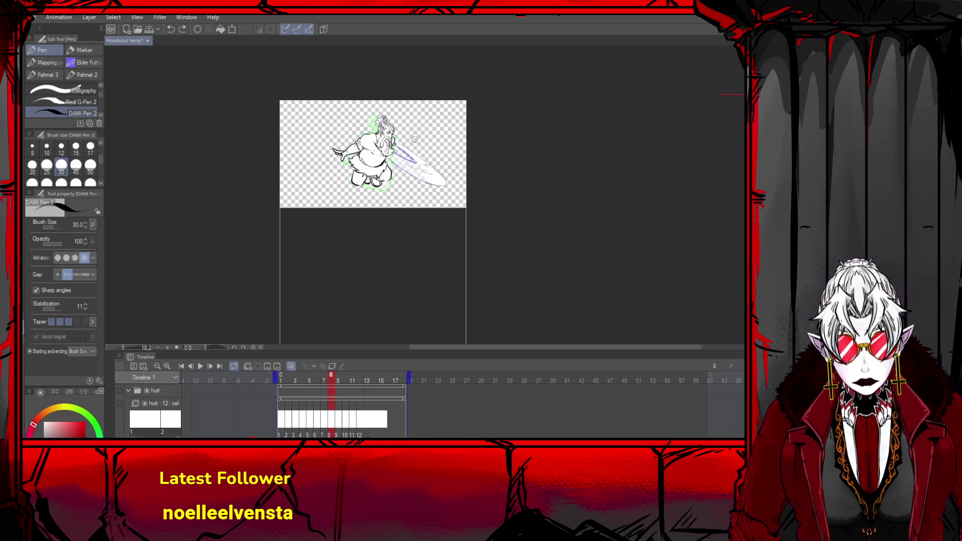
{"action": "left_click_drag", "start_coordinate": [421, 168], "coordinate": [432, 183]}
{"action": "left_click", "coordinate": [43, 422]}
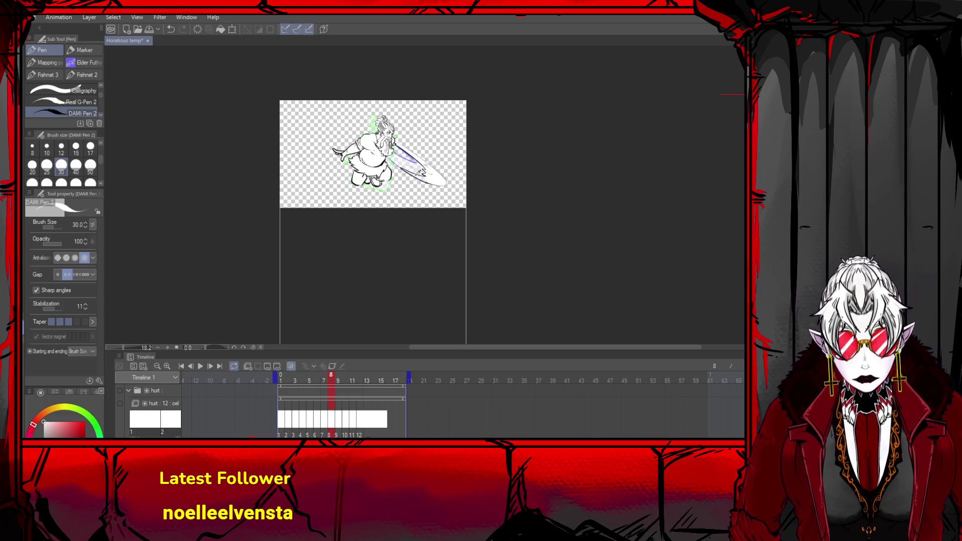
{"action": "key", "text": "ctrl+z"}
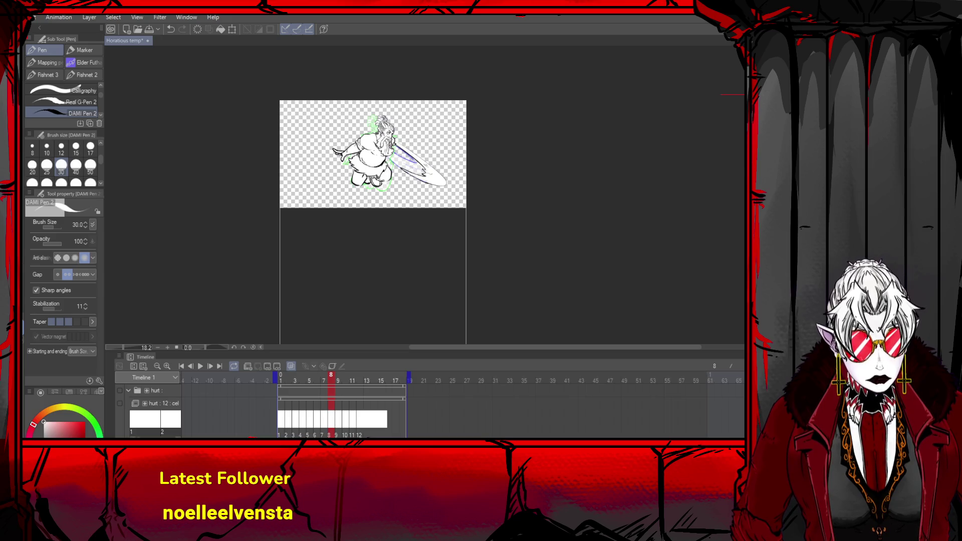
{"action": "key", "text": "Right"}
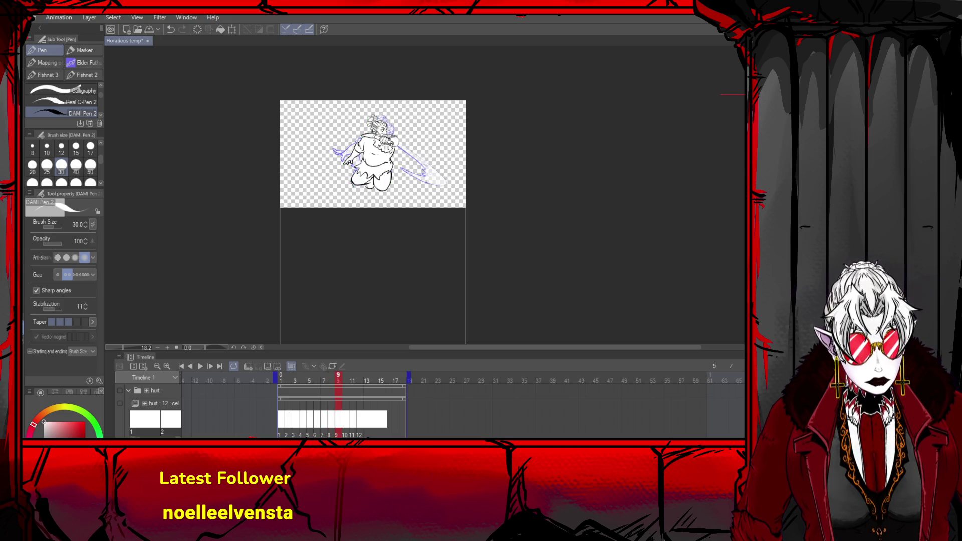
- Briefly hide and restore frame 9's lineart, then erase the arm and fist lines over the face on frame 10
{"action": "key", "text": "Delete"}
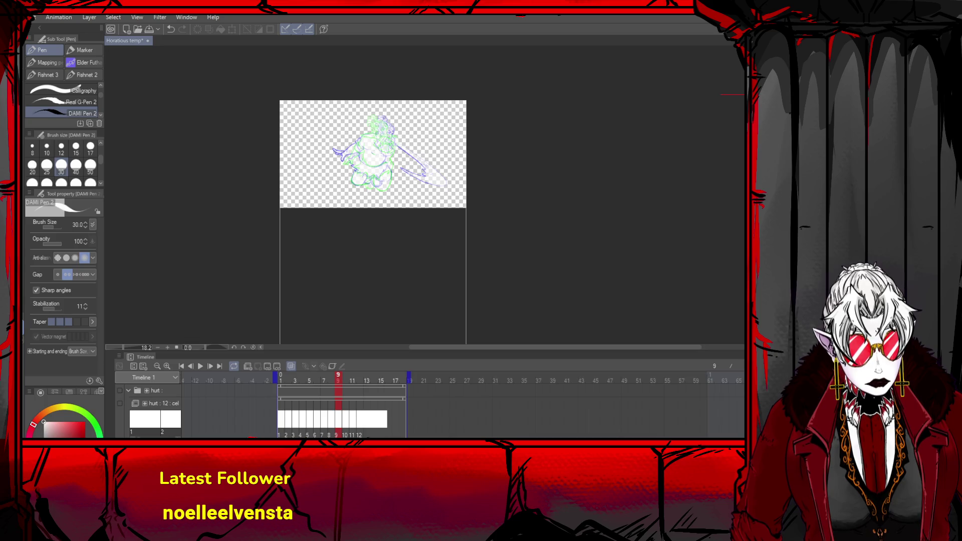
{"action": "key", "text": "ctrl+z"}
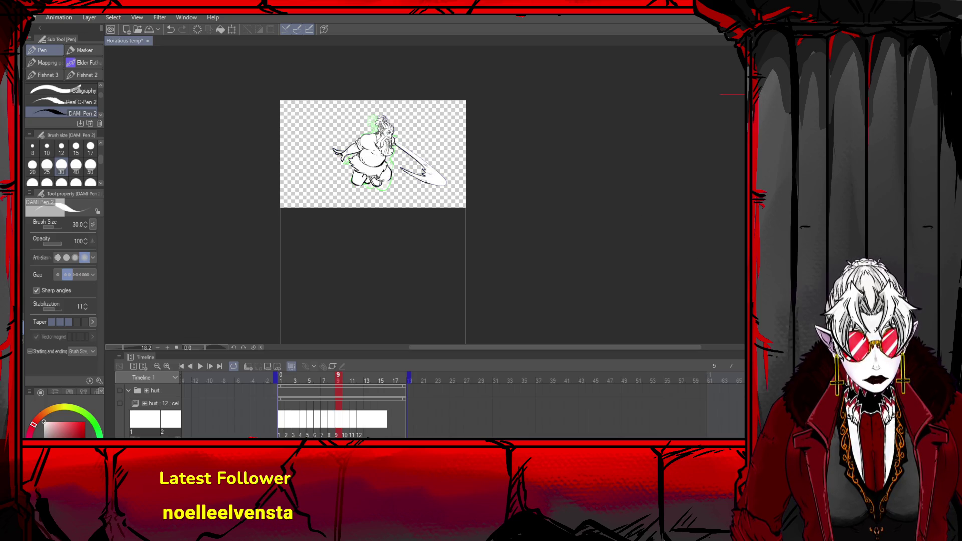
{"action": "key", "text": "Right"}
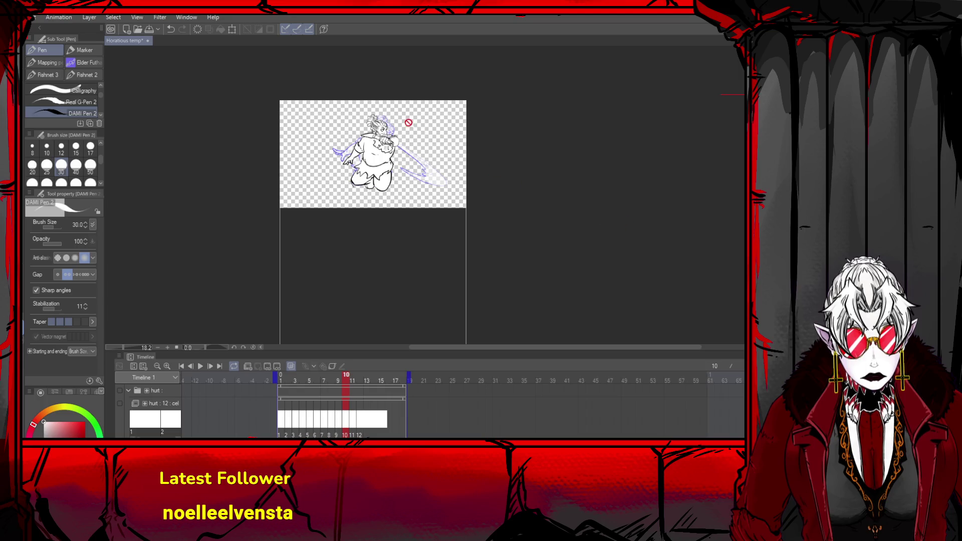
{"action": "scroll", "coordinate": [368, 136], "scroll_direction": "up", "scroll_amount": 1}
{"action": "scroll", "coordinate": [362, 137], "scroll_direction": "up", "scroll_amount": 1}
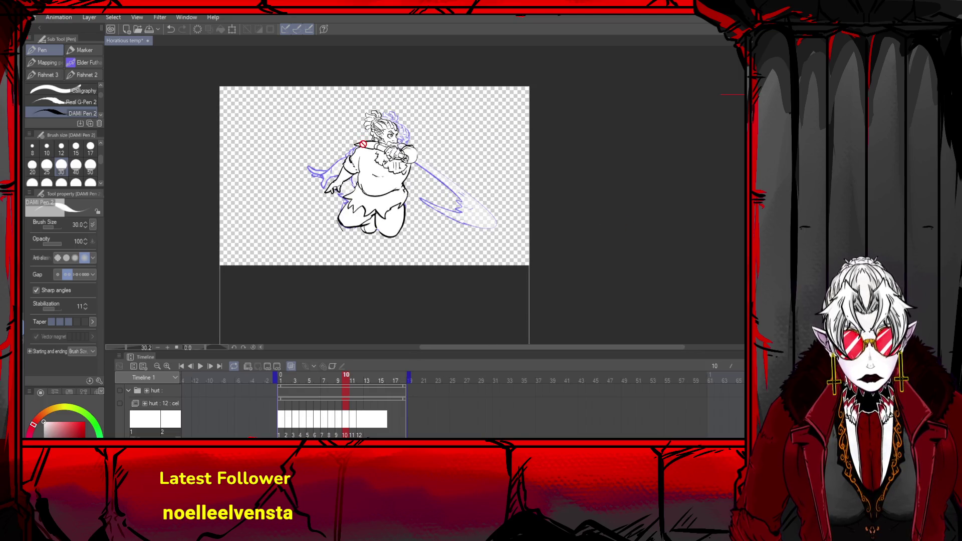
{"action": "scroll", "coordinate": [363, 144], "scroll_direction": "up", "scroll_amount": 1}
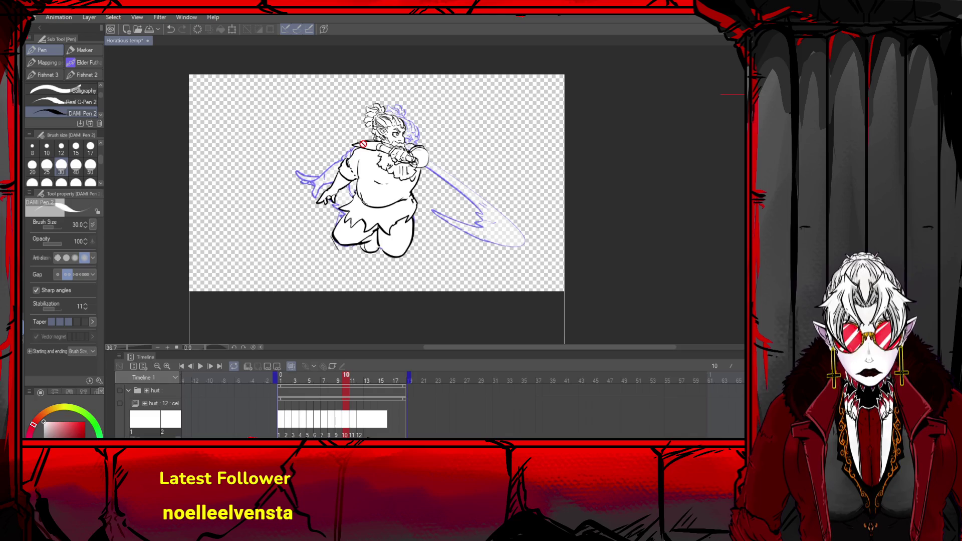
{"action": "key", "text": "o"}
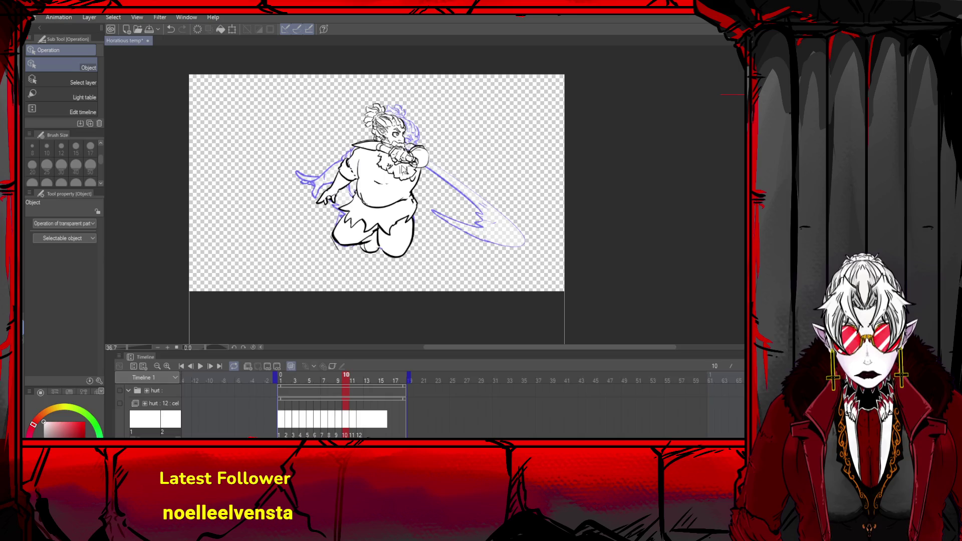
{"action": "mouse_move", "coordinate": [421, 158]}
{"action": "left_mouse_down"}
{"action": "mouse_move", "coordinate": [359, 137]}
{"action": "mouse_move", "coordinate": [424, 158]}
{"action": "mouse_move", "coordinate": [441, 181]}
{"action": "left_mouse_up"}
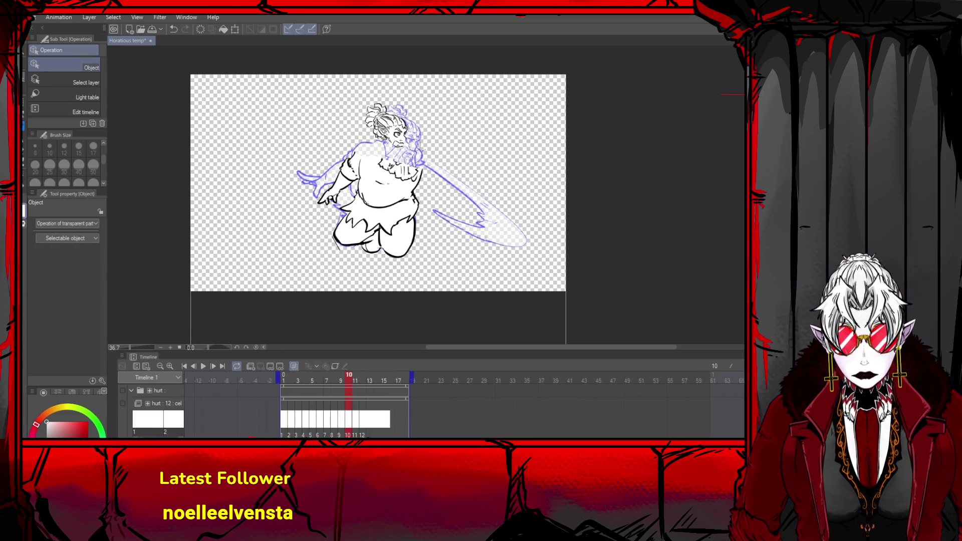
- Try pen strokes along the left and right shoulders, undoing each one
{"action": "key", "text": "p"}
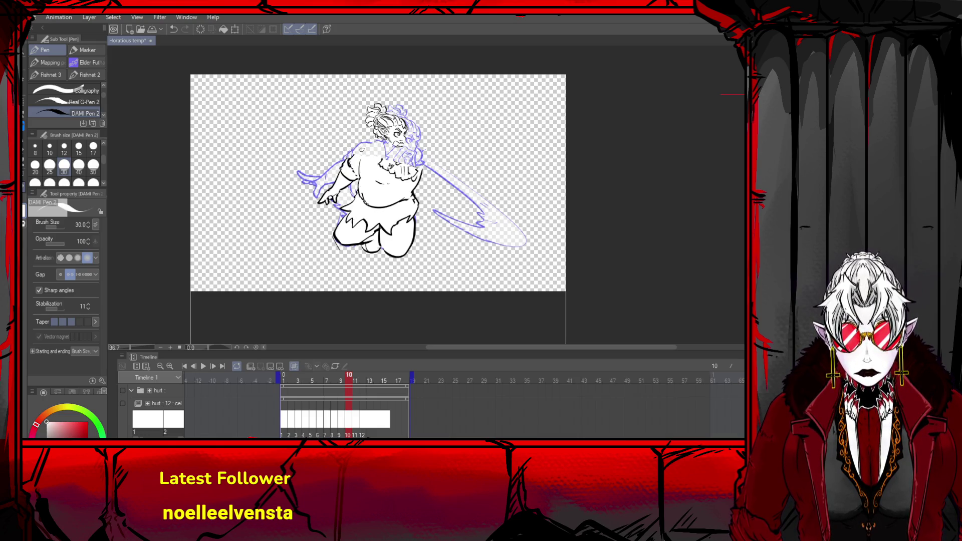
{"action": "left_click_drag", "start_coordinate": [349, 160], "coordinate": [374, 143]}
{"action": "key", "text": "ctrl+z"}
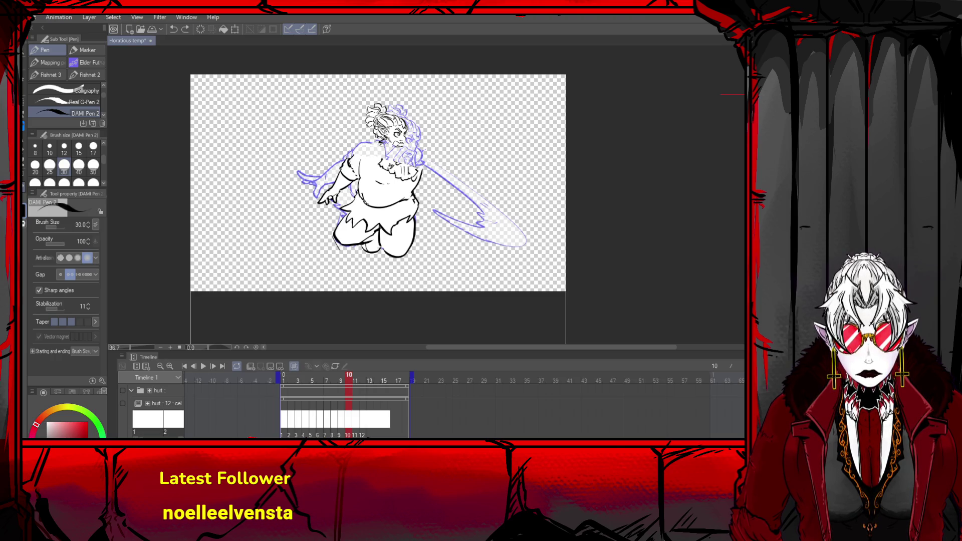
{"action": "left_click_drag", "start_coordinate": [350, 159], "coordinate": [376, 142]}
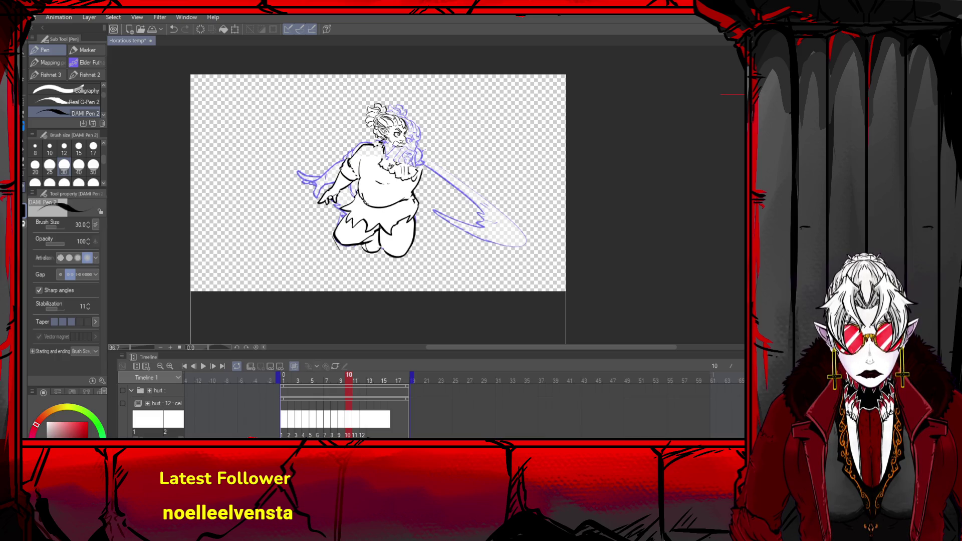
{"action": "key", "text": "ctrl+z"}
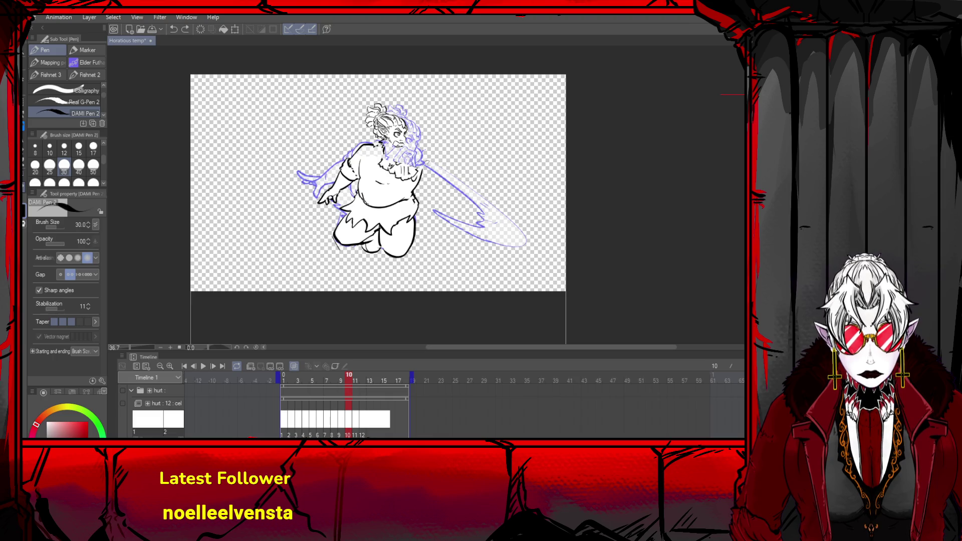
{"action": "mouse_move", "coordinate": [421, 151]}
{"action": "left_mouse_down"}
{"action": "mouse_move", "coordinate": [431, 166]}
{"action": "mouse_move", "coordinate": [415, 150]}
{"action": "left_mouse_up"}
{"action": "key", "text": "ctrl+z"}
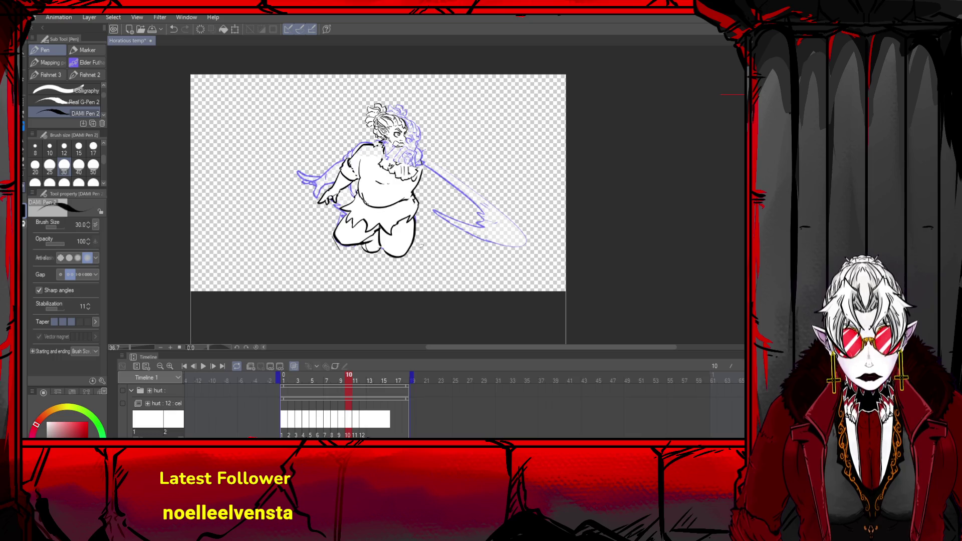
- Play and stop the hurt animation, then step forward frame by frame to frame 6
{"action": "left_click", "coordinate": [201, 366]}
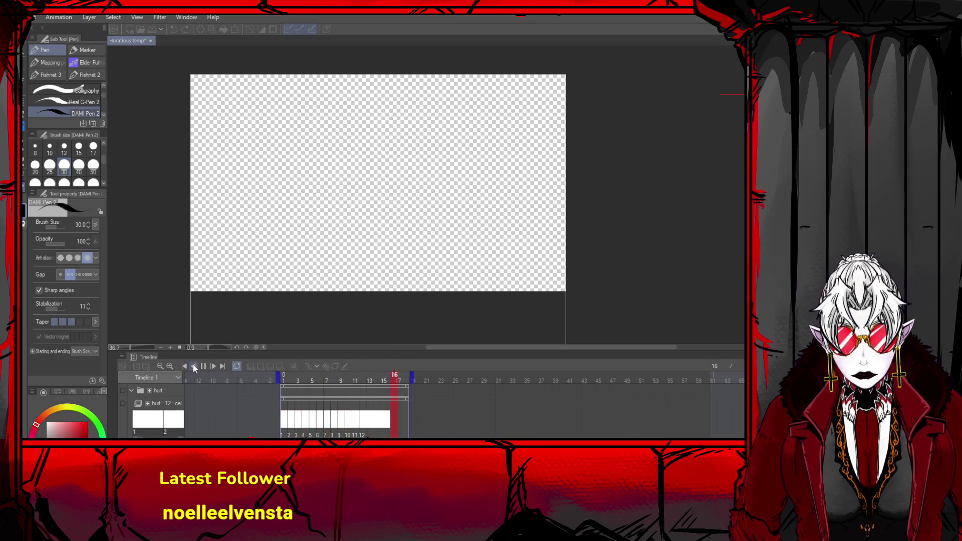
{"action": "left_click", "coordinate": [193, 366]}
{"action": "left_click", "coordinate": [213, 367]}
{"action": "left_click", "coordinate": [213, 367]}
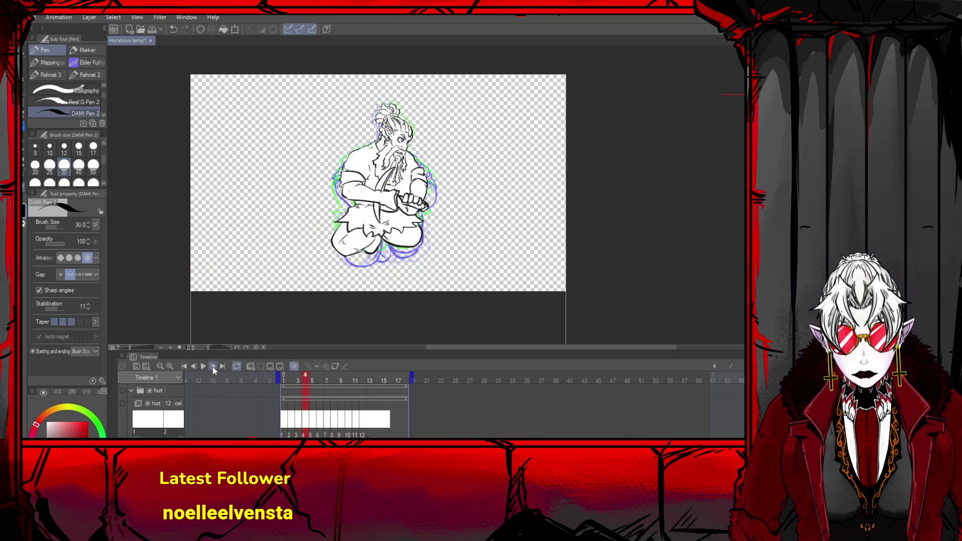
{"action": "left_click", "coordinate": [212, 367]}
{"action": "left_click", "coordinate": [212, 367]}
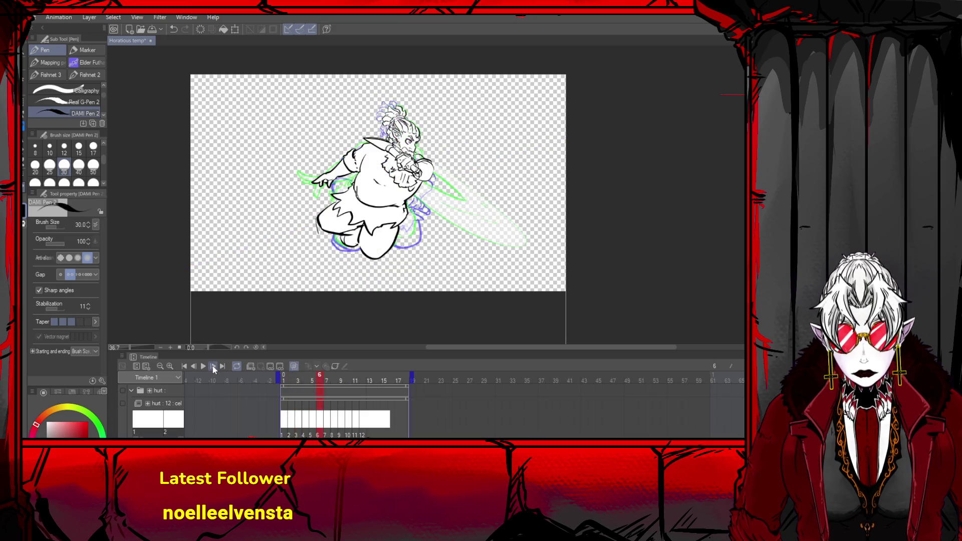
{"action": "key", "text": "o"}
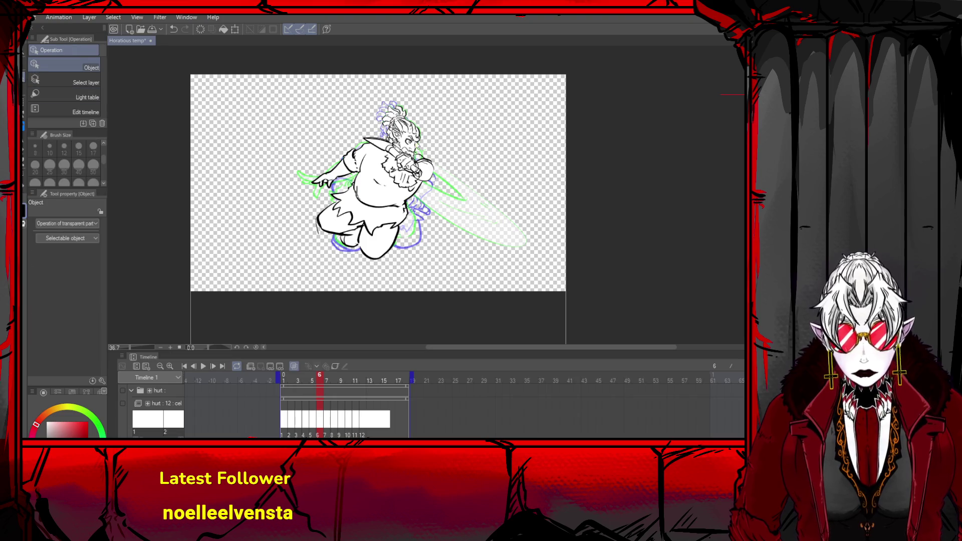
{"action": "key", "text": "ctrl+z"}
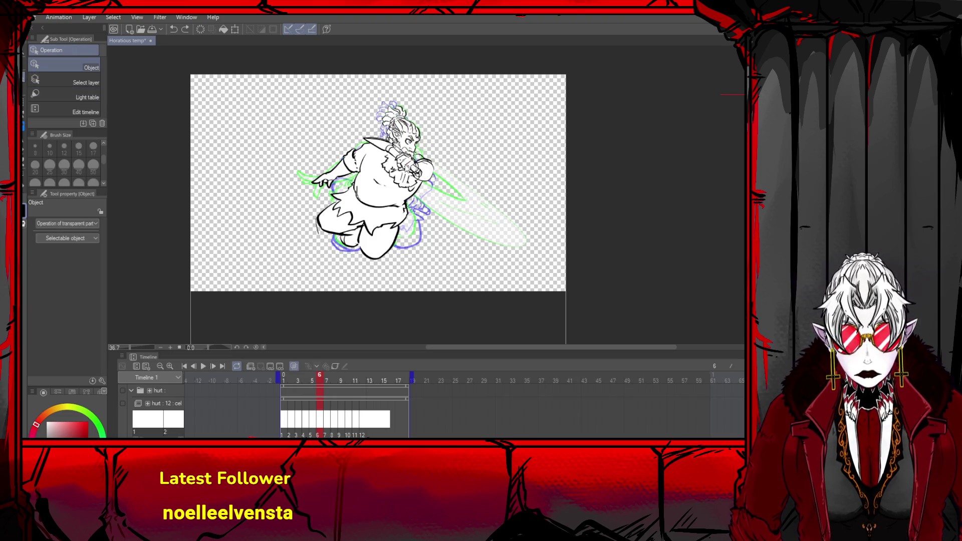
- On frame 10, paste the head lines and tilt them with Transform to about -18°
{"action": "left_click", "coordinate": [193, 366]}
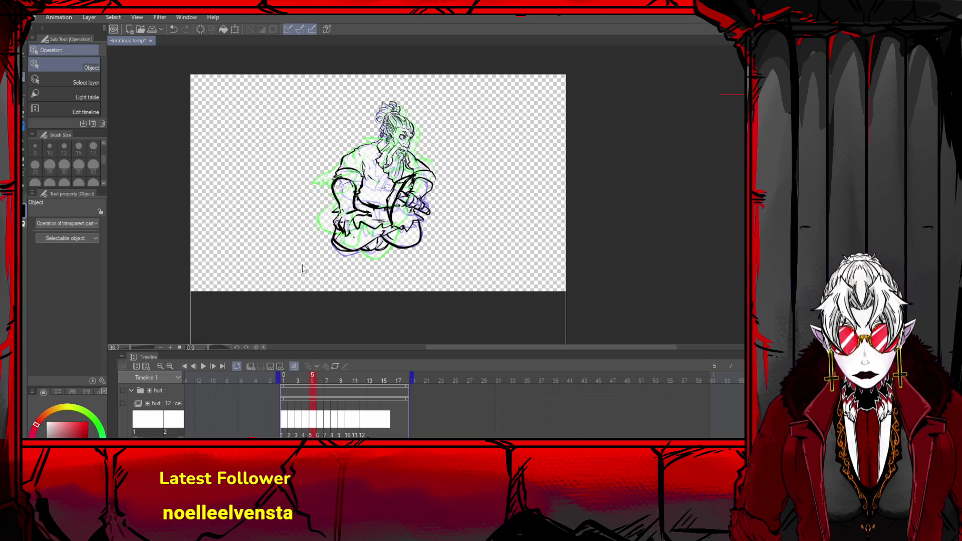
{"action": "left_click", "coordinate": [213, 367]}
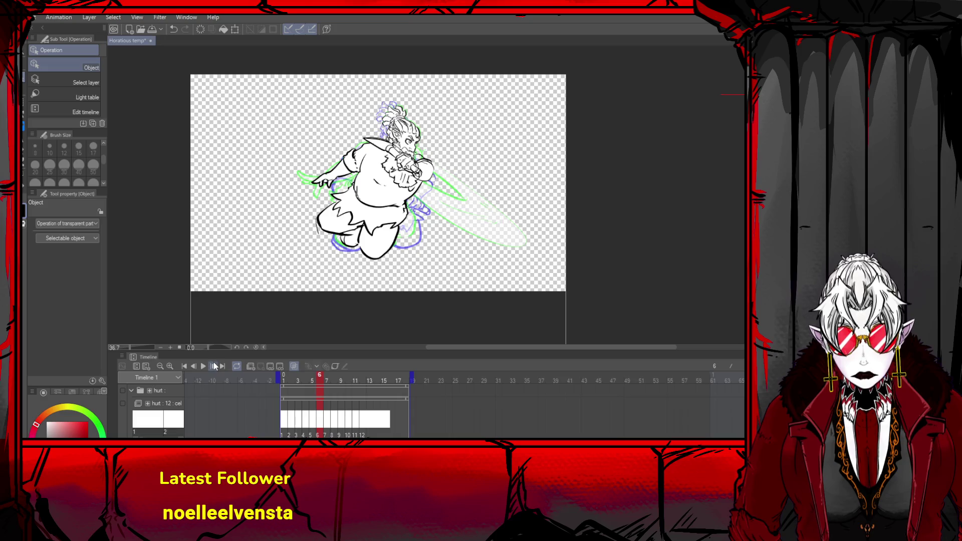
{"action": "left_click", "coordinate": [213, 367]}
{"action": "left_click", "coordinate": [214, 367]}
{"action": "left_click", "coordinate": [215, 366]}
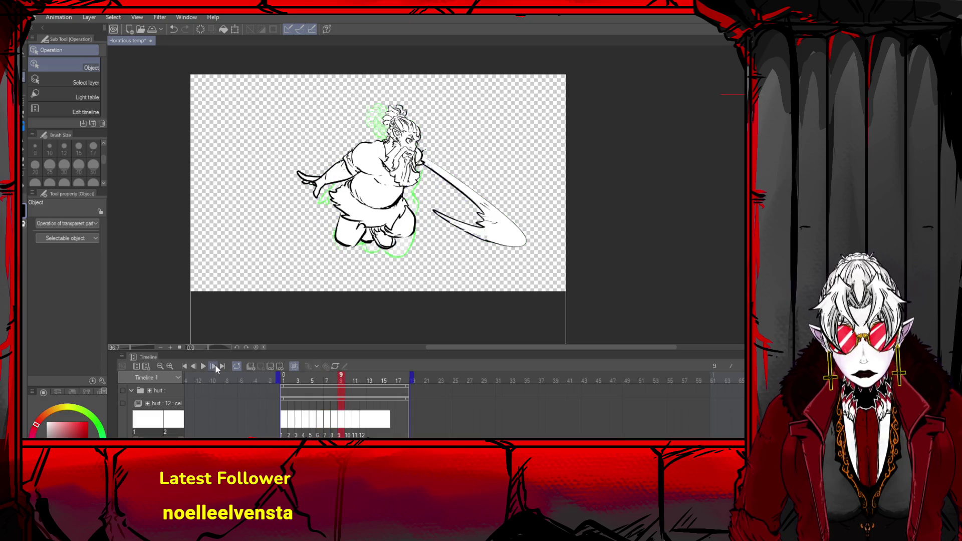
{"action": "left_click", "coordinate": [215, 365]}
{"action": "key", "text": "ctrl+v"}
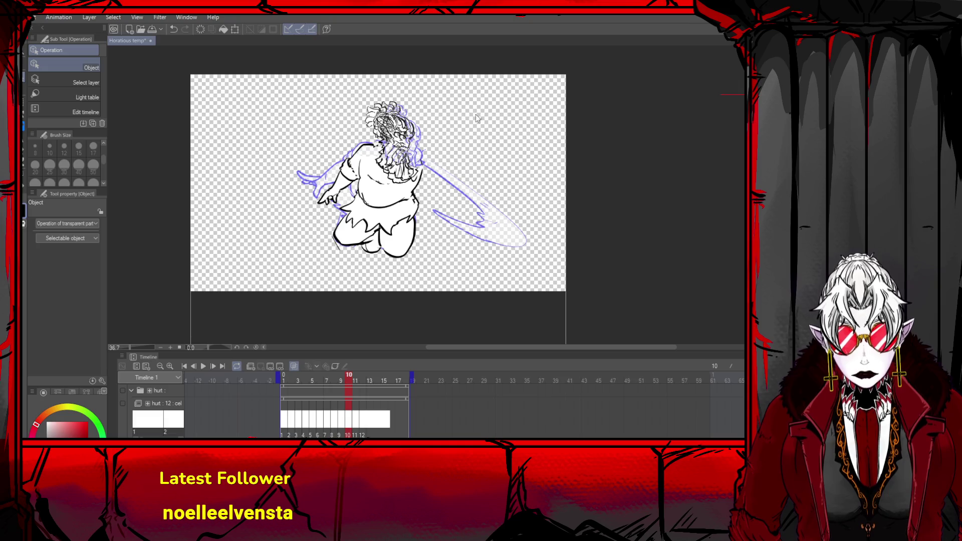
{"action": "key", "text": "ctrl+t"}
{"action": "left_click_drag", "start_coordinate": [452, 104], "coordinate": [454, 96]}
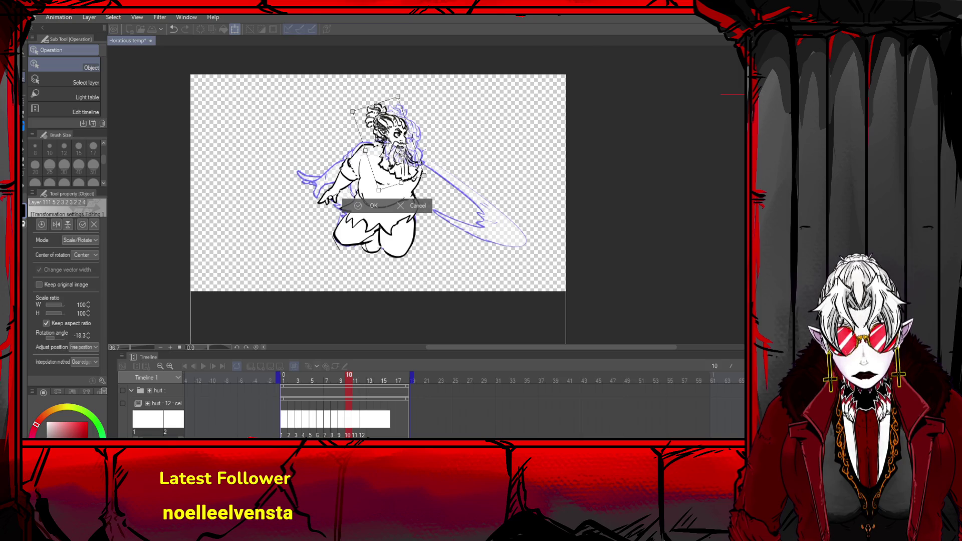
- Apply the first head rotation, then start a new transform and tilt it to -2.0°
{"action": "left_click", "coordinate": [373, 205]}
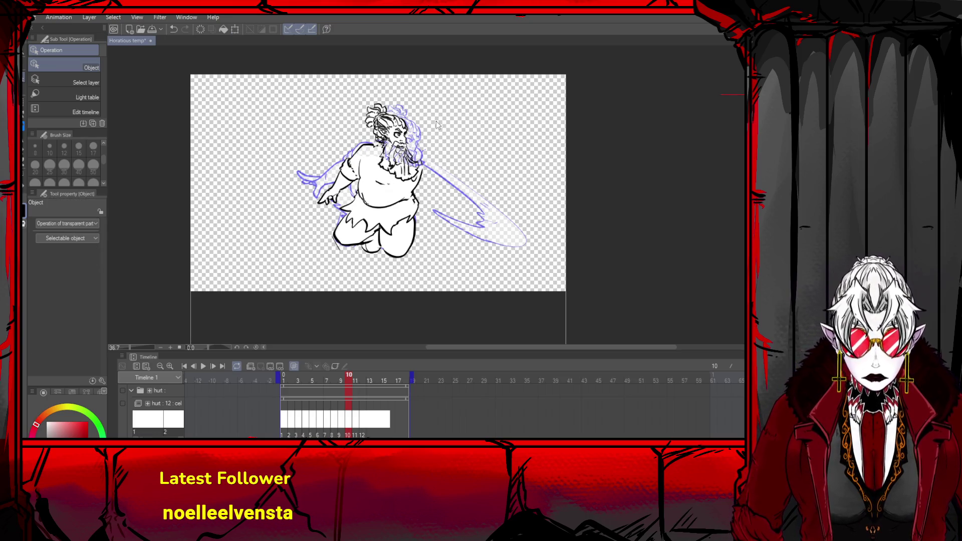
{"action": "key", "text": "ctrl+t"}
{"action": "left_click", "coordinate": [481, 89]}
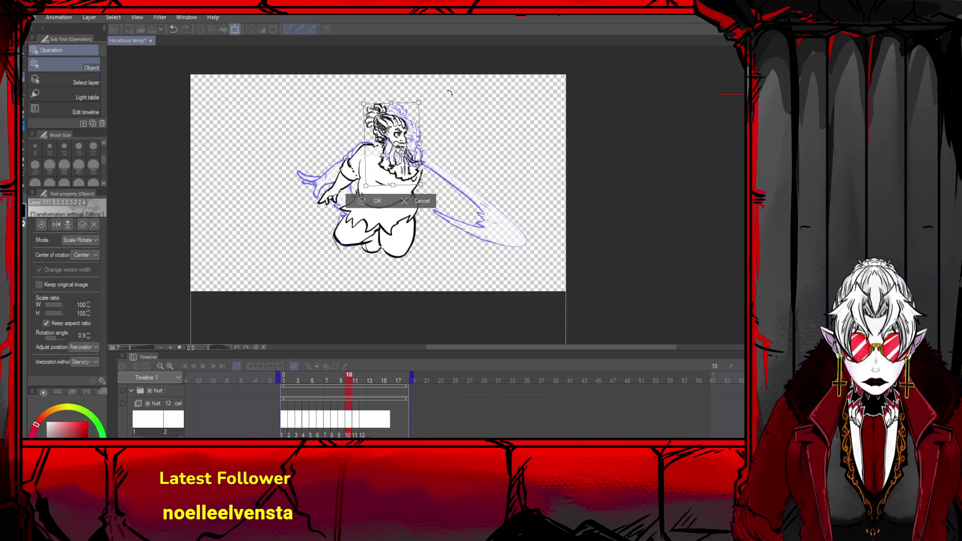
{"action": "left_click_drag", "start_coordinate": [450, 92], "coordinate": [446, 95]}
{"action": "scroll", "coordinate": [446, 95], "scroll_direction": "up", "scroll_amount": 1}
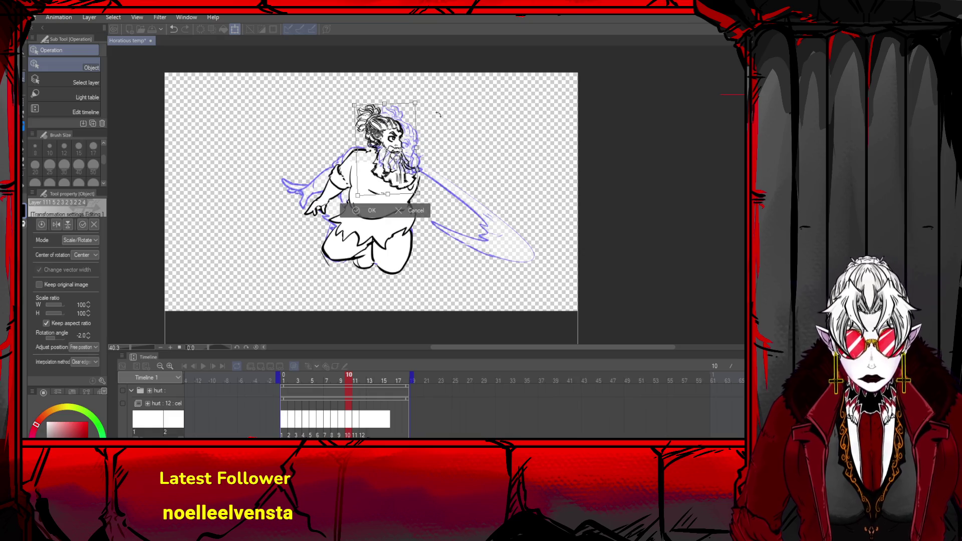
{"action": "scroll", "coordinate": [414, 145], "scroll_direction": "up", "scroll_amount": 4}
- Tilt the head to 2.2°, nudge it right and down, narrow it slightly, and apply the transform
{"action": "left_click_drag", "start_coordinate": [501, 103], "coordinate": [500, 113]}
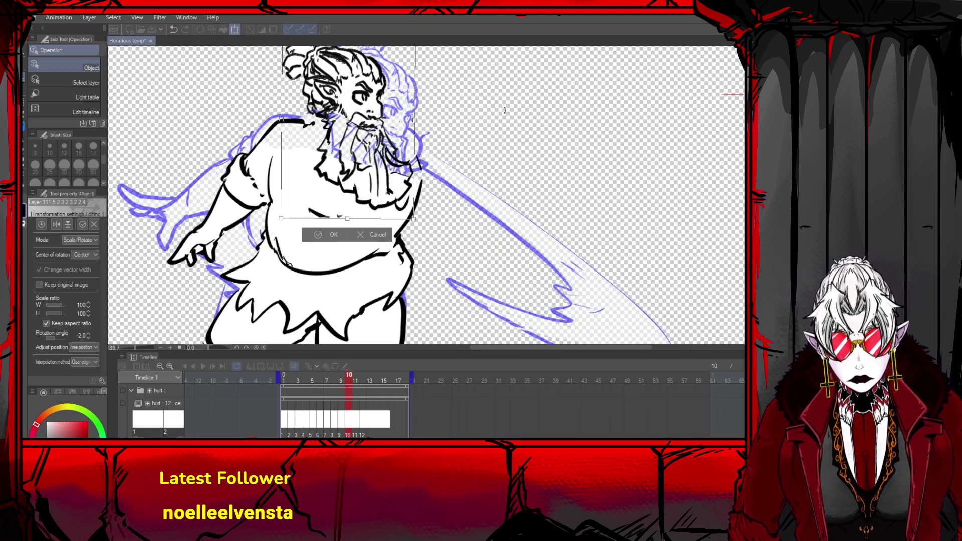
{"action": "left_click_drag", "start_coordinate": [391, 150], "coordinate": [377, 138]}
{"action": "left_click_drag", "start_coordinate": [344, 221], "coordinate": [348, 219]}
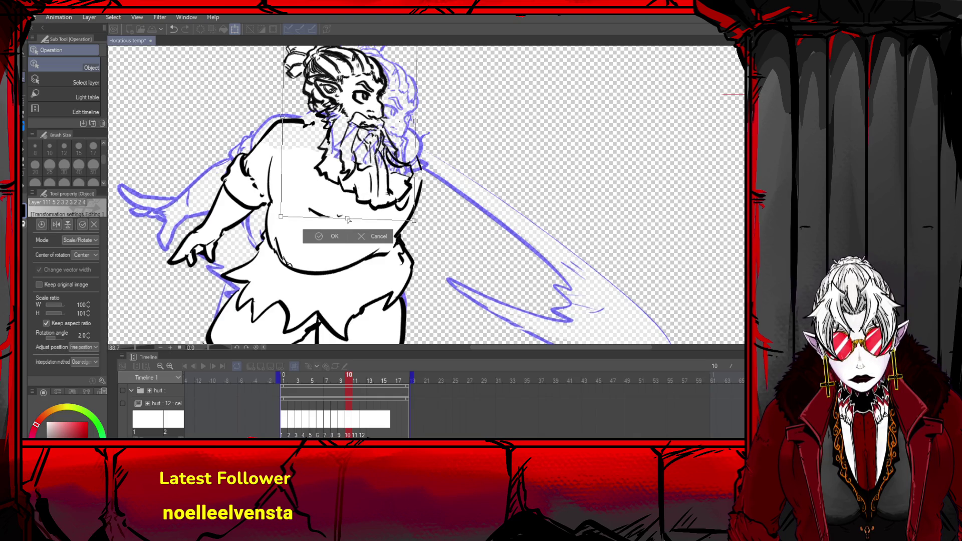
{"action": "left_click_drag", "start_coordinate": [416, 121], "coordinate": [413, 120]}
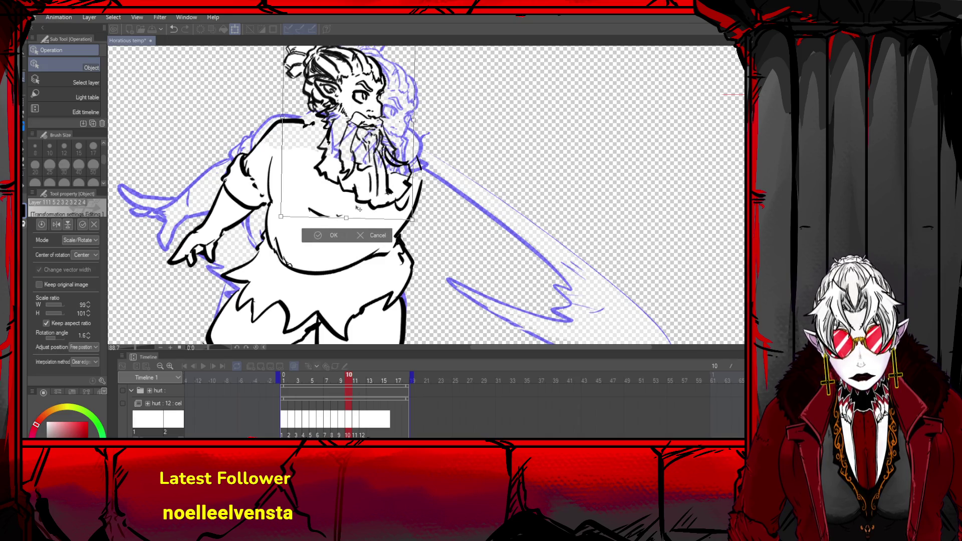
{"action": "left_click", "coordinate": [329, 237]}
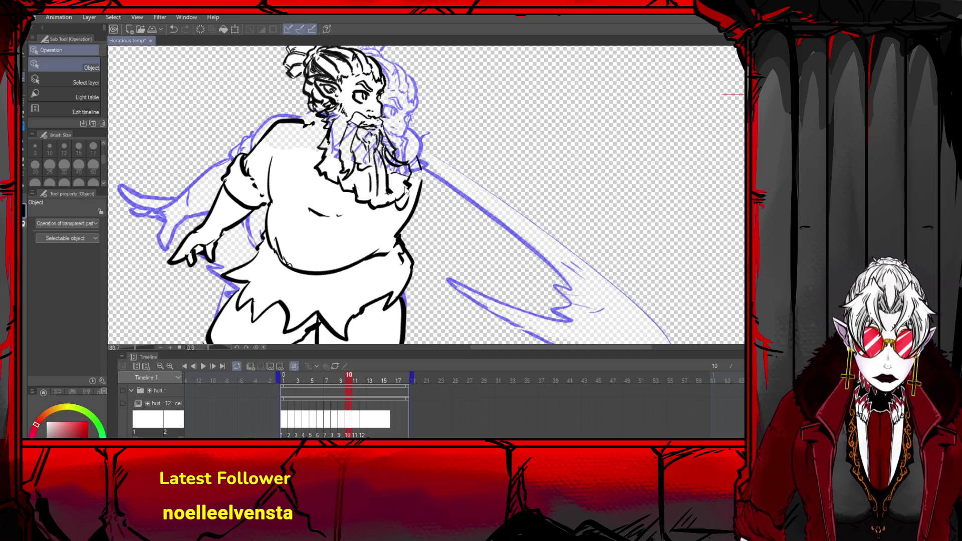
{"action": "scroll", "coordinate": [500, 137], "scroll_direction": "down", "scroll_amount": 5}
{"action": "scroll", "coordinate": [500, 136], "scroll_direction": "up", "scroll_amount": 2}
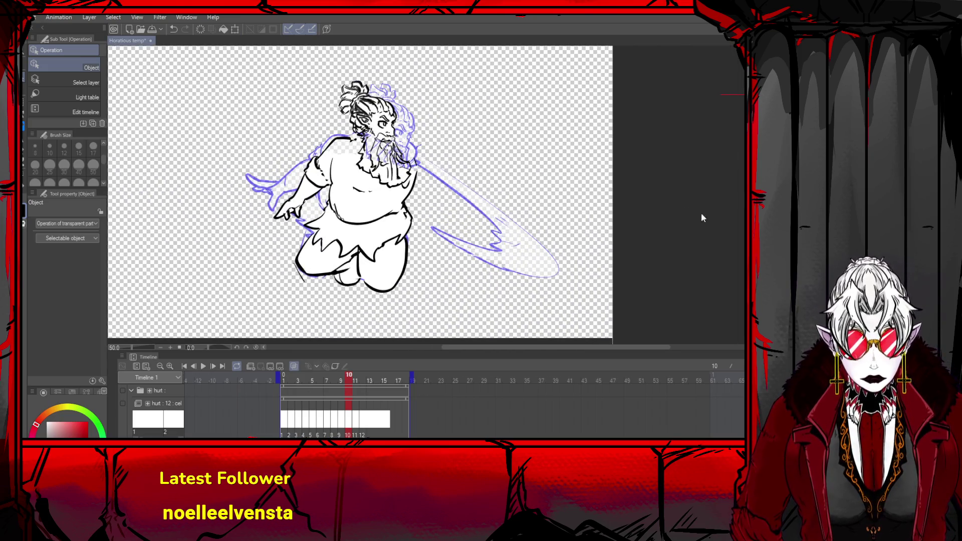
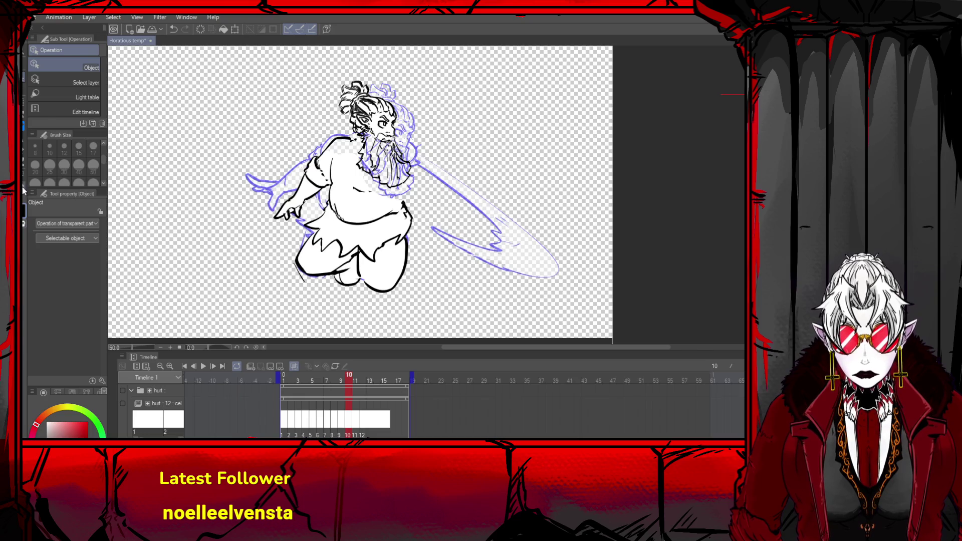
- Ink the arm line curving down from the beard in black
{"action": "key", "text": "p"}
{"action": "key", "text": "ctrl+z"}
{"action": "mouse_move", "coordinate": [356, 141]}
{"action": "left_mouse_down"}
{"action": "mouse_move", "coordinate": [354, 152]}
{"action": "mouse_move", "coordinate": [426, 159]}
{"action": "mouse_move", "coordinate": [401, 141]}
{"action": "mouse_move", "coordinate": [429, 160]}
{"action": "mouse_move", "coordinate": [408, 168]}
{"action": "mouse_move", "coordinate": [433, 160]}
{"action": "left_mouse_up"}
{"action": "key", "text": "ctrl+z"}
{"action": "mouse_move", "coordinate": [406, 188]}
{"action": "left_mouse_down"}
{"action": "mouse_move", "coordinate": [434, 163]}
{"action": "mouse_move", "coordinate": [413, 200]}
{"action": "left_mouse_up"}
{"action": "key", "text": "ctrl+z"}
{"action": "mouse_move", "coordinate": [430, 160]}
{"action": "left_mouse_down"}
{"action": "mouse_move", "coordinate": [417, 201]}
{"action": "mouse_move", "coordinate": [400, 197]}
{"action": "mouse_move", "coordinate": [414, 201]}
{"action": "mouse_move", "coordinate": [396, 210]}
{"action": "mouse_move", "coordinate": [391, 203]}
{"action": "mouse_move", "coordinate": [404, 206]}
{"action": "left_mouse_up"}
{"action": "key", "text": "ctrl+z"}
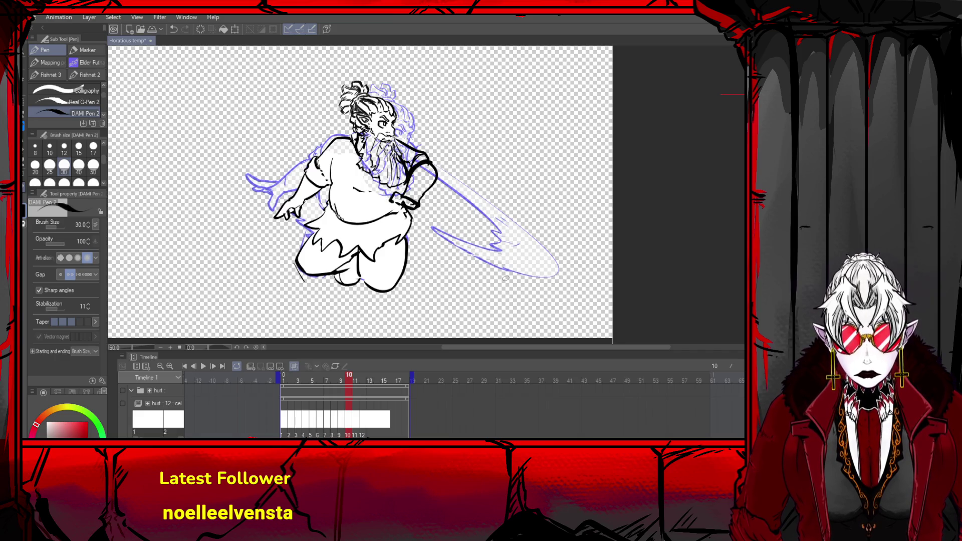
- Erase the old leg and torso ink, then ink the left shoulder, chest and jagged hip
{"action": "mouse_move", "coordinate": [311, 252]}
{"action": "left_mouse_down"}
{"action": "mouse_move", "coordinate": [361, 273]}
{"action": "mouse_move", "coordinate": [313, 226]}
{"action": "left_mouse_up"}
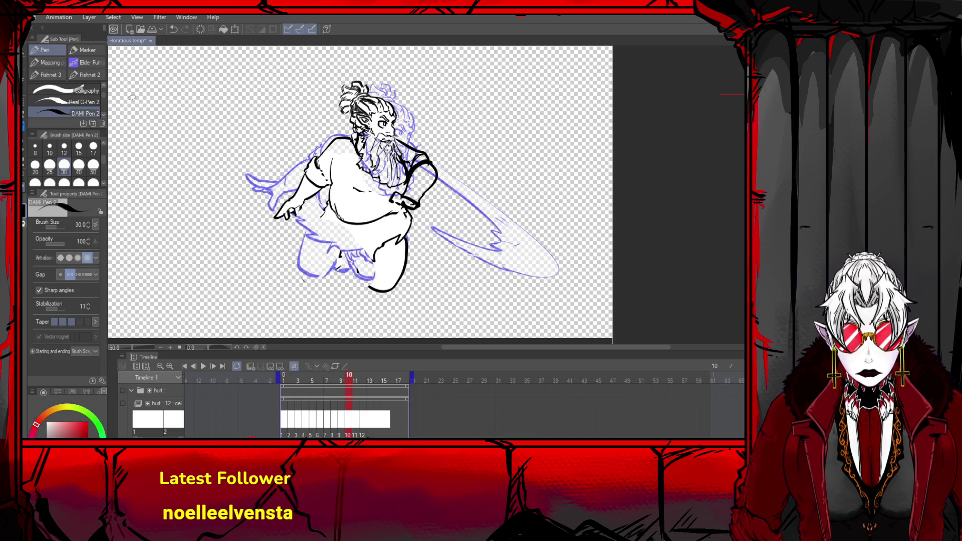
{"action": "mouse_move", "coordinate": [324, 192]}
{"action": "left_mouse_down"}
{"action": "mouse_move", "coordinate": [363, 216]}
{"action": "mouse_move", "coordinate": [386, 213]}
{"action": "mouse_move", "coordinate": [381, 226]}
{"action": "mouse_move", "coordinate": [396, 213]}
{"action": "mouse_move", "coordinate": [375, 233]}
{"action": "mouse_move", "coordinate": [398, 233]}
{"action": "mouse_move", "coordinate": [388, 304]}
{"action": "left_mouse_up"}
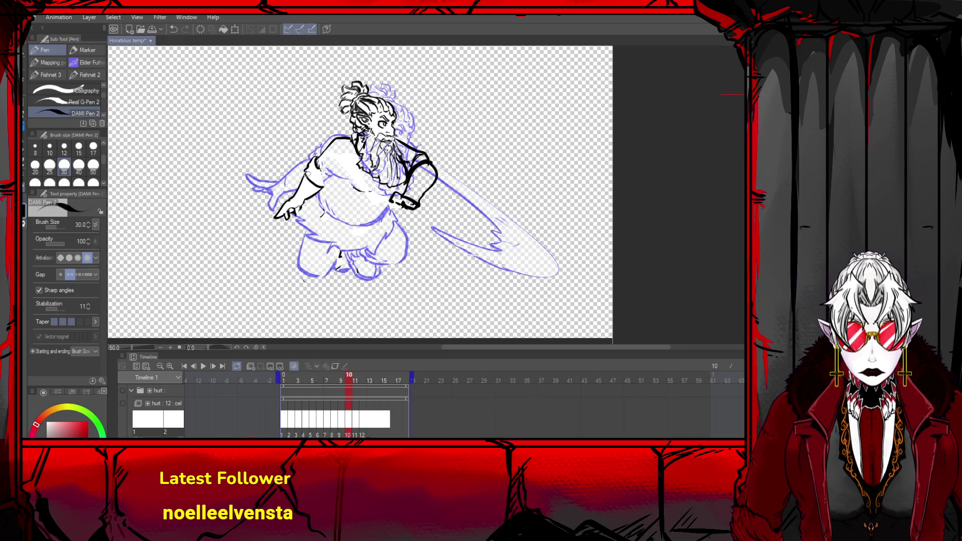
{"action": "mouse_move", "coordinate": [331, 171]}
{"action": "left_mouse_down"}
{"action": "mouse_move", "coordinate": [333, 183]}
{"action": "mouse_move", "coordinate": [345, 177]}
{"action": "mouse_move", "coordinate": [337, 221]}
{"action": "mouse_move", "coordinate": [403, 208]}
{"action": "mouse_move", "coordinate": [347, 219]}
{"action": "left_mouse_up"}
{"action": "key", "text": "ctrl+z"}
{"action": "key", "text": "ctrl+z"}
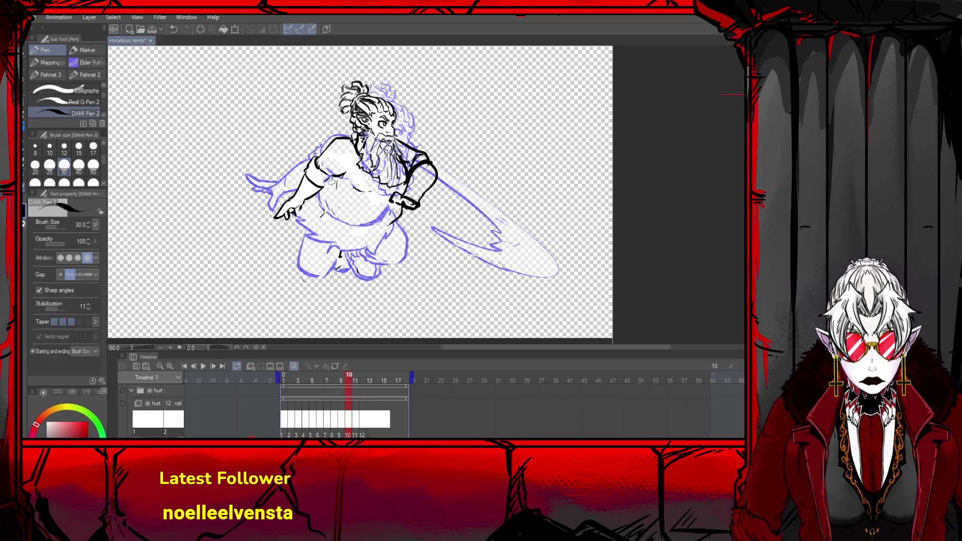
{"action": "mouse_move", "coordinate": [322, 173]}
{"action": "left_mouse_down"}
{"action": "mouse_move", "coordinate": [341, 180]}
{"action": "mouse_move", "coordinate": [327, 186]}
{"action": "mouse_move", "coordinate": [334, 221]}
{"action": "mouse_move", "coordinate": [398, 219]}
{"action": "left_mouse_up"}
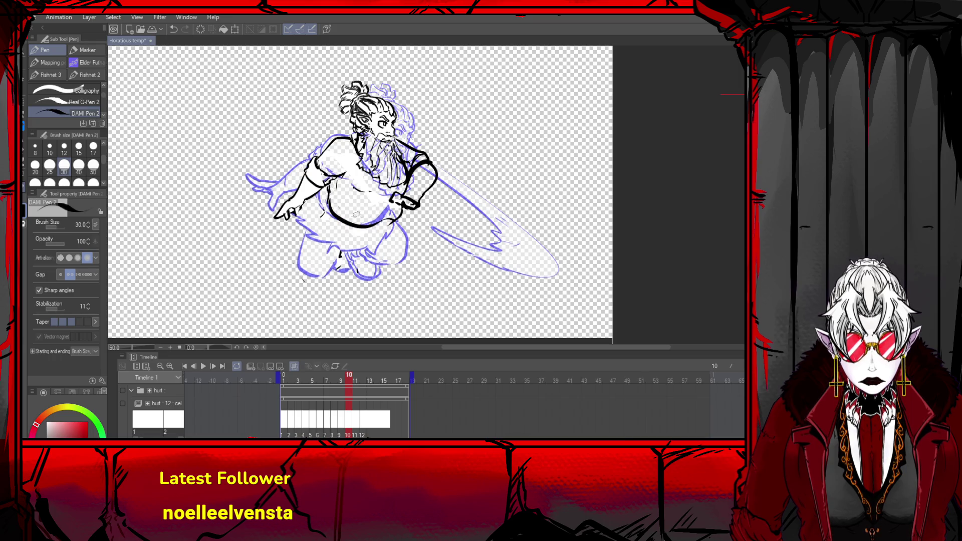
{"action": "mouse_move", "coordinate": [332, 198]}
{"action": "left_mouse_down"}
{"action": "mouse_move", "coordinate": [308, 239]}
{"action": "mouse_move", "coordinate": [348, 253]}
{"action": "mouse_move", "coordinate": [408, 225]}
{"action": "mouse_move", "coordinate": [408, 237]}
{"action": "mouse_move", "coordinate": [372, 257]}
{"action": "left_mouse_up"}
{"action": "key", "text": "ctrl+z"}
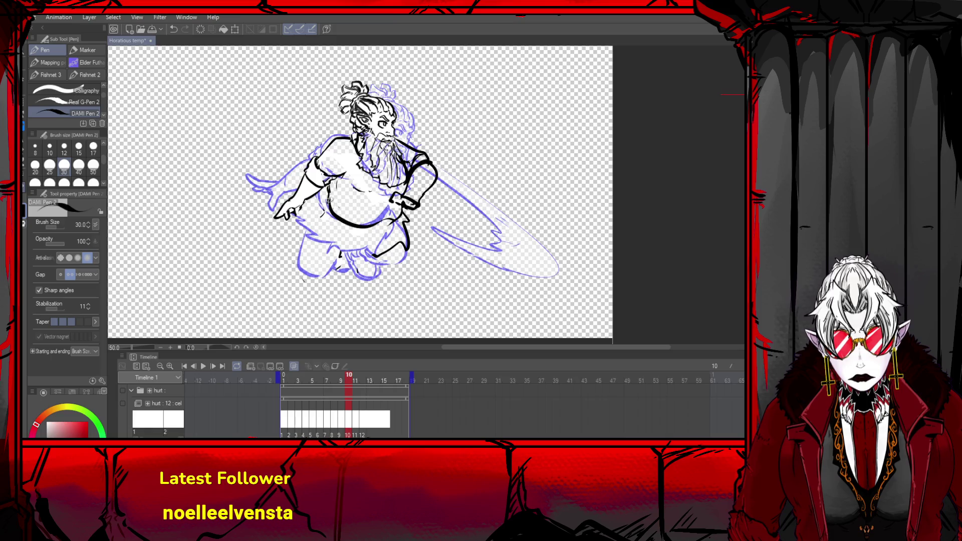
{"action": "mouse_move", "coordinate": [326, 198]}
{"action": "left_mouse_down"}
{"action": "mouse_move", "coordinate": [307, 217]}
{"action": "mouse_move", "coordinate": [314, 239]}
{"action": "mouse_move", "coordinate": [376, 256]}
{"action": "left_mouse_up"}
- Outline both legs in black and add small marks at the right hand and belly
{"action": "mouse_move", "coordinate": [312, 230]}
{"action": "left_mouse_down"}
{"action": "mouse_move", "coordinate": [344, 273]}
{"action": "mouse_move", "coordinate": [353, 254]}
{"action": "mouse_move", "coordinate": [381, 275]}
{"action": "mouse_move", "coordinate": [392, 243]}
{"action": "left_mouse_up"}
{"action": "left_click_drag", "start_coordinate": [392, 207], "coordinate": [417, 212]}
{"action": "left_click_drag", "start_coordinate": [361, 223], "coordinate": [353, 236]}
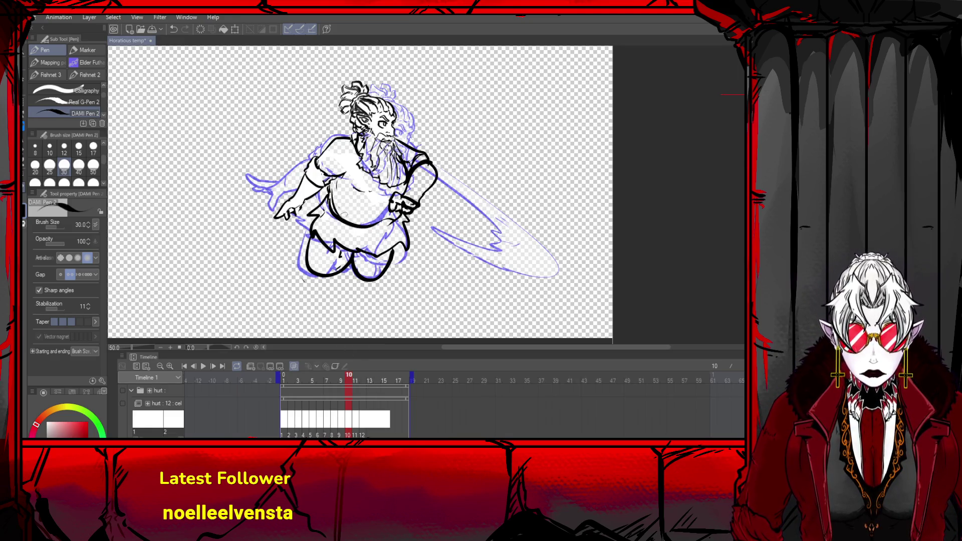
{"action": "left_click_drag", "start_coordinate": [394, 213], "coordinate": [401, 219]}
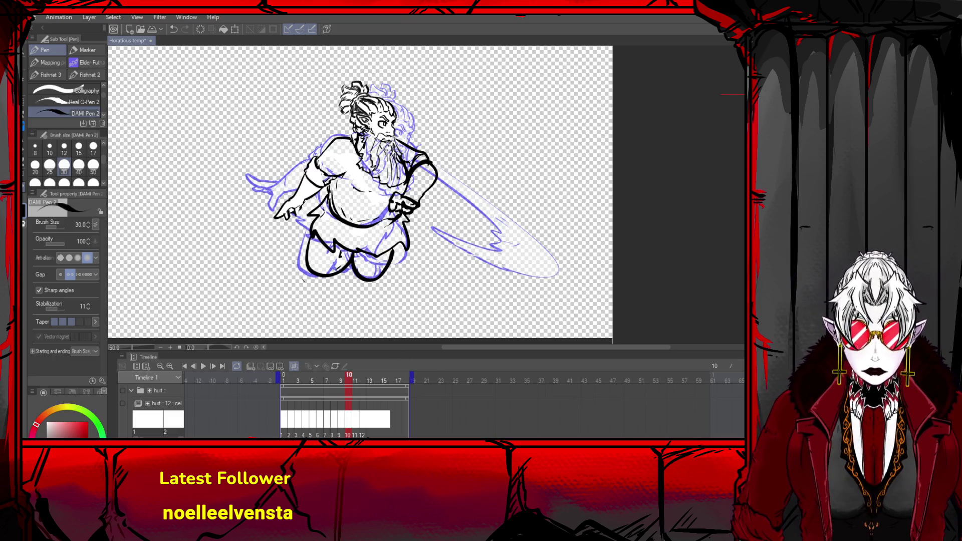
{"action": "scroll", "coordinate": [480, 97], "scroll_direction": "down", "scroll_amount": 3}
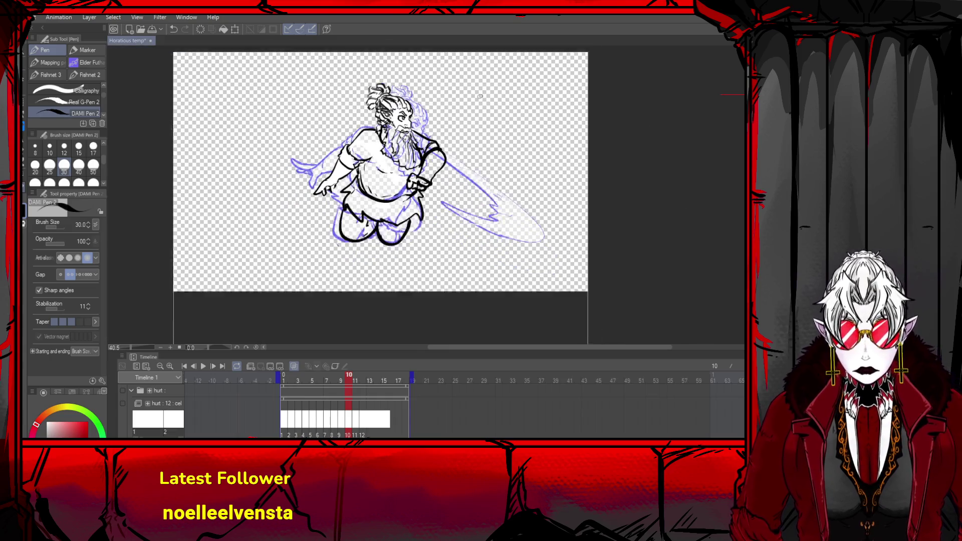
{"action": "key", "text": "u"}
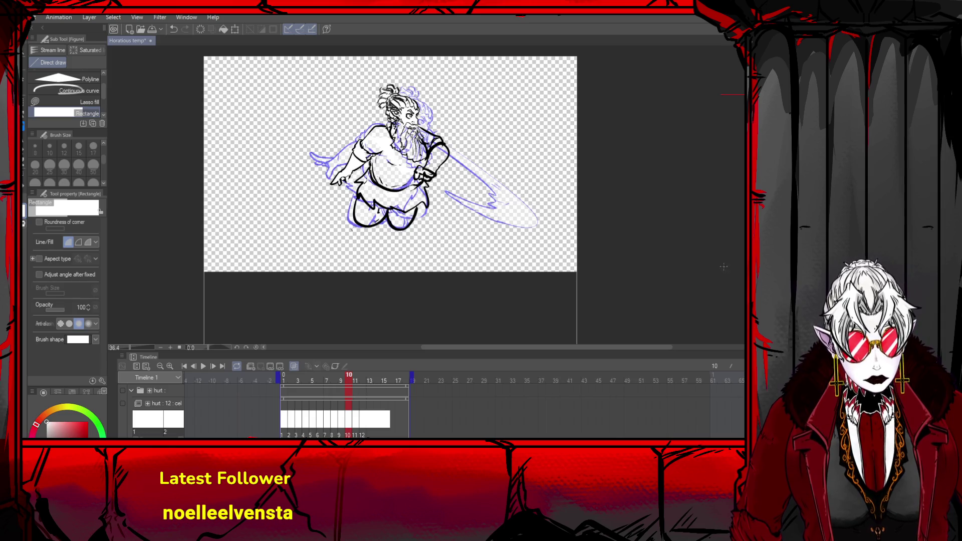
{"action": "left_click_drag", "start_coordinate": [505, 74], "coordinate": [291, 245]}
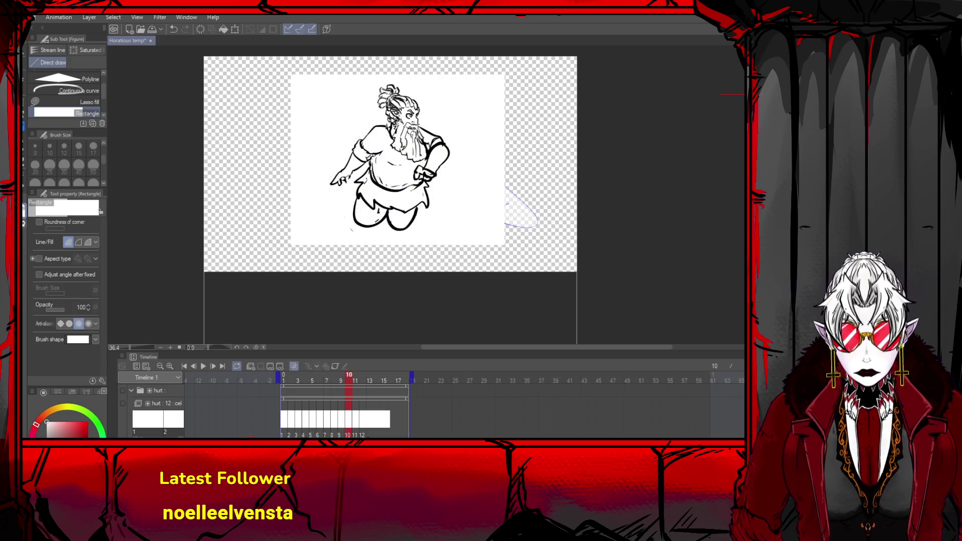
{"action": "left_click", "coordinate": [23, 211]}
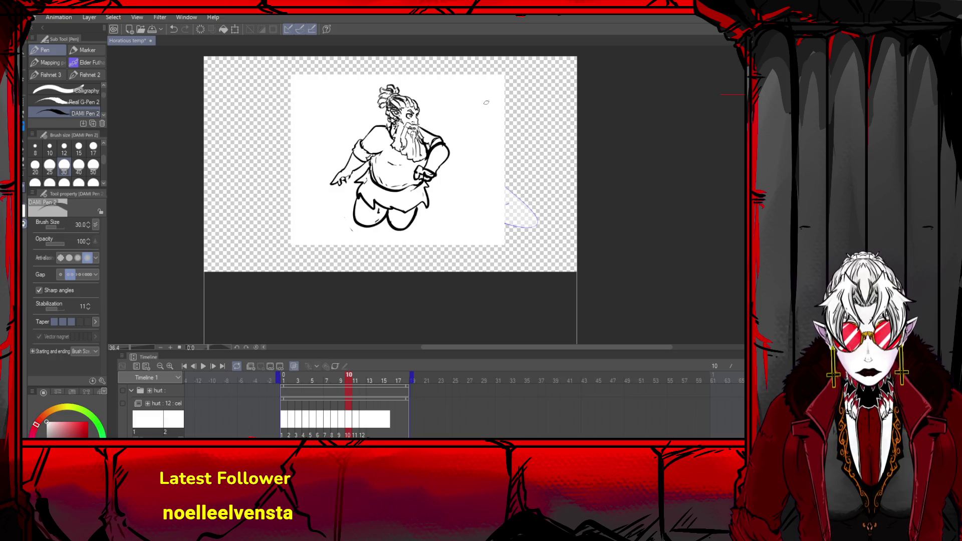
{"action": "key", "text": "g"}
{"action": "key", "text": "g"}
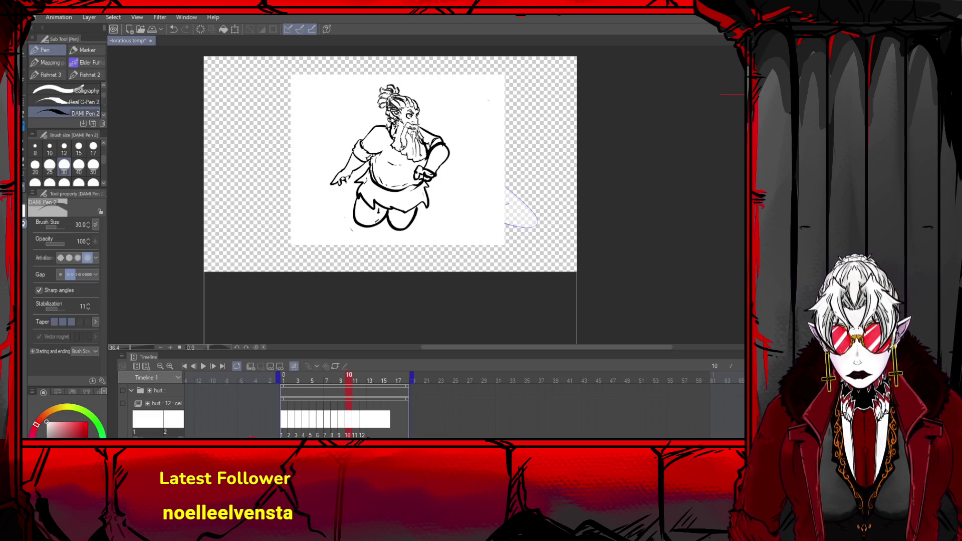
{"action": "key", "text": "ctrl+z"}
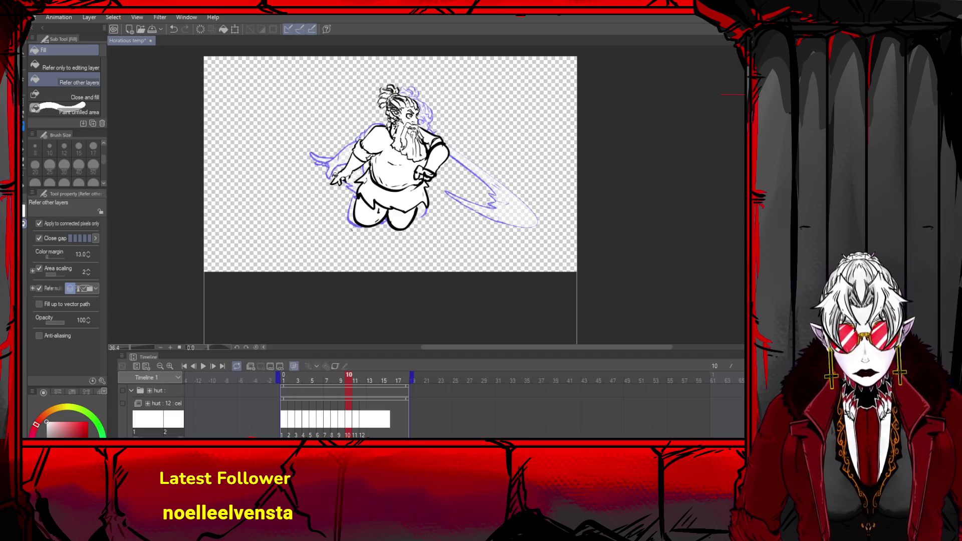
{"action": "key", "text": "p"}
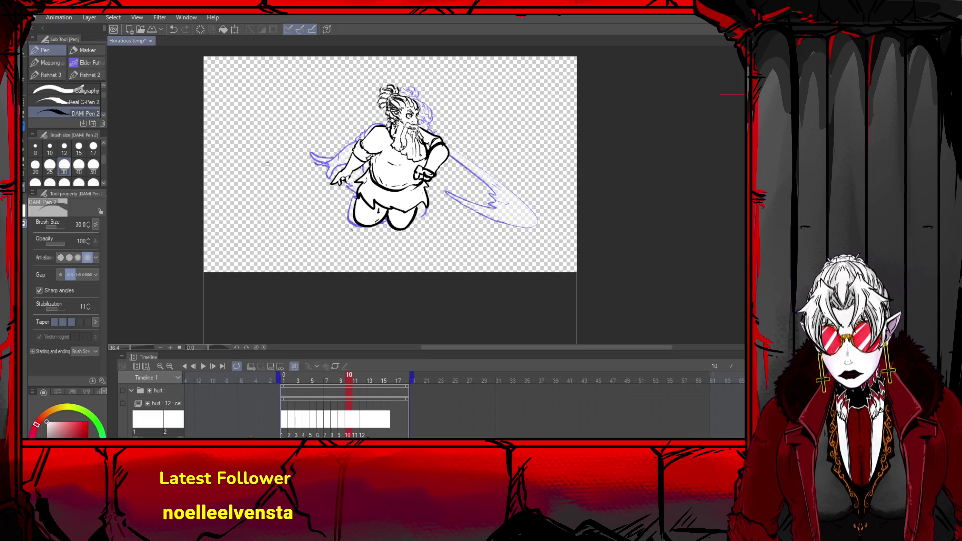
- Try belly and hilt strokes near the right hand, undoing each one
{"action": "key", "text": "ctrl+z"}
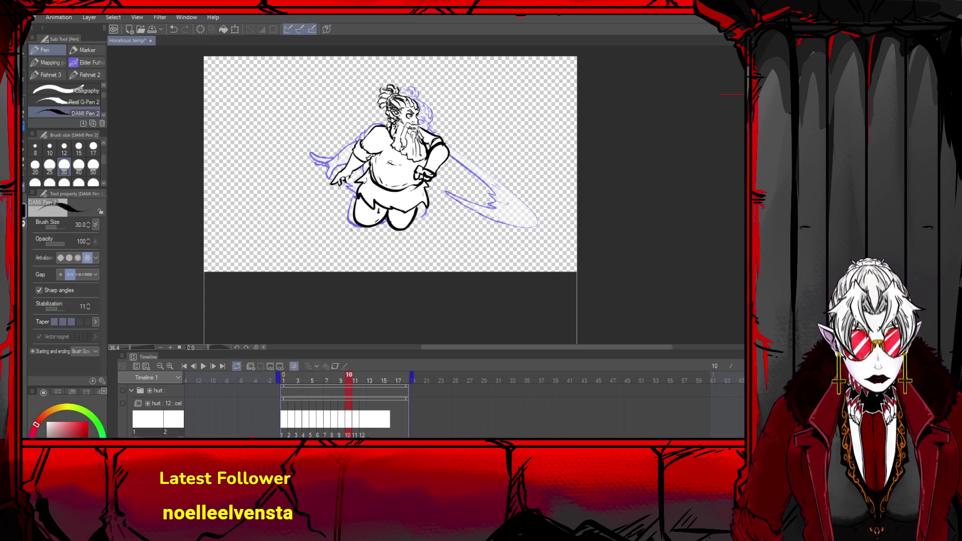
{"action": "left_click_drag", "start_coordinate": [409, 165], "coordinate": [402, 189]}
{"action": "key", "text": "ctrl+z"}
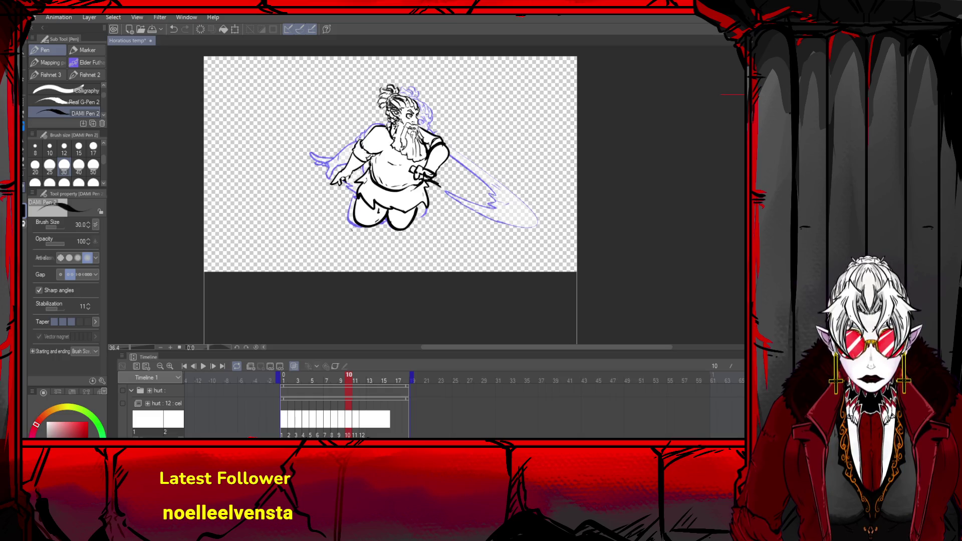
{"action": "left_click_drag", "start_coordinate": [432, 176], "coordinate": [449, 188]}
{"action": "key", "text": "ctrl+z"}
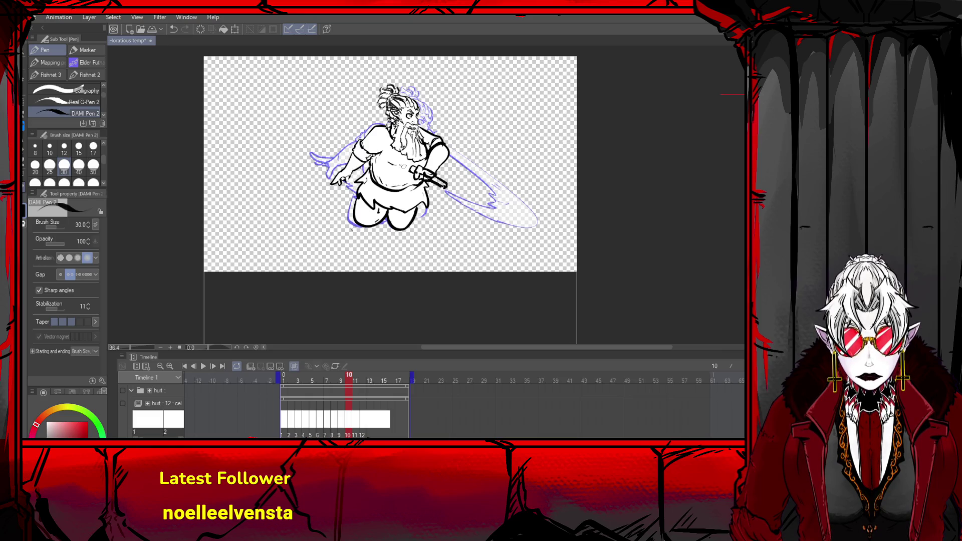
{"action": "key", "text": "ctrl+z"}
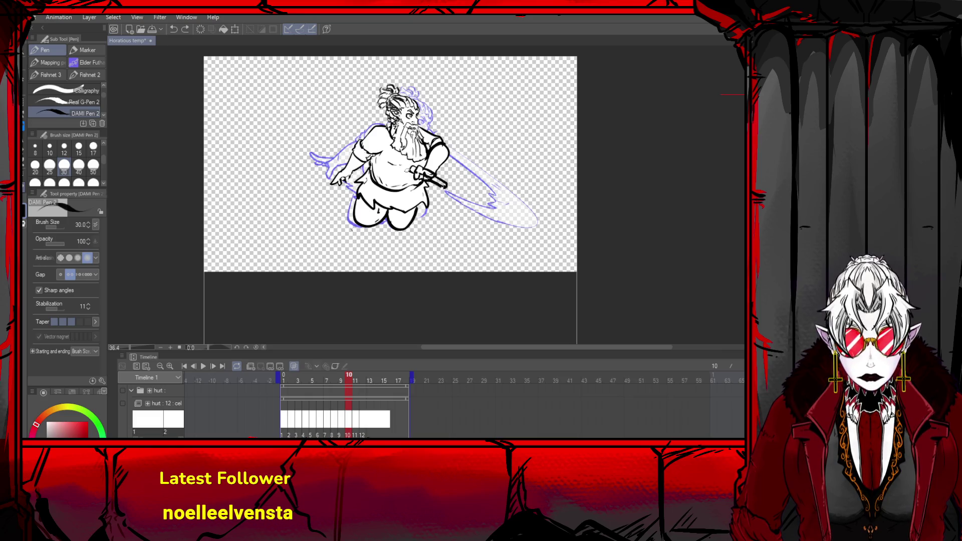
- Ink the sword hilt by the belly, then erase the knee, lower torso and arm ink
{"action": "left_click_drag", "start_coordinate": [426, 160], "coordinate": [407, 172]}
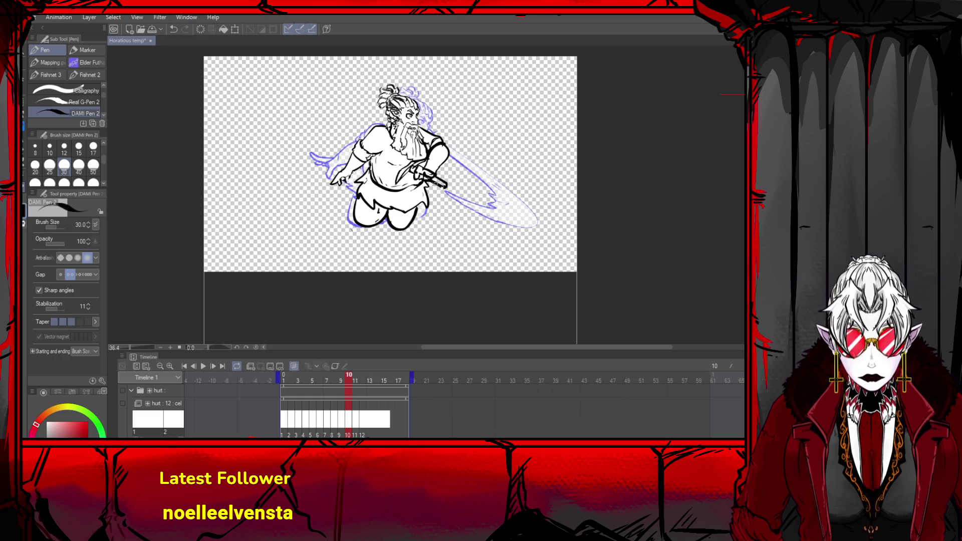
{"action": "key", "text": "ctrl+z"}
{"action": "key", "text": "ctrl+z"}
{"action": "left_click_drag", "start_coordinate": [424, 157], "coordinate": [396, 188]}
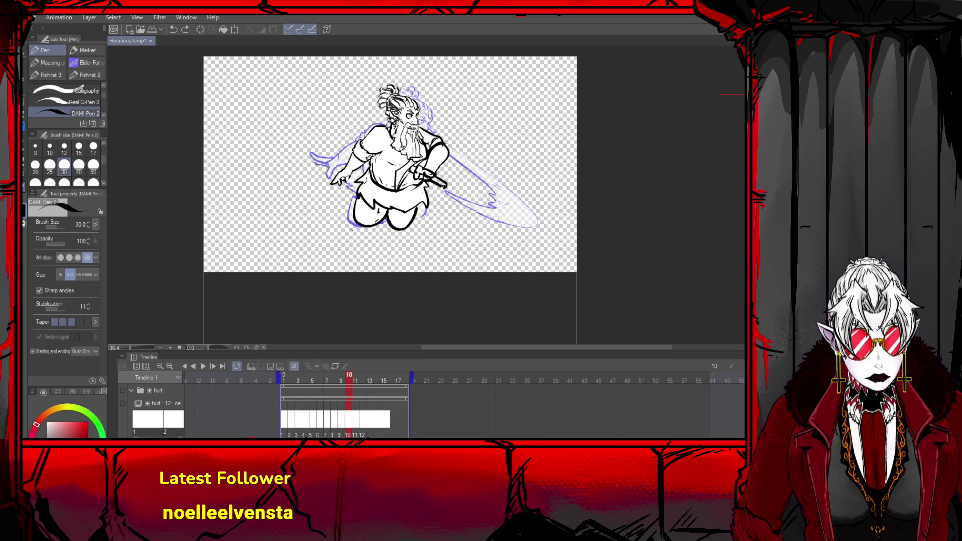
{"action": "mouse_move", "coordinate": [424, 220]}
{"action": "left_mouse_down"}
{"action": "mouse_move", "coordinate": [386, 215]}
{"action": "mouse_move", "coordinate": [361, 188]}
{"action": "mouse_move", "coordinate": [371, 169]}
{"action": "mouse_move", "coordinate": [396, 193]}
{"action": "mouse_move", "coordinate": [416, 191]}
{"action": "mouse_move", "coordinate": [378, 189]}
{"action": "mouse_move", "coordinate": [378, 131]}
{"action": "mouse_move", "coordinate": [383, 138]}
{"action": "left_mouse_up"}
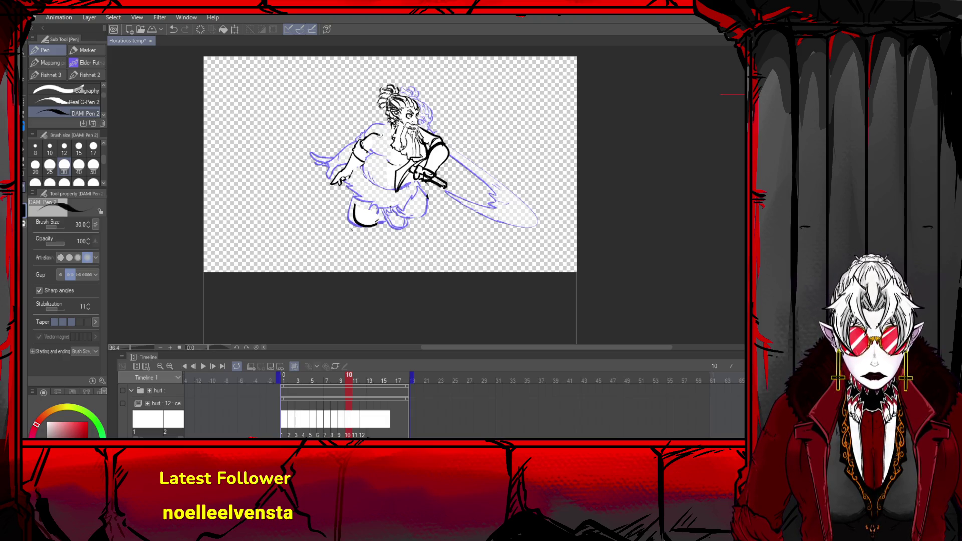
- Ink the chest line, belly curve and marks at the waist and legs
{"action": "key", "text": "ctrl+z"}
{"action": "key", "text": "ctrl+y"}
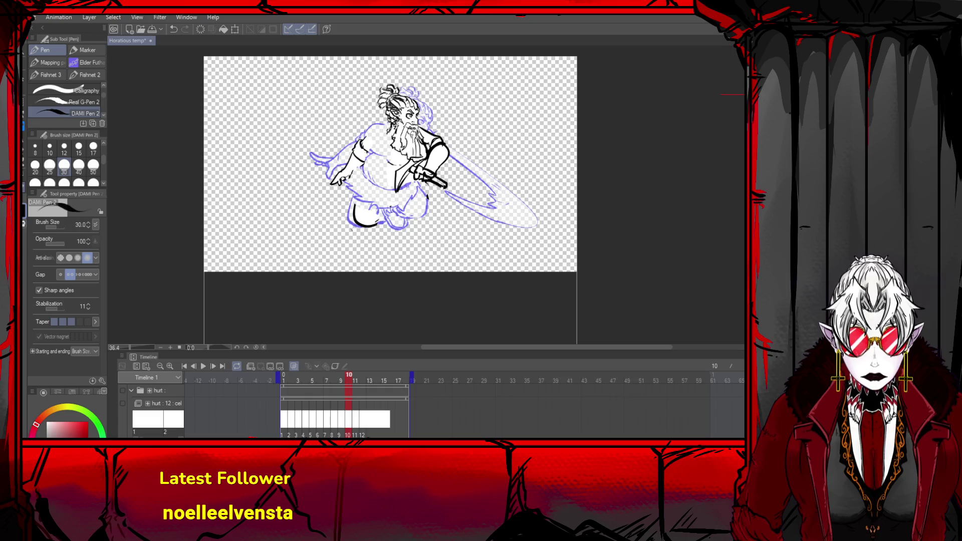
{"action": "key", "text": "ctrl+z"}
{"action": "left_click_drag", "start_coordinate": [392, 126], "coordinate": [362, 138]}
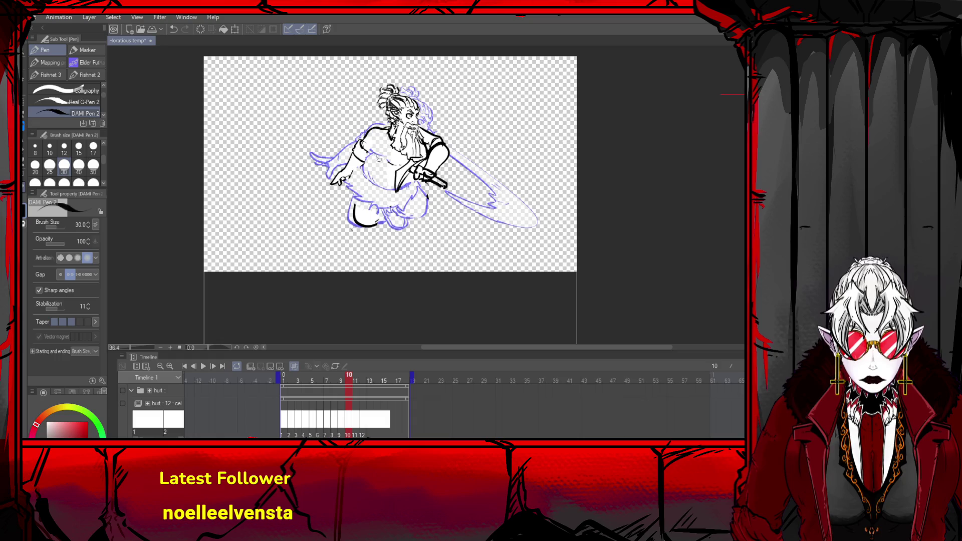
{"action": "mouse_move", "coordinate": [368, 159]}
{"action": "left_mouse_down"}
{"action": "mouse_move", "coordinate": [375, 184]}
{"action": "mouse_move", "coordinate": [404, 191]}
{"action": "left_mouse_up"}
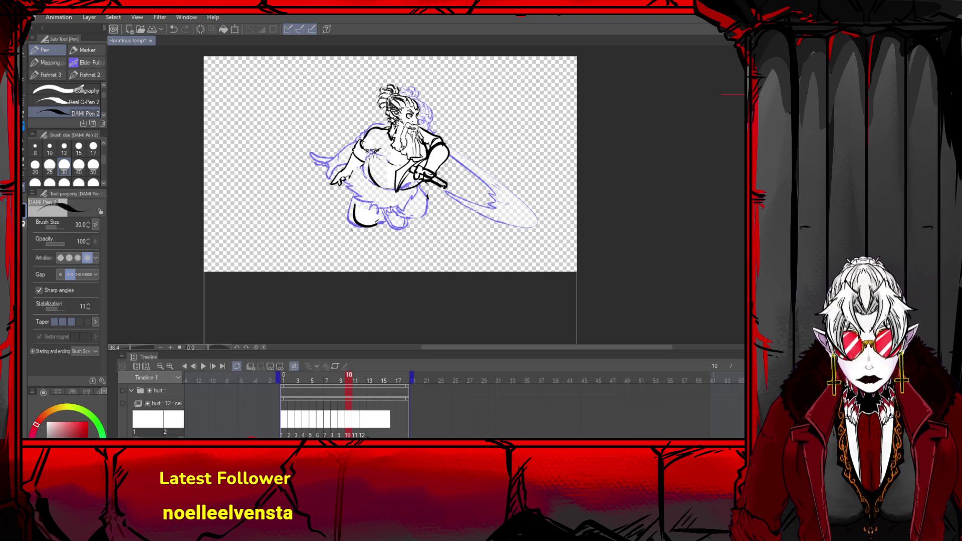
{"action": "left_click_drag", "start_coordinate": [371, 159], "coordinate": [363, 175]}
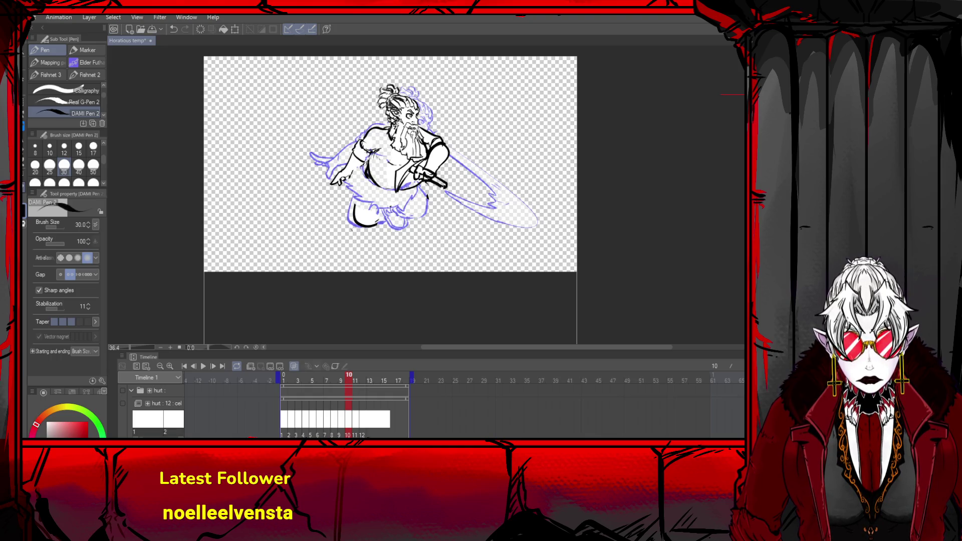
{"action": "mouse_move", "coordinate": [386, 148]}
{"action": "left_mouse_down"}
{"action": "mouse_move", "coordinate": [368, 163]}
{"action": "mouse_move", "coordinate": [359, 201]}
{"action": "mouse_move", "coordinate": [430, 186]}
{"action": "left_mouse_up"}
{"action": "mouse_move", "coordinate": [368, 191]}
{"action": "left_mouse_down"}
{"action": "mouse_move", "coordinate": [413, 223]}
{"action": "mouse_move", "coordinate": [430, 194]}
{"action": "mouse_move", "coordinate": [383, 230]}
{"action": "left_mouse_up"}
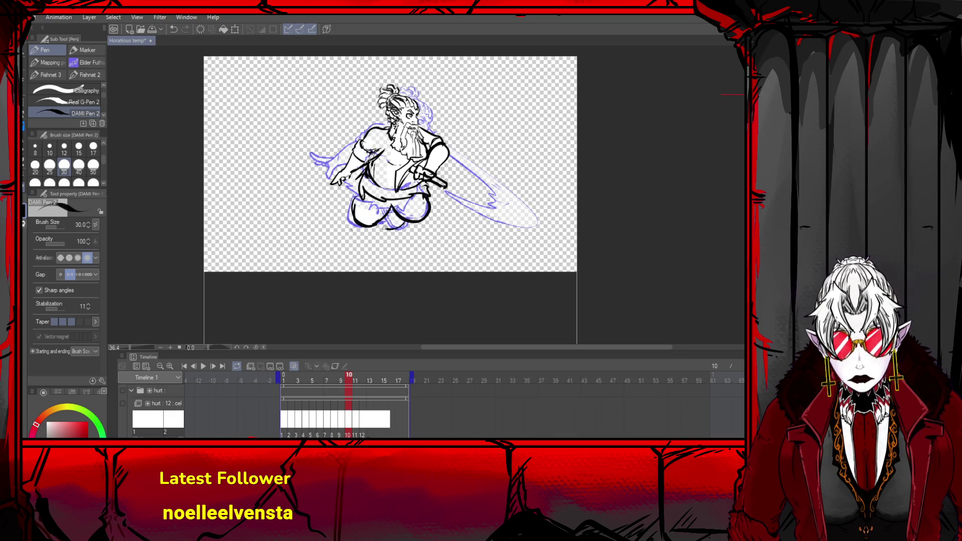
{"action": "mouse_move", "coordinate": [359, 194]}
{"action": "left_mouse_down"}
{"action": "mouse_move", "coordinate": [355, 220]}
{"action": "mouse_move", "coordinate": [355, 203]}
{"action": "mouse_move", "coordinate": [369, 228]}
{"action": "left_mouse_up"}
{"action": "key", "text": "ctrl+z"}
{"action": "key", "text": "ctrl+z"}
{"action": "key", "text": "ctrl+z"}
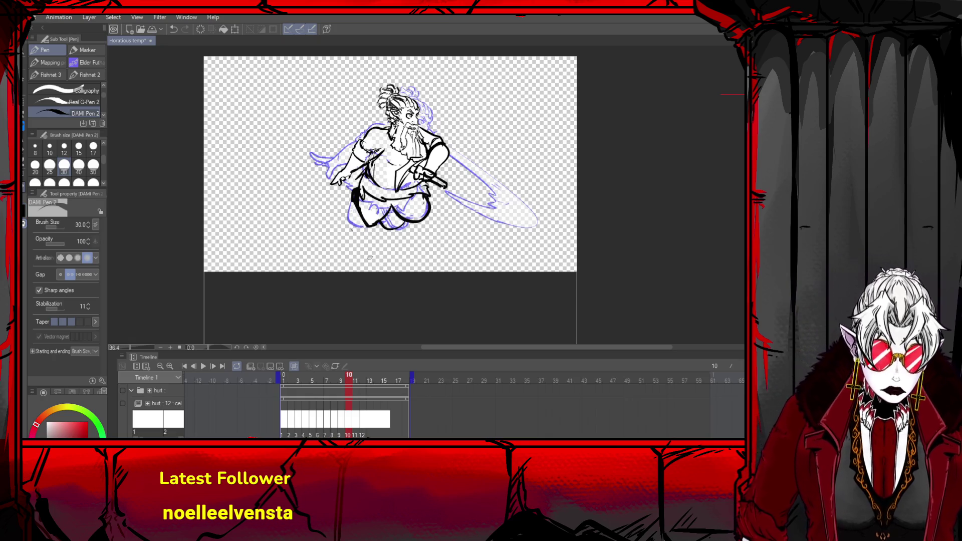
- Erase the left arm ink, then undo back through the hilt and body strokes to an earlier version
{"action": "mouse_move", "coordinate": [378, 129]}
{"action": "left_mouse_down"}
{"action": "mouse_move", "coordinate": [348, 173]}
{"action": "mouse_move", "coordinate": [371, 168]}
{"action": "mouse_move", "coordinate": [390, 133]}
{"action": "mouse_move", "coordinate": [383, 126]}
{"action": "left_mouse_up"}
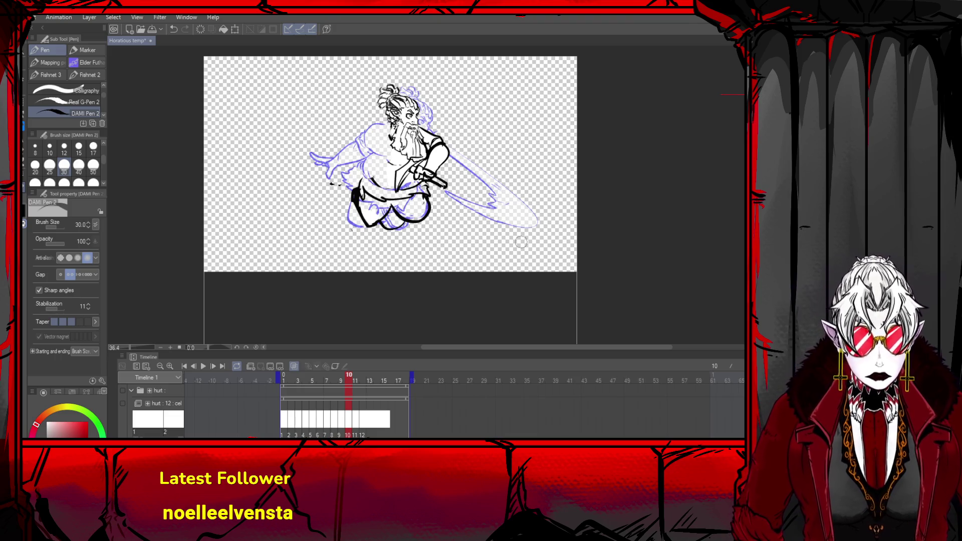
{"action": "key", "text": "ctrl+z"}
{"action": "key", "text": "ctrl+y"}
{"action": "key", "text": "ctrl+z"}
{"action": "key", "text": "ctrl+z"}
{"action": "key", "text": "ctrl+y"}
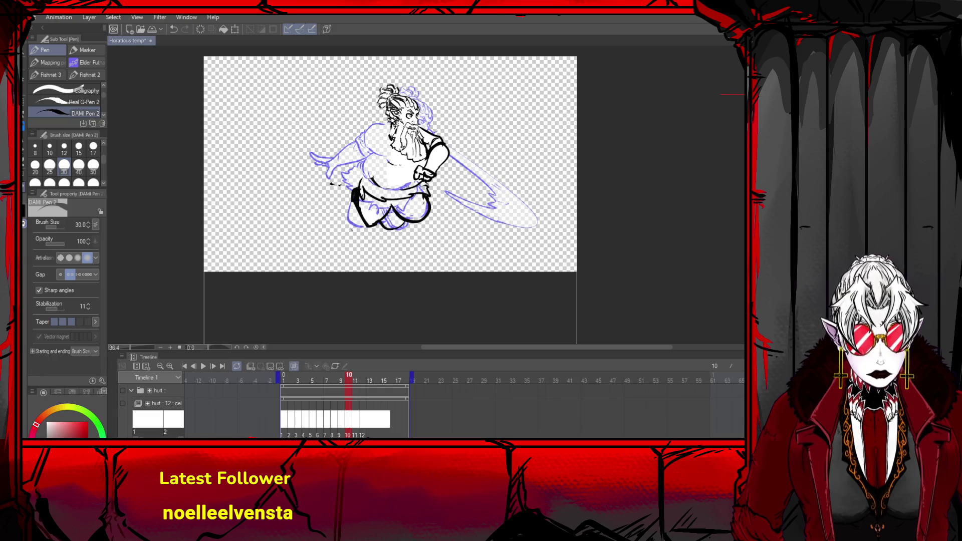
{"action": "key", "text": "ctrl+z"}
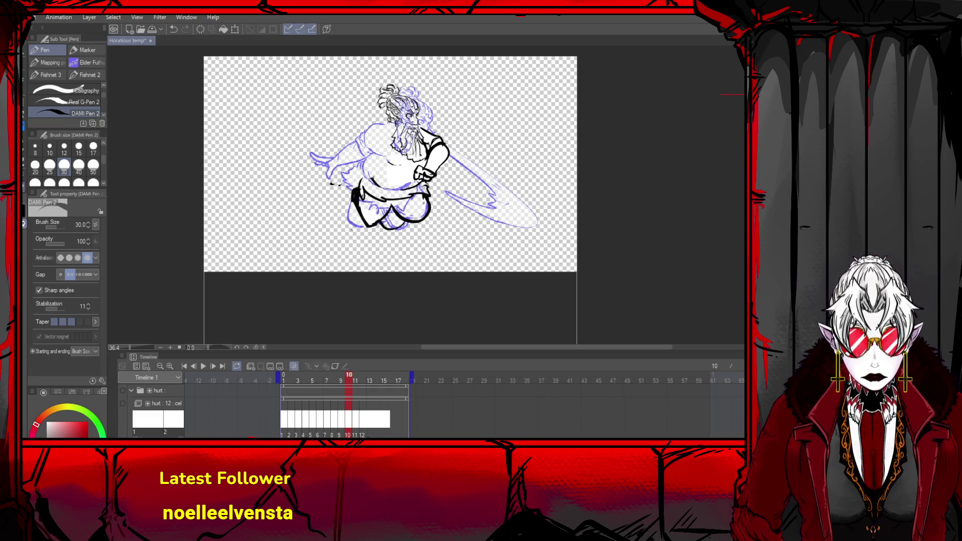
{"action": "key", "text": "ctrl+z"}
{"action": "key", "text": "ctrl+z"}
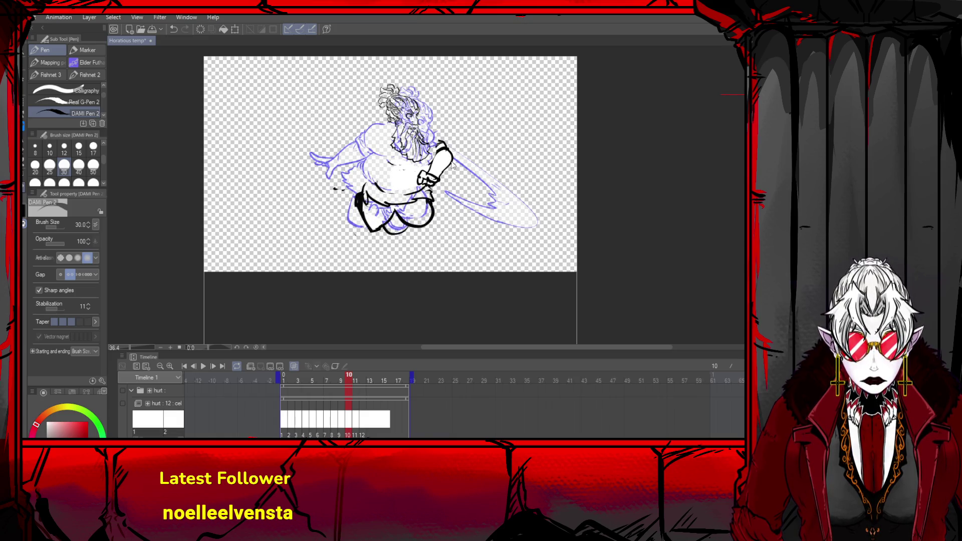
{"action": "key", "text": "ctrl+z"}
{"action": "key", "text": "ctrl+z"}
{"action": "key", "text": "ctrl+z"}
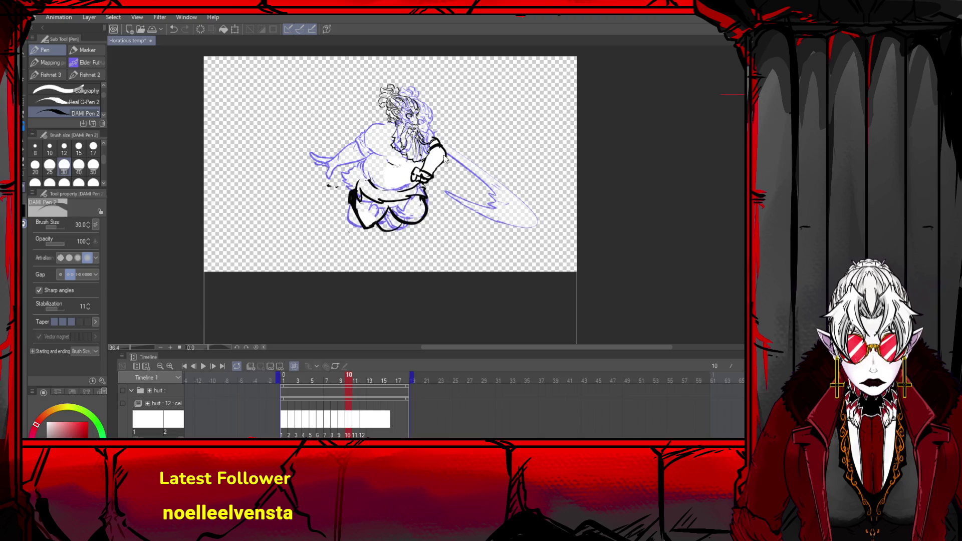
{"action": "scroll", "coordinate": [432, 115], "scroll_direction": "up", "scroll_amount": 1}
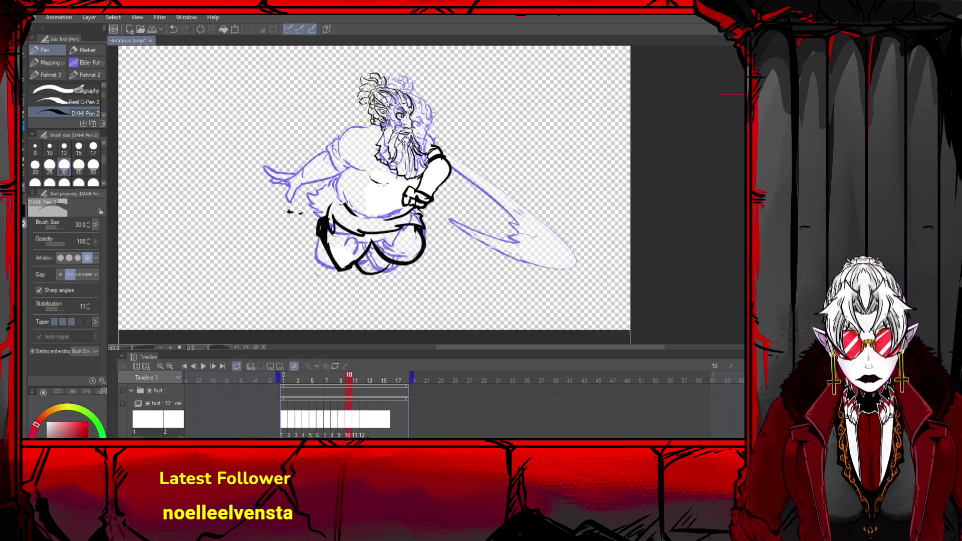
- Rotate the inked head slightly clockwise, nudge it up-right, and apply
{"action": "scroll", "coordinate": [433, 115], "scroll_direction": "up", "scroll_amount": 1}
{"action": "key", "text": "o"}
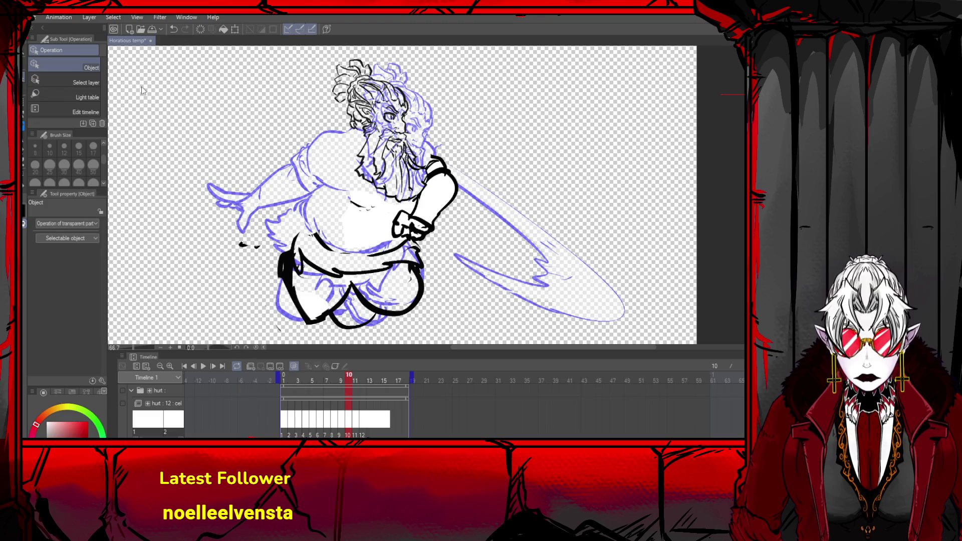
{"action": "left_click", "coordinate": [406, 118]}
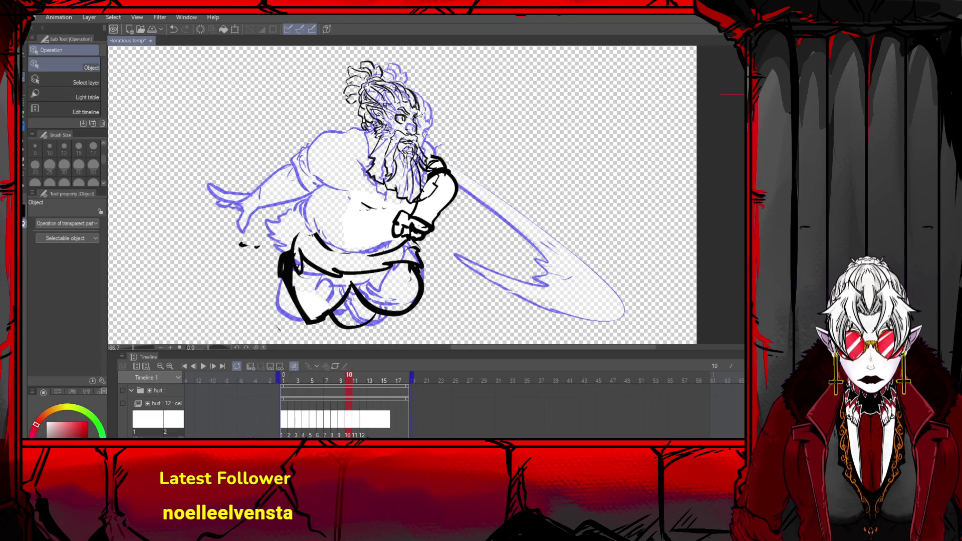
{"action": "left_click_drag", "start_coordinate": [496, 95], "coordinate": [509, 137]}
{"action": "mouse_move", "coordinate": [396, 125]}
{"action": "left_mouse_down"}
{"action": "mouse_move", "coordinate": [402, 164]}
{"action": "mouse_move", "coordinate": [420, 128]}
{"action": "left_mouse_up"}
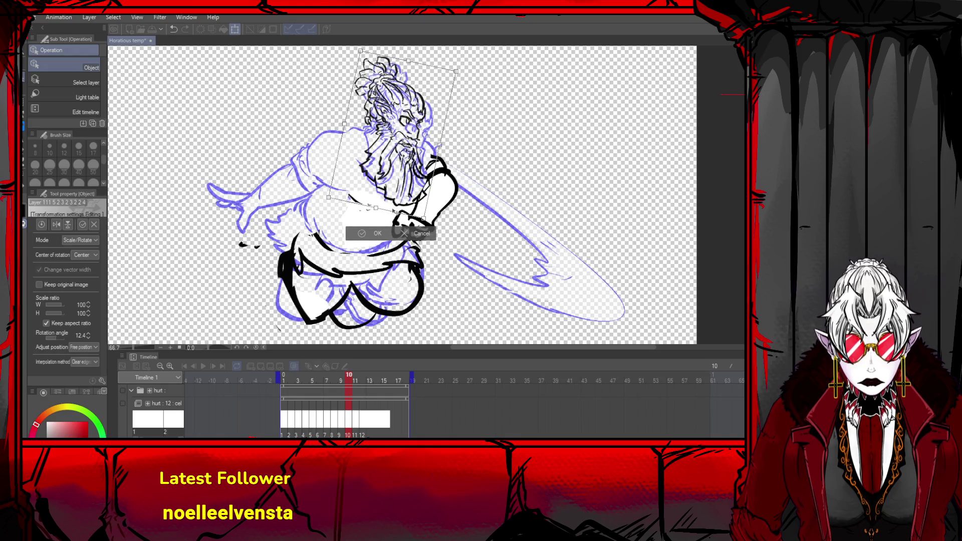
{"action": "left_click", "coordinate": [361, 233]}
{"action": "scroll", "coordinate": [341, 153], "scroll_direction": "down", "scroll_amount": 2}
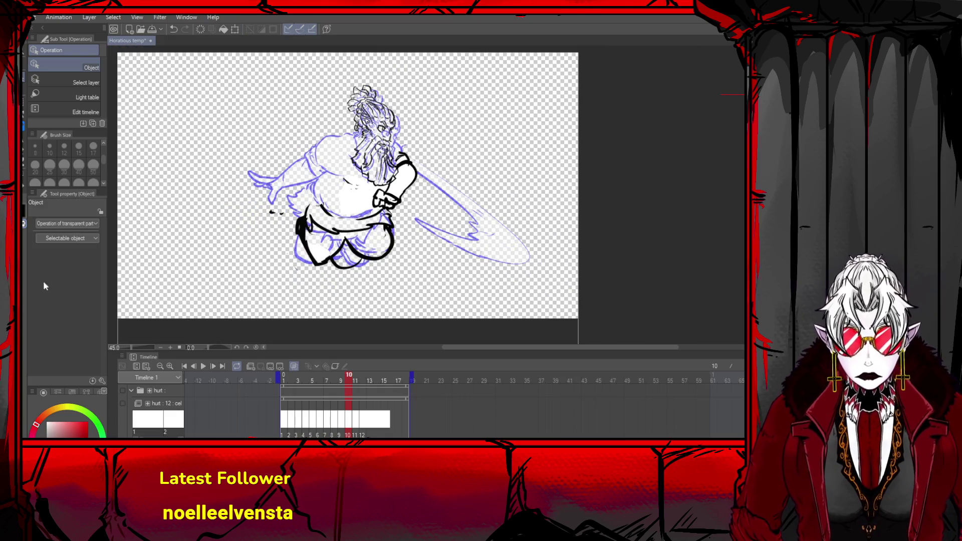
- Ink the left shoulder and the belt line across the belly, redrawing rejected strokes
{"action": "key", "text": "p"}
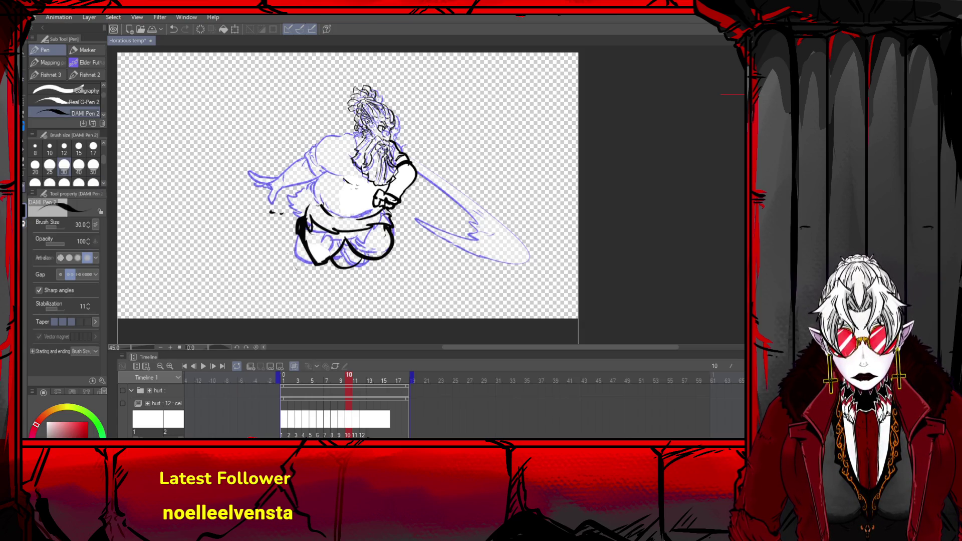
{"action": "mouse_move", "coordinate": [335, 132]}
{"action": "left_mouse_down"}
{"action": "mouse_move", "coordinate": [316, 139]}
{"action": "mouse_move", "coordinate": [331, 144]}
{"action": "mouse_move", "coordinate": [314, 153]}
{"action": "mouse_move", "coordinate": [329, 165]}
{"action": "left_mouse_up"}
{"action": "key", "text": "ctrl+z"}
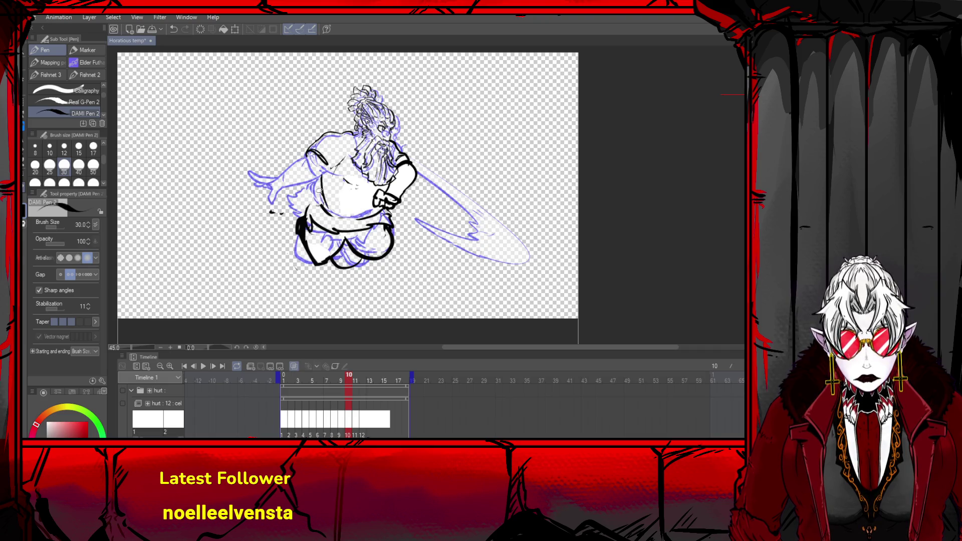
{"action": "mouse_move", "coordinate": [321, 173]}
{"action": "left_mouse_down"}
{"action": "mouse_move", "coordinate": [316, 200]}
{"action": "mouse_move", "coordinate": [341, 214]}
{"action": "mouse_move", "coordinate": [374, 214]}
{"action": "left_mouse_up"}
{"action": "key", "text": "ctrl+z"}
{"action": "left_click_drag", "start_coordinate": [316, 203], "coordinate": [330, 215]}
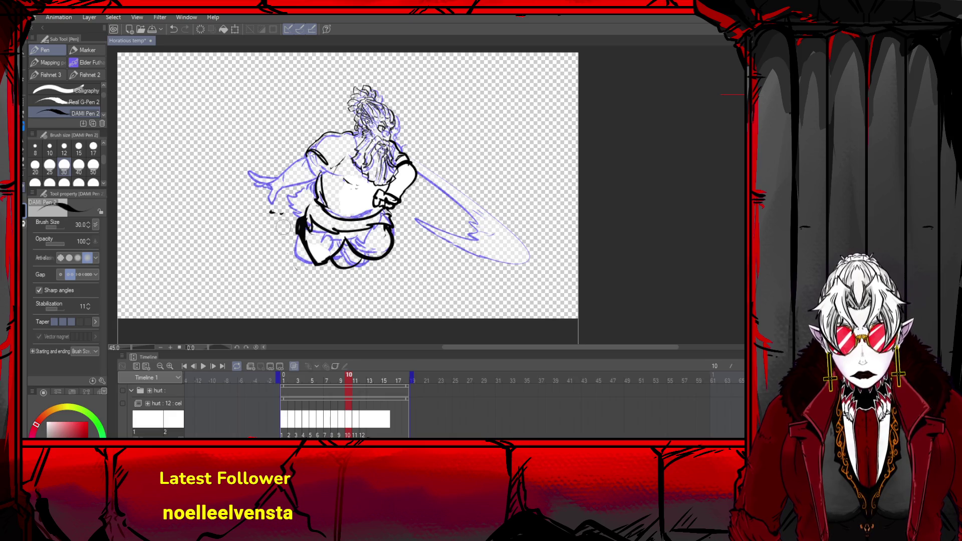
{"action": "key", "text": "ctrl+z"}
{"action": "key", "text": "ctrl+z"}
{"action": "key", "text": "ctrl+z"}
{"action": "key", "text": "ctrl+z"}
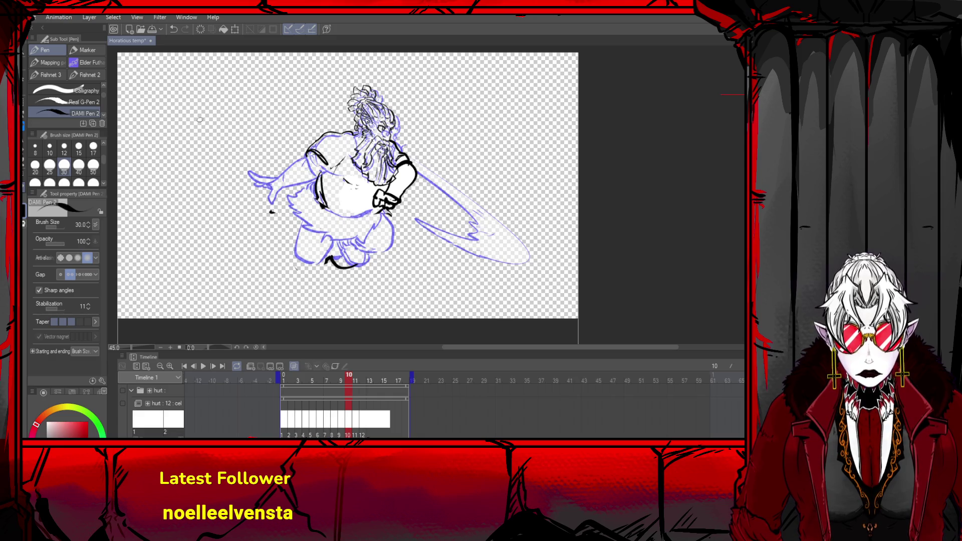
{"action": "mouse_move", "coordinate": [301, 156]}
{"action": "left_mouse_down"}
{"action": "mouse_move", "coordinate": [321, 150]}
{"action": "mouse_move", "coordinate": [330, 178]}
{"action": "mouse_move", "coordinate": [332, 168]}
{"action": "mouse_move", "coordinate": [310, 145]}
{"action": "mouse_move", "coordinate": [299, 159]}
{"action": "mouse_move", "coordinate": [328, 173]}
{"action": "mouse_move", "coordinate": [293, 197]}
{"action": "mouse_move", "coordinate": [322, 183]}
{"action": "mouse_move", "coordinate": [309, 229]}
{"action": "mouse_move", "coordinate": [312, 213]}
{"action": "mouse_move", "coordinate": [386, 214]}
{"action": "mouse_move", "coordinate": [376, 218]}
{"action": "left_mouse_up"}
{"action": "key", "text": "ctrl+z"}
{"action": "key", "text": "ctrl+z"}
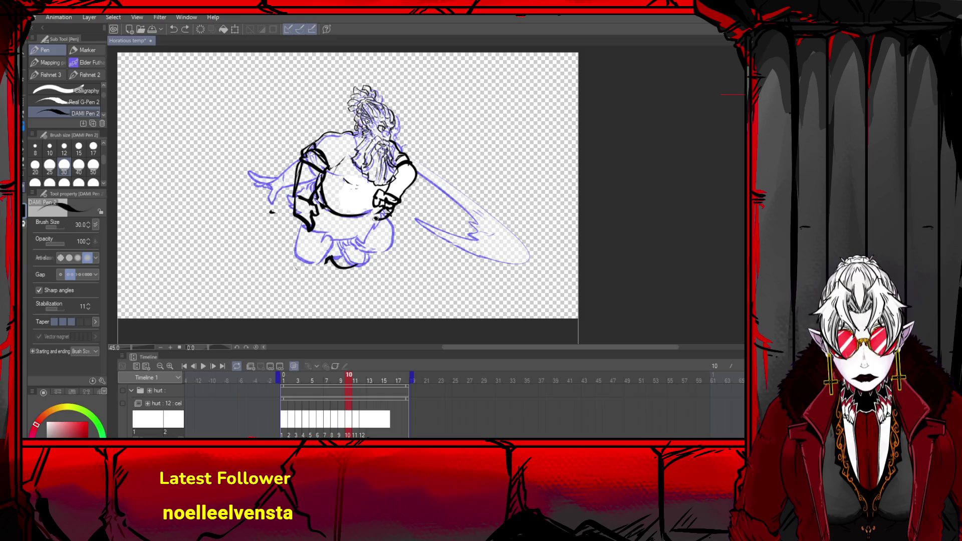
- Ink the left and right hips and thighs in black
{"action": "left_click_drag", "start_coordinate": [314, 202], "coordinate": [328, 239]}
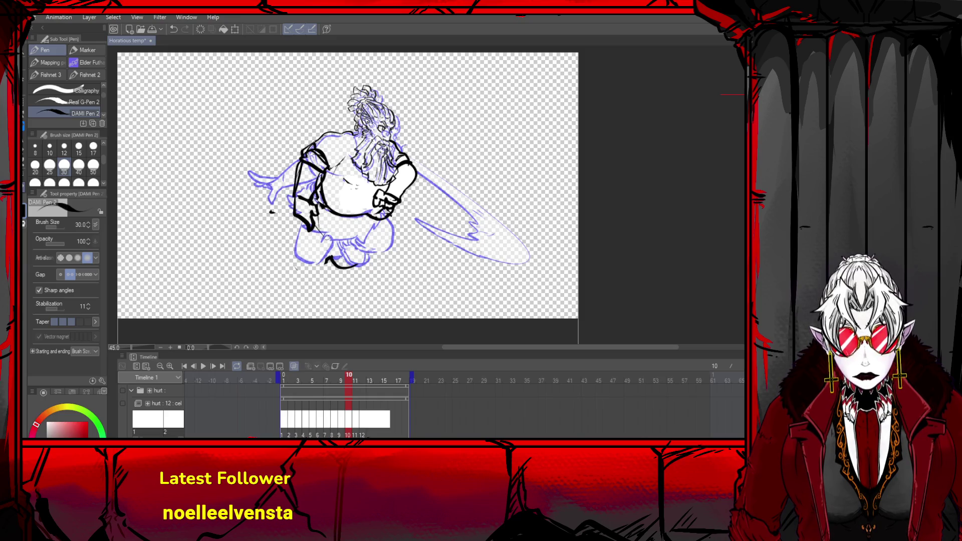
{"action": "mouse_move", "coordinate": [390, 214]}
{"action": "left_mouse_down"}
{"action": "mouse_move", "coordinate": [396, 233]}
{"action": "mouse_move", "coordinate": [376, 242]}
{"action": "mouse_move", "coordinate": [351, 246]}
{"action": "mouse_move", "coordinate": [312, 232]}
{"action": "mouse_move", "coordinate": [329, 273]}
{"action": "mouse_move", "coordinate": [351, 244]}
{"action": "mouse_move", "coordinate": [351, 266]}
{"action": "mouse_move", "coordinate": [357, 256]}
{"action": "left_mouse_up"}
{"action": "key", "text": "ctrl+z"}
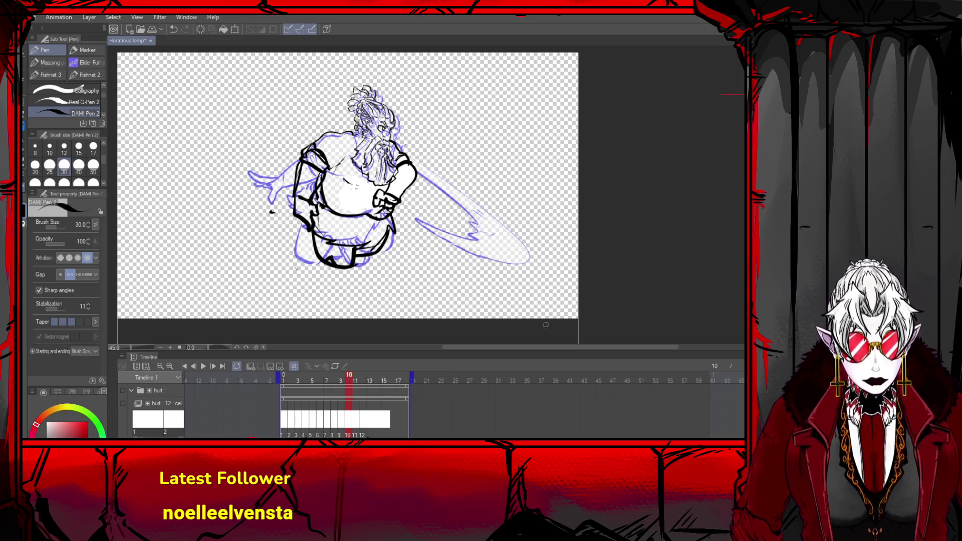
{"action": "key", "text": "u"}
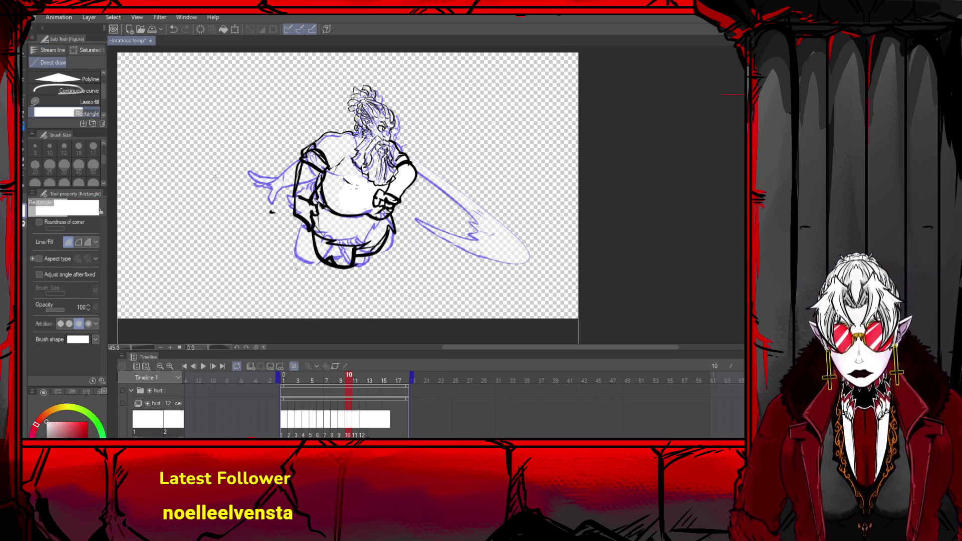
- Draw a white rectangle over the drawing, then undo it along with the black body outlines
{"action": "mouse_move", "coordinate": [523, 64]}
{"action": "left_mouse_down"}
{"action": "mouse_move", "coordinate": [331, 204]}
{"action": "mouse_move", "coordinate": [245, 318]}
{"action": "left_mouse_up"}
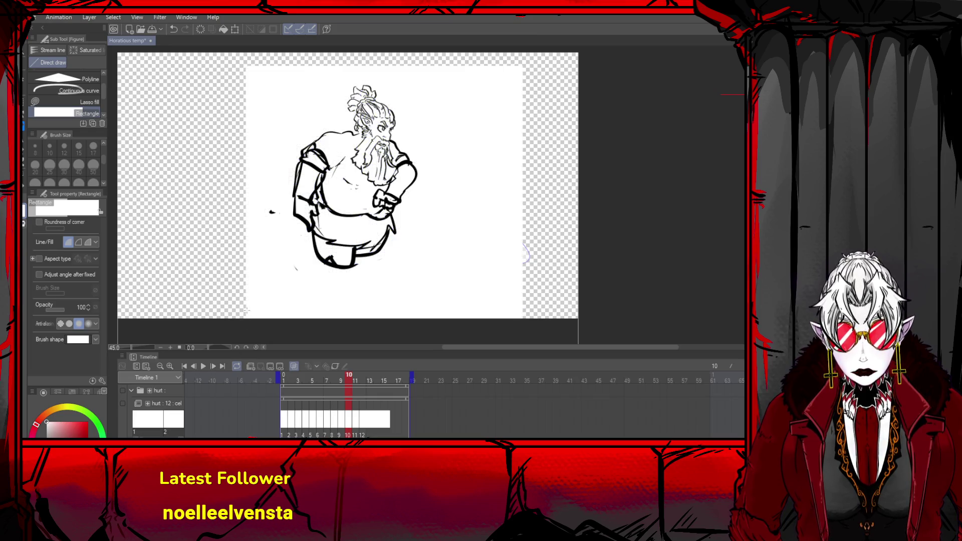
{"action": "left_click", "coordinate": [23, 187]}
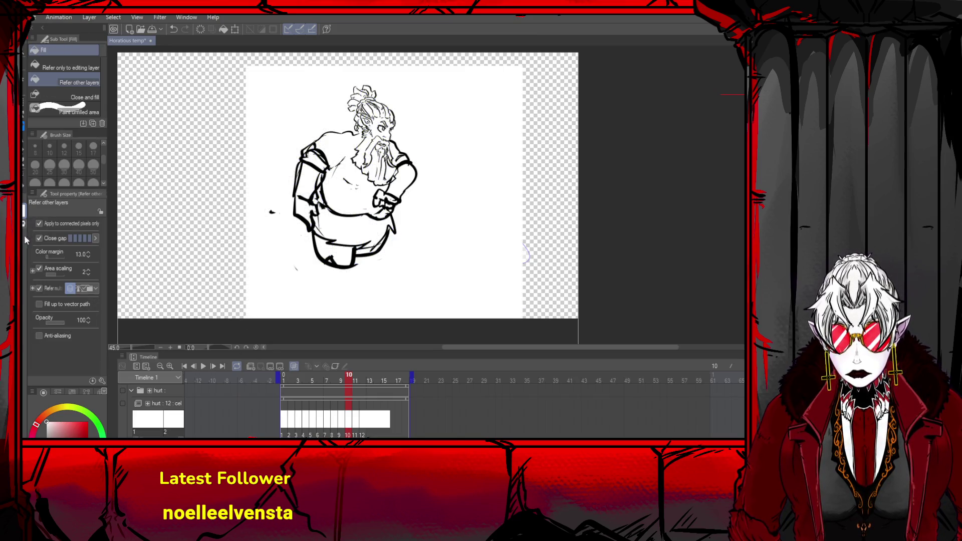
{"action": "key", "text": "ctrl+z"}
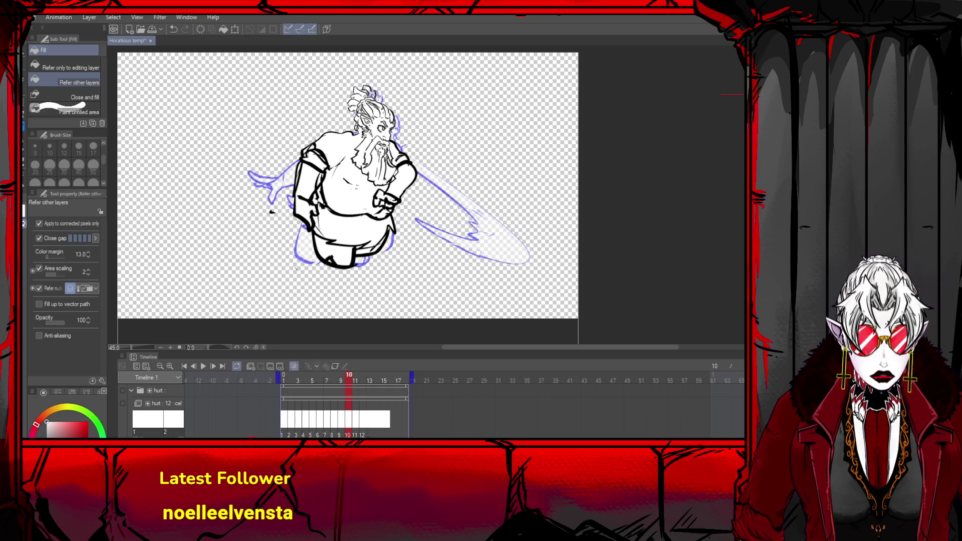
{"action": "key", "text": "ctrl+z"}
{"action": "scroll", "coordinate": [354, 116], "scroll_direction": "up", "scroll_amount": 4}
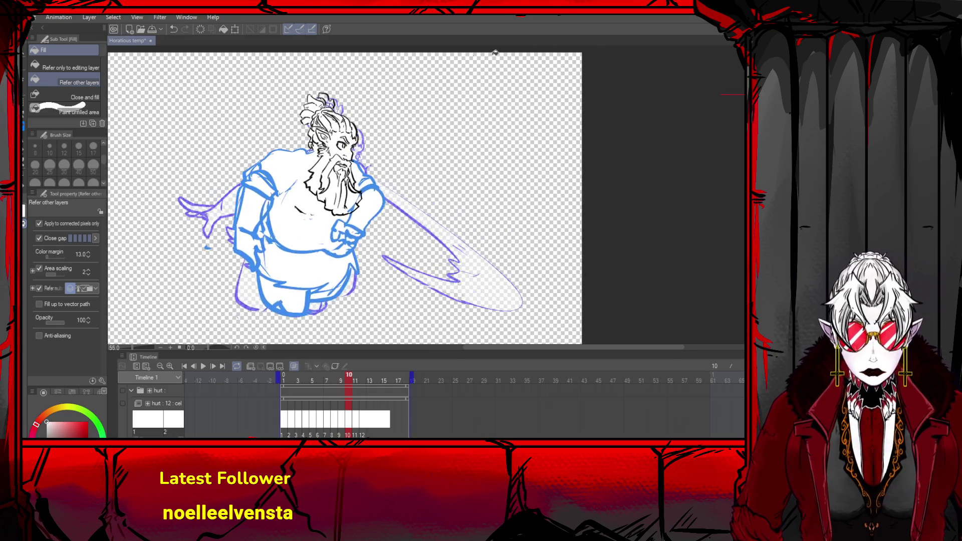
- Ink the neck along the beard, the left shoulder curve and the right upper arm
{"action": "key", "text": "p"}
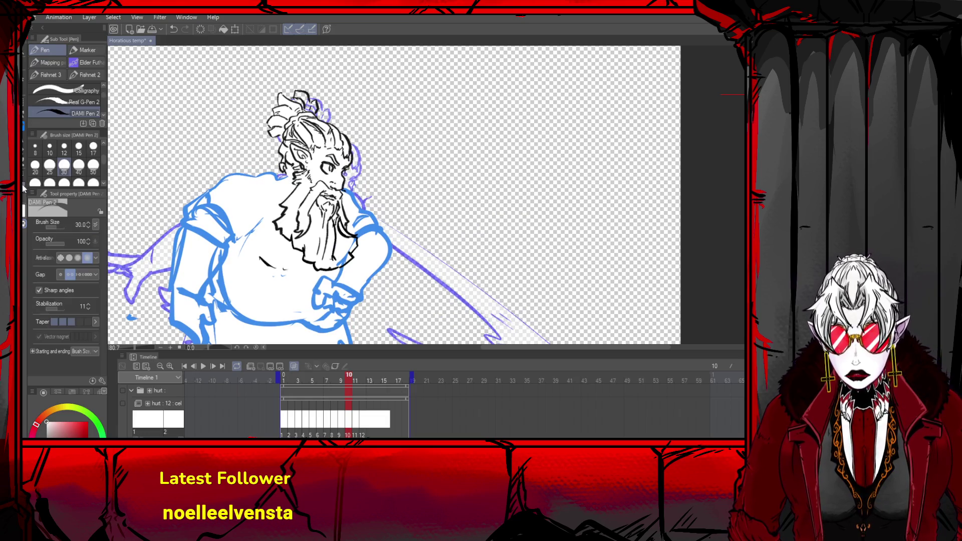
{"action": "left_click_drag", "start_coordinate": [300, 166], "coordinate": [282, 183]}
{"action": "key", "text": "ctrl+z"}
{"action": "key", "text": "ctrl+z"}
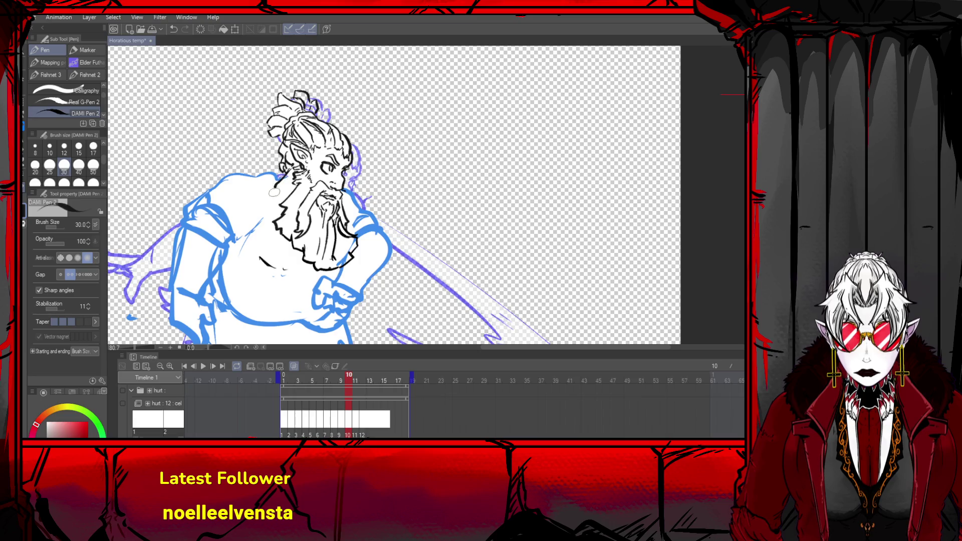
{"action": "left_click_drag", "start_coordinate": [279, 183], "coordinate": [287, 215]}
{"action": "mouse_move", "coordinate": [279, 176]}
{"action": "left_mouse_down"}
{"action": "mouse_move", "coordinate": [230, 175]}
{"action": "mouse_move", "coordinate": [205, 196]}
{"action": "mouse_move", "coordinate": [200, 214]}
{"action": "mouse_move", "coordinate": [228, 246]}
{"action": "left_mouse_up"}
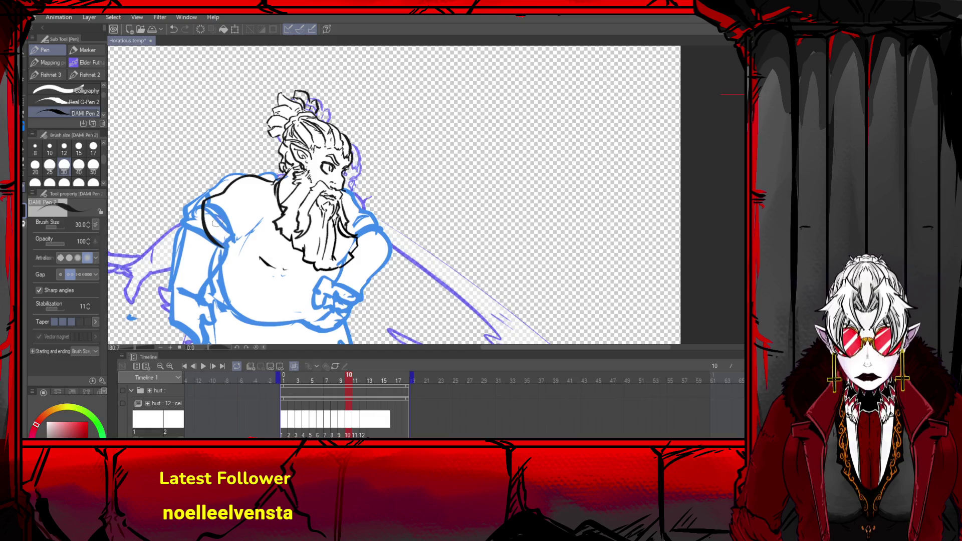
{"action": "key", "text": "ctrl+z"}
{"action": "left_click_drag", "start_coordinate": [200, 210], "coordinate": [233, 247]}
{"action": "mouse_move", "coordinate": [256, 213]}
{"action": "left_mouse_down"}
{"action": "mouse_move", "coordinate": [238, 241]}
{"action": "mouse_move", "coordinate": [263, 268]}
{"action": "mouse_move", "coordinate": [297, 281]}
{"action": "left_mouse_up"}
{"action": "mouse_move", "coordinate": [344, 193]}
{"action": "left_mouse_down"}
{"action": "mouse_move", "coordinate": [394, 244]}
{"action": "mouse_move", "coordinate": [370, 245]}
{"action": "mouse_move", "coordinate": [385, 248]}
{"action": "mouse_move", "coordinate": [373, 221]}
{"action": "mouse_move", "coordinate": [395, 253]}
{"action": "left_mouse_up"}
{"action": "key", "text": "ctrl+z"}
{"action": "scroll", "coordinate": [538, 66], "scroll_direction": "down", "scroll_amount": 3}
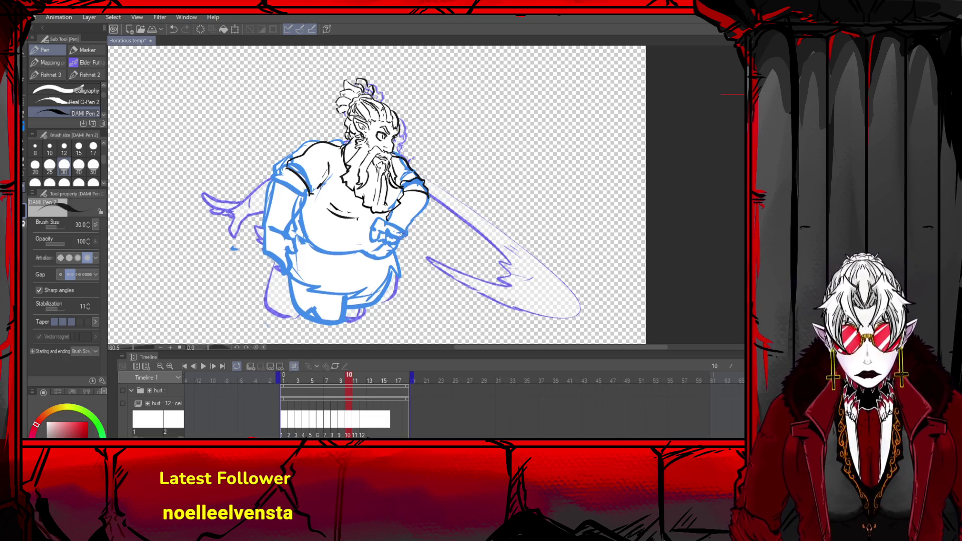
- Ink the right arm up to the shoulder and the fist outline, discarding trial belly curves
{"action": "mouse_move", "coordinate": [407, 228]}
{"action": "left_mouse_down"}
{"action": "mouse_move", "coordinate": [426, 202]}
{"action": "mouse_move", "coordinate": [421, 190]}
{"action": "left_mouse_up"}
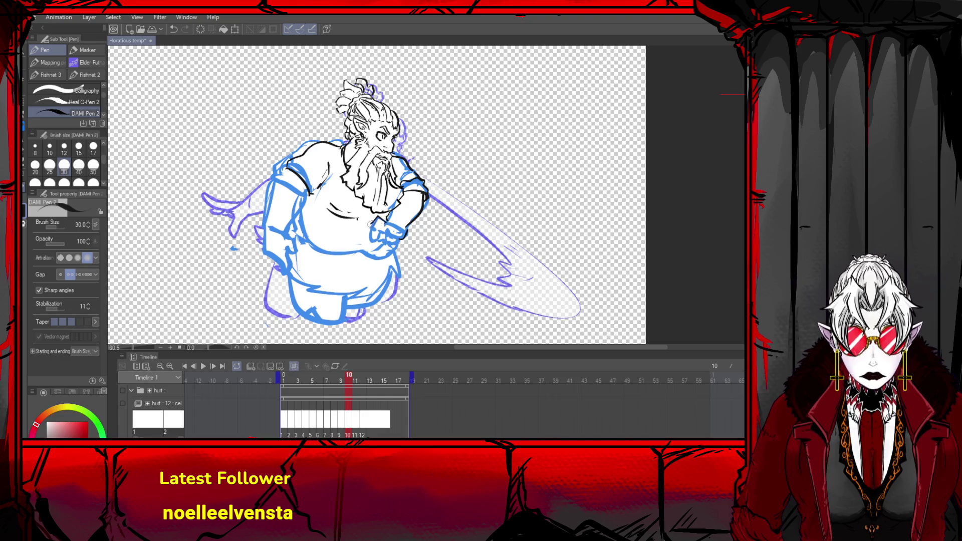
{"action": "mouse_move", "coordinate": [382, 223]}
{"action": "left_mouse_down"}
{"action": "mouse_move", "coordinate": [404, 232]}
{"action": "mouse_move", "coordinate": [375, 235]}
{"action": "mouse_move", "coordinate": [388, 234]}
{"action": "left_mouse_up"}
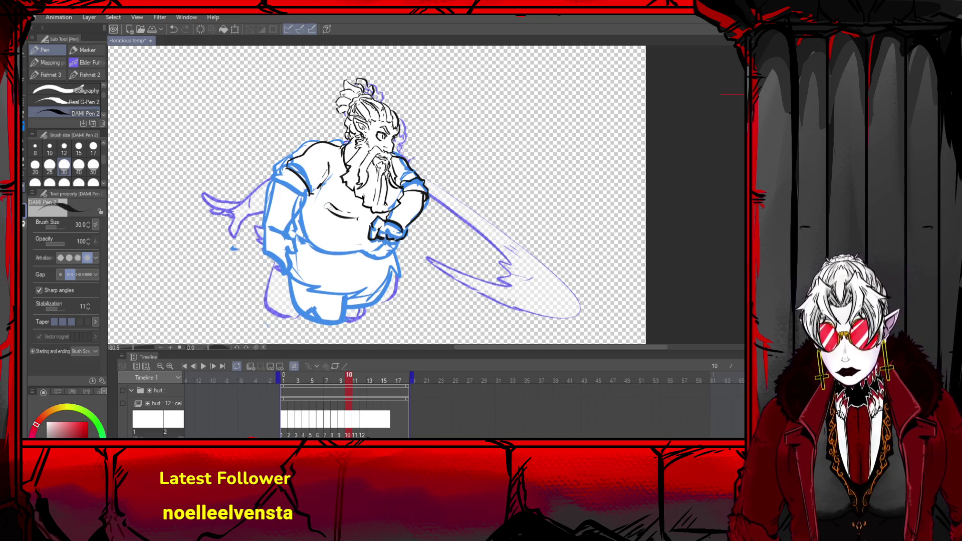
{"action": "mouse_move", "coordinate": [283, 166]}
{"action": "left_mouse_down"}
{"action": "mouse_move", "coordinate": [295, 160]}
{"action": "mouse_move", "coordinate": [271, 183]}
{"action": "mouse_move", "coordinate": [304, 196]}
{"action": "mouse_move", "coordinate": [373, 257]}
{"action": "mouse_move", "coordinate": [343, 262]}
{"action": "mouse_move", "coordinate": [307, 231]}
{"action": "left_mouse_up"}
{"action": "key", "text": "ctrl+z"}
{"action": "key", "text": "ctrl+z"}
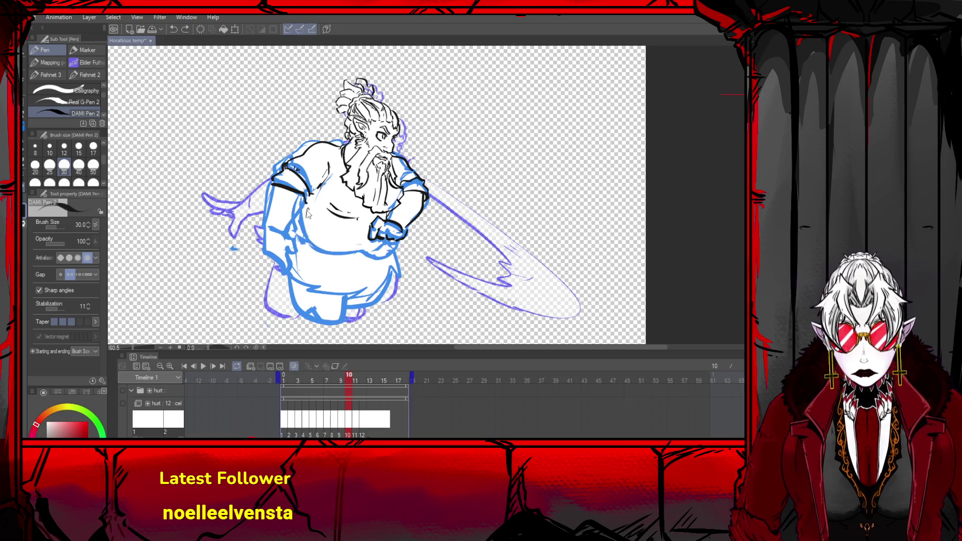
{"action": "left_click", "coordinate": [307, 208]}
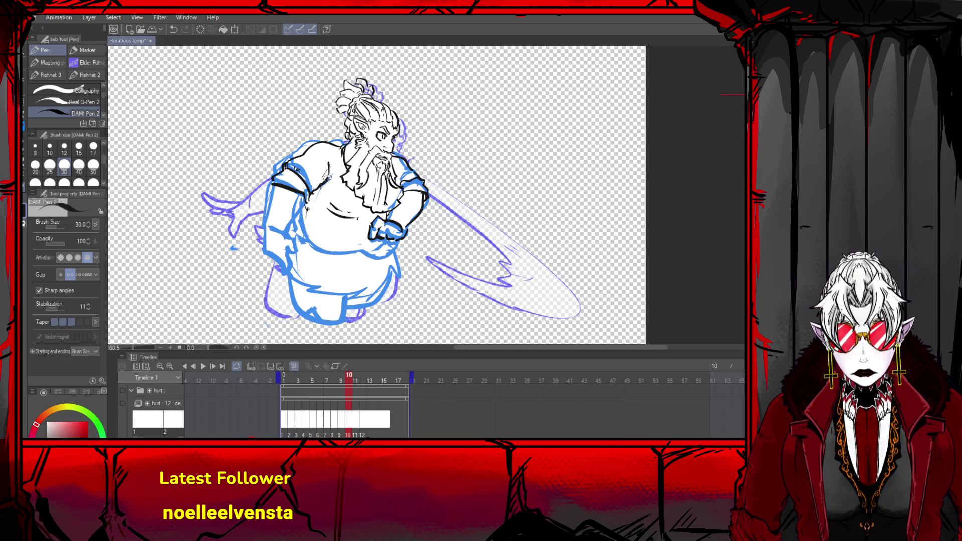
{"action": "mouse_move", "coordinate": [301, 228]}
{"action": "left_mouse_down"}
{"action": "mouse_move", "coordinate": [346, 262]}
{"action": "mouse_move", "coordinate": [393, 241]}
{"action": "left_mouse_up"}
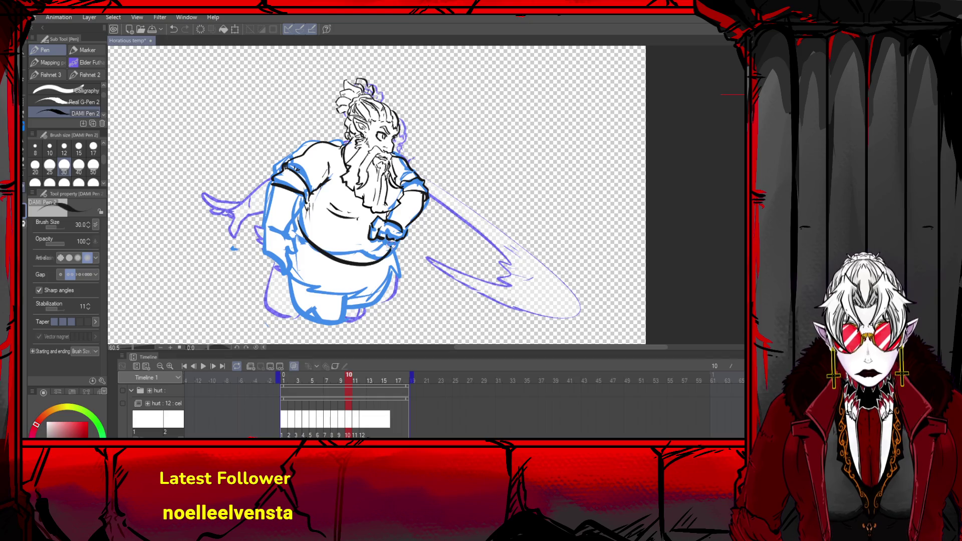
{"action": "key", "text": "ctrl+z"}
{"action": "mouse_move", "coordinate": [304, 207]}
{"action": "left_mouse_down"}
{"action": "mouse_move", "coordinate": [303, 240]}
{"action": "mouse_move", "coordinate": [321, 257]}
{"action": "mouse_move", "coordinate": [383, 250]}
{"action": "left_mouse_up"}
{"action": "key", "text": "ctrl+z"}
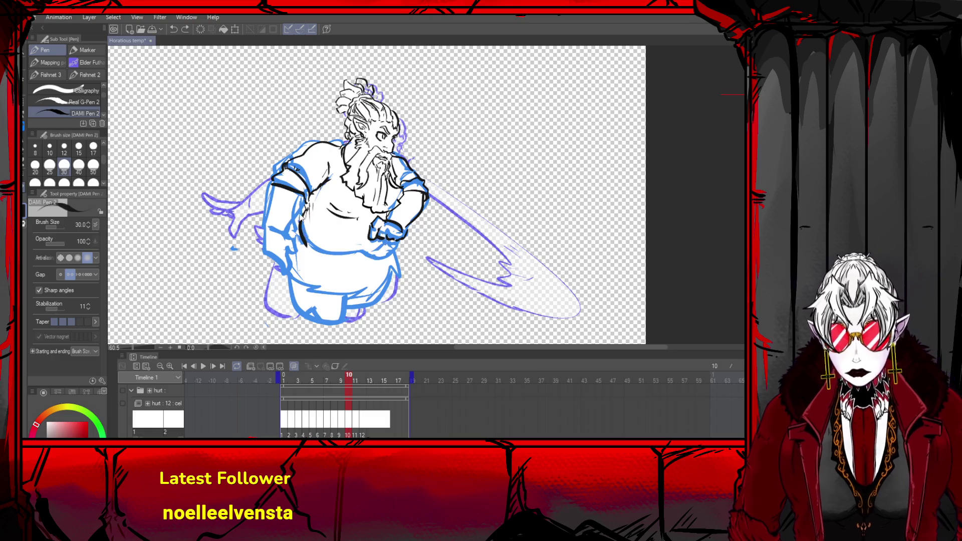
- Ink the left arm edge and the figure's left side down to the hip
{"action": "mouse_move", "coordinate": [273, 179]}
{"action": "left_mouse_down"}
{"action": "mouse_move", "coordinate": [295, 193]}
{"action": "mouse_move", "coordinate": [255, 223]}
{"action": "left_mouse_up"}
{"action": "key", "text": "ctrl+z"}
{"action": "left_click_drag", "start_coordinate": [304, 193], "coordinate": [274, 242]}
{"action": "left_click_drag", "start_coordinate": [277, 183], "coordinate": [262, 247]}
{"action": "mouse_move", "coordinate": [275, 236]}
{"action": "left_mouse_down"}
{"action": "mouse_move", "coordinate": [296, 255]}
{"action": "mouse_move", "coordinate": [271, 266]}
{"action": "mouse_move", "coordinate": [271, 234]}
{"action": "mouse_move", "coordinate": [365, 254]}
{"action": "mouse_move", "coordinate": [387, 241]}
{"action": "left_mouse_up"}
- Drop the stray belly curves and fade the blue rough much lighter under the ink
{"action": "key", "text": "ctrl+z"}
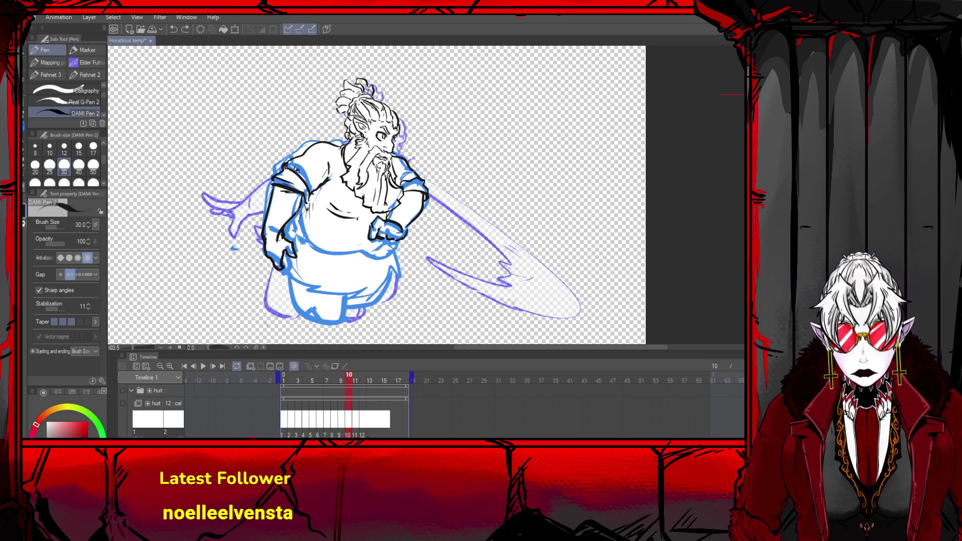
{"action": "mouse_move", "coordinate": [299, 206]}
{"action": "left_mouse_down"}
{"action": "mouse_move", "coordinate": [294, 232]}
{"action": "mouse_move", "coordinate": [387, 253]}
{"action": "mouse_move", "coordinate": [384, 236]}
{"action": "left_mouse_up"}
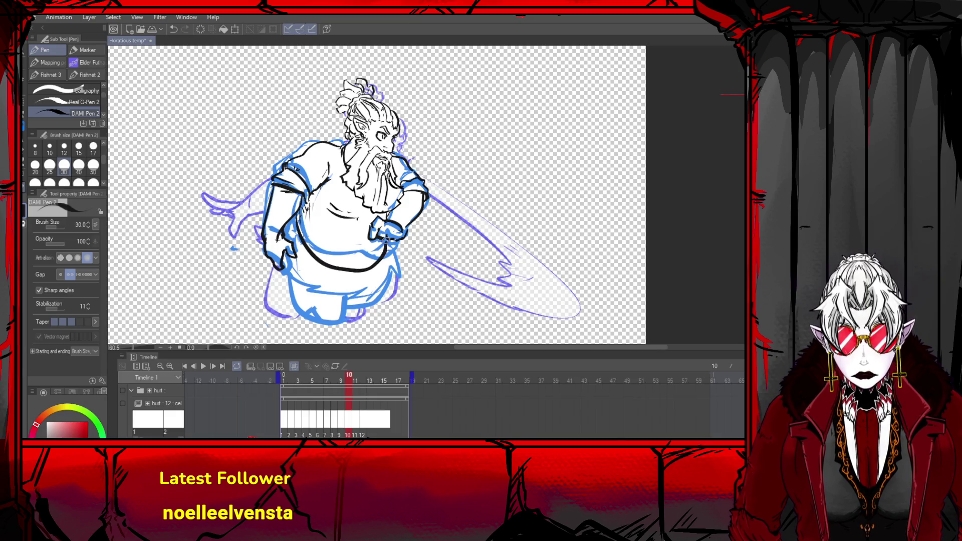
{"action": "key", "text": "ctrl+z"}
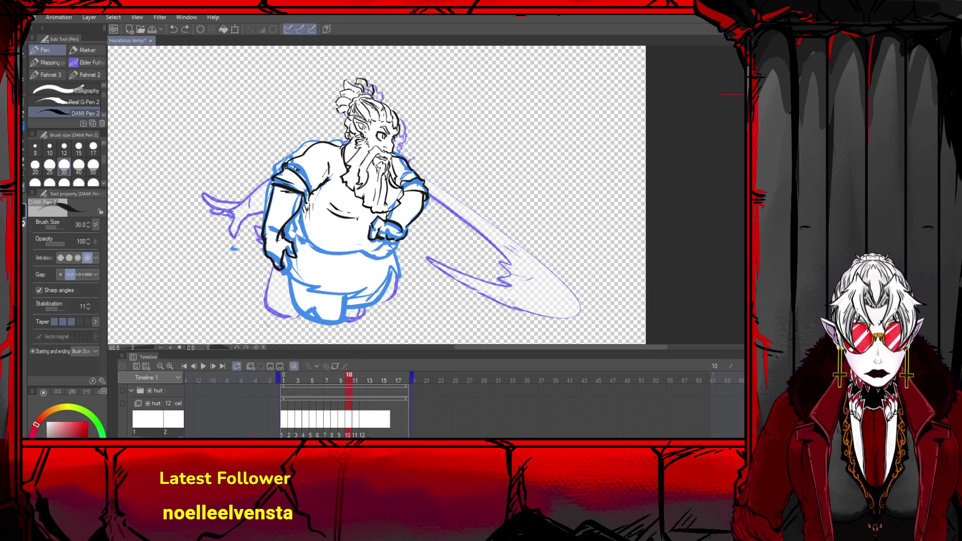
{"action": "key", "text": "ctrl+z"}
{"action": "key", "text": "ctrl+y"}
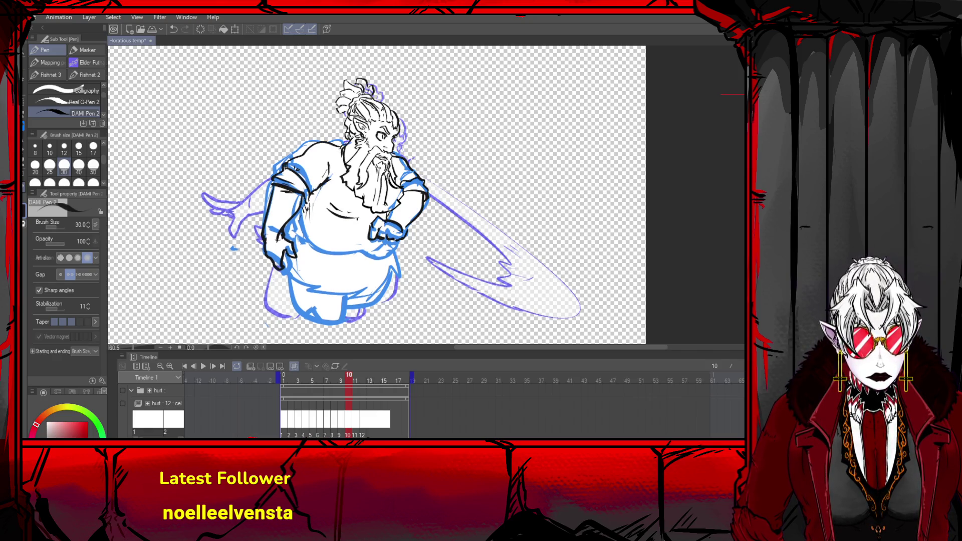
{"action": "key", "text": "ctrl+z"}
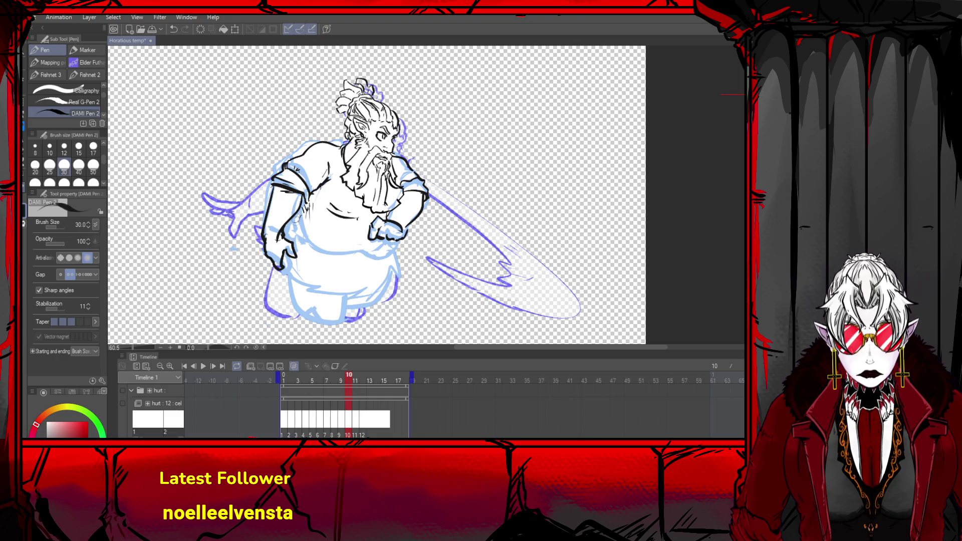
- Ink the belly curve sweeping toward the hands, redrawing until it fits
{"action": "key", "text": "ctrl+z"}
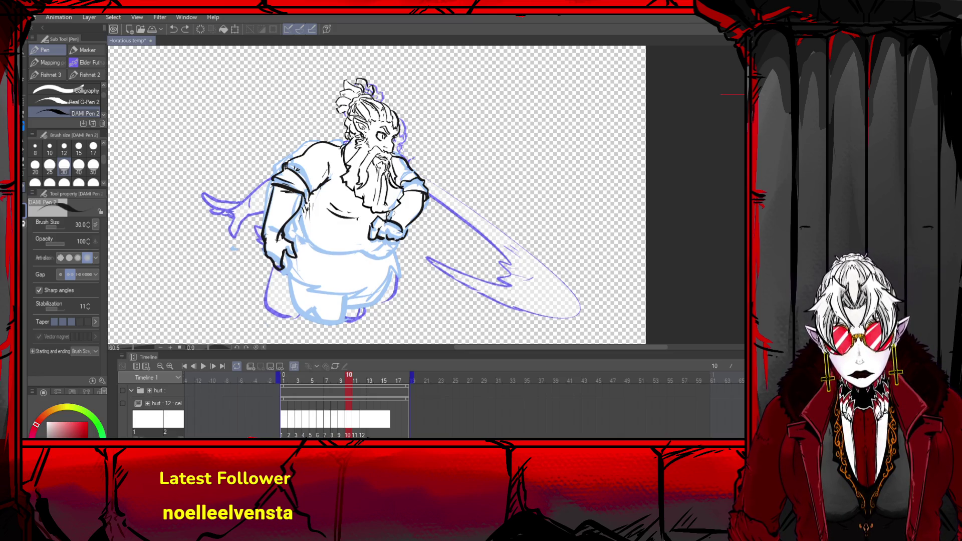
{"action": "left_click", "coordinate": [390, 213]}
{"action": "mouse_move", "coordinate": [296, 213]}
{"action": "left_mouse_down"}
{"action": "mouse_move", "coordinate": [315, 260]}
{"action": "mouse_move", "coordinate": [389, 243]}
{"action": "mouse_move", "coordinate": [381, 257]}
{"action": "mouse_move", "coordinate": [301, 238]}
{"action": "mouse_move", "coordinate": [303, 213]}
{"action": "mouse_move", "coordinate": [303, 234]}
{"action": "mouse_move", "coordinate": [335, 261]}
{"action": "mouse_move", "coordinate": [331, 255]}
{"action": "mouse_move", "coordinate": [381, 249]}
{"action": "mouse_move", "coordinate": [341, 266]}
{"action": "mouse_move", "coordinate": [308, 241]}
{"action": "mouse_move", "coordinate": [303, 219]}
{"action": "mouse_move", "coordinate": [325, 253]}
{"action": "mouse_move", "coordinate": [354, 263]}
{"action": "left_mouse_up"}
{"action": "key", "text": "ctrl+z"}
{"action": "key", "text": "ctrl+z"}
{"action": "key", "text": "ctrl+z"}
{"action": "key", "text": "ctrl+z"}
{"action": "key", "text": "ctrl+z"}
{"action": "key", "text": "ctrl+z"}
{"action": "key", "text": "ctrl+z"}
{"action": "mouse_move", "coordinate": [295, 224]}
{"action": "left_mouse_down"}
{"action": "mouse_move", "coordinate": [315, 253]}
{"action": "mouse_move", "coordinate": [389, 241]}
{"action": "left_mouse_up"}
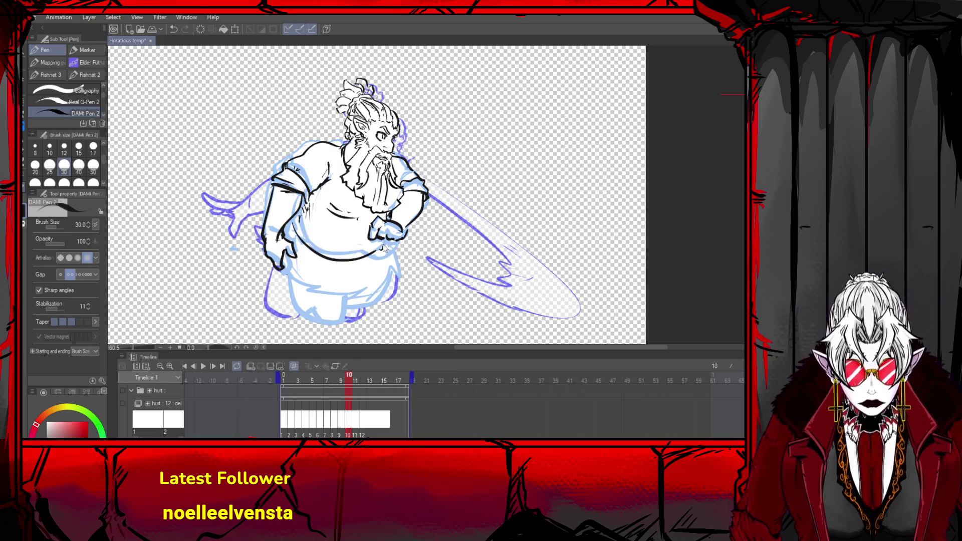
{"action": "key", "text": "ctrl+z"}
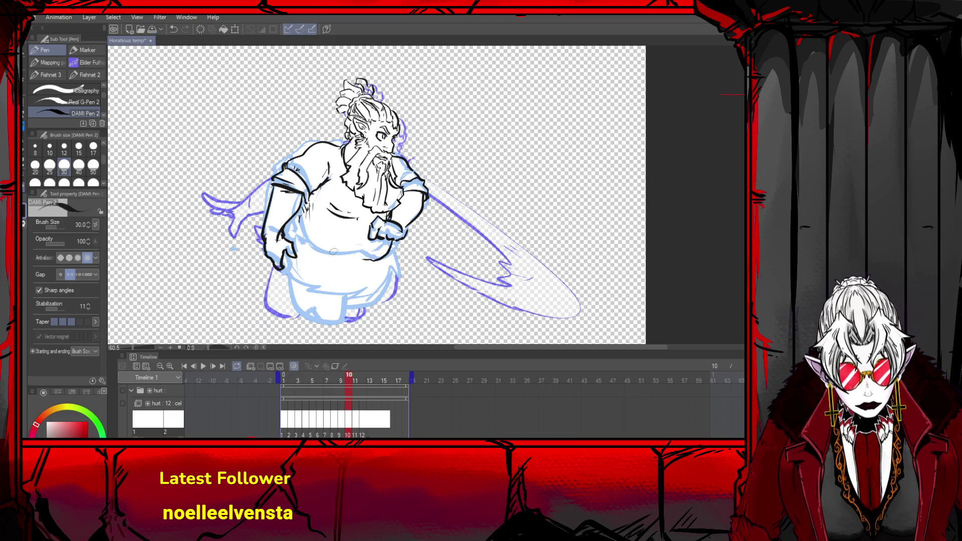
{"action": "mouse_move", "coordinate": [291, 226]}
{"action": "left_mouse_down"}
{"action": "mouse_move", "coordinate": [348, 261]}
{"action": "mouse_move", "coordinate": [390, 261]}
{"action": "mouse_move", "coordinate": [380, 295]}
{"action": "left_mouse_up"}
- Ink the jagged tunic hem, the torso's left edge and the lower-left leg outline
{"action": "mouse_move", "coordinate": [289, 265]}
{"action": "left_mouse_down"}
{"action": "mouse_move", "coordinate": [294, 286]}
{"action": "mouse_move", "coordinate": [329, 303]}
{"action": "mouse_move", "coordinate": [326, 282]}
{"action": "mouse_move", "coordinate": [371, 289]}
{"action": "mouse_move", "coordinate": [381, 282]}
{"action": "left_mouse_up"}
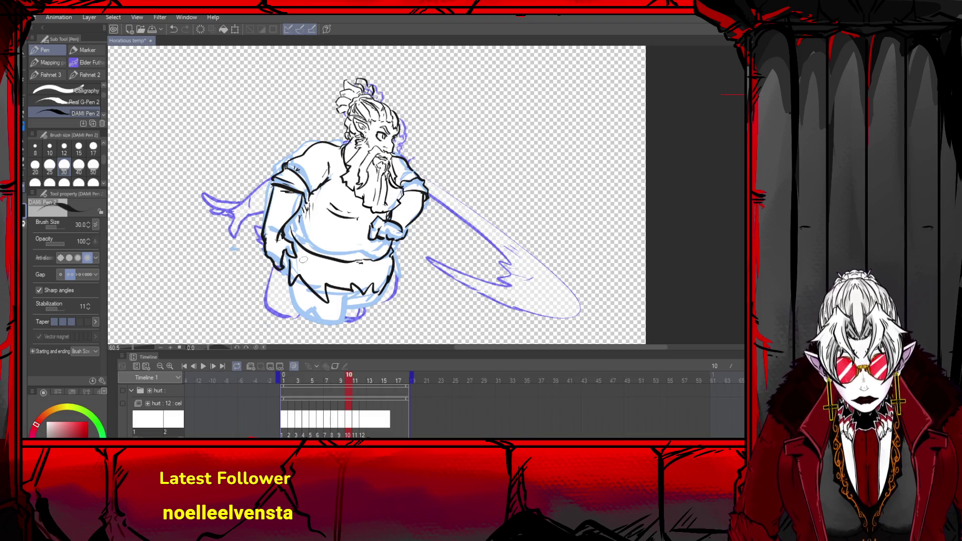
{"action": "mouse_move", "coordinate": [297, 215]}
{"action": "left_mouse_down"}
{"action": "mouse_move", "coordinate": [299, 239]}
{"action": "mouse_move", "coordinate": [289, 233]}
{"action": "left_mouse_up"}
{"action": "mouse_move", "coordinate": [276, 269]}
{"action": "left_mouse_down"}
{"action": "mouse_move", "coordinate": [272, 304]}
{"action": "mouse_move", "coordinate": [326, 302]}
{"action": "left_mouse_up"}
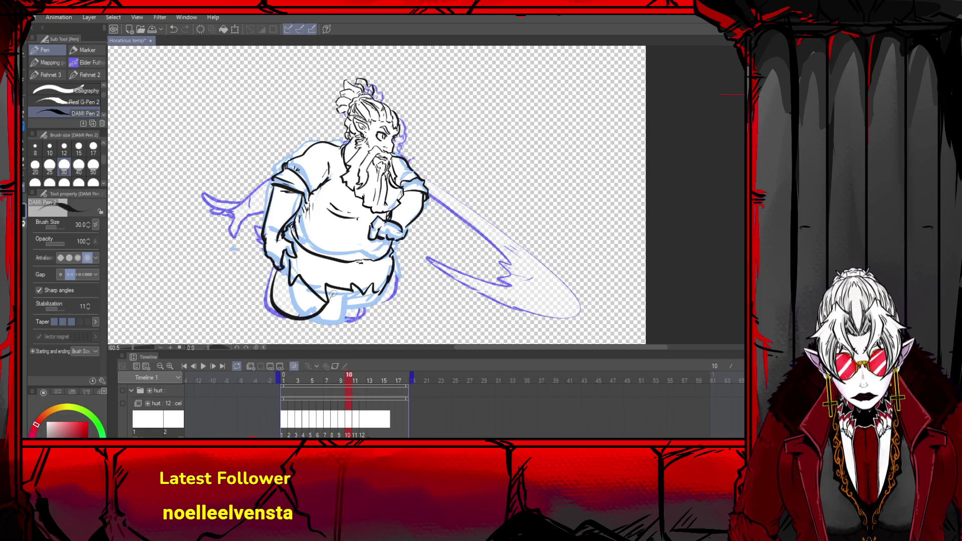
{"action": "key", "text": "ctrl+z"}
{"action": "mouse_move", "coordinate": [280, 270]}
{"action": "left_mouse_down"}
{"action": "mouse_move", "coordinate": [301, 320]}
{"action": "mouse_move", "coordinate": [326, 306]}
{"action": "left_mouse_up"}
{"action": "key", "text": "ctrl+z"}
{"action": "mouse_move", "coordinate": [290, 278]}
{"action": "left_mouse_down"}
{"action": "mouse_move", "coordinate": [338, 323]}
{"action": "mouse_move", "coordinate": [341, 287]}
{"action": "mouse_move", "coordinate": [353, 293]}
{"action": "left_mouse_up"}
{"action": "key", "text": "ctrl+z"}
{"action": "mouse_move", "coordinate": [292, 278]}
{"action": "left_mouse_down"}
{"action": "mouse_move", "coordinate": [310, 324]}
{"action": "mouse_move", "coordinate": [331, 323]}
{"action": "mouse_move", "coordinate": [323, 331]}
{"action": "mouse_move", "coordinate": [362, 288]}
{"action": "left_mouse_up"}
{"action": "key", "text": "ctrl+z"}
{"action": "key", "text": "ctrl+z"}
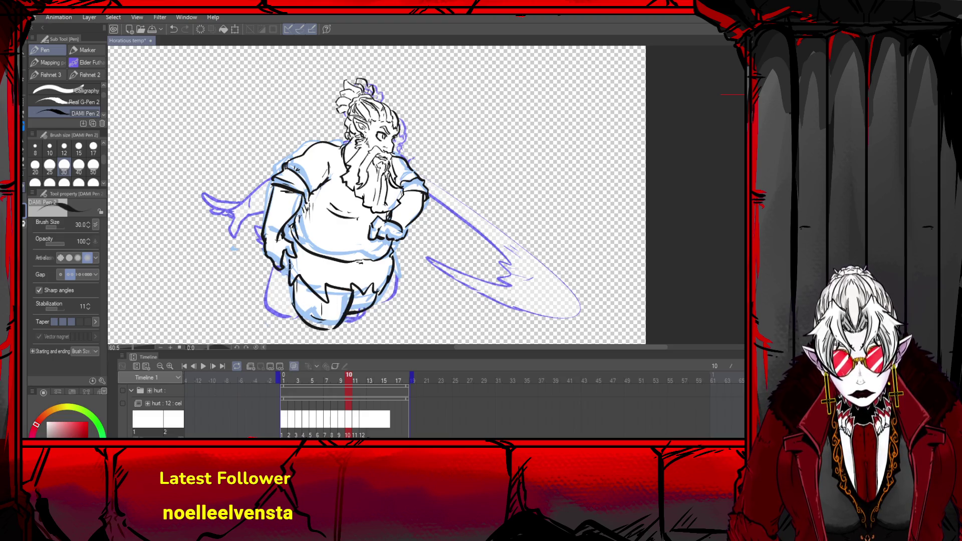
{"action": "mouse_move", "coordinate": [289, 284]}
{"action": "left_mouse_down"}
{"action": "mouse_move", "coordinate": [282, 300]}
{"action": "mouse_move", "coordinate": [298, 319]}
{"action": "left_mouse_up"}
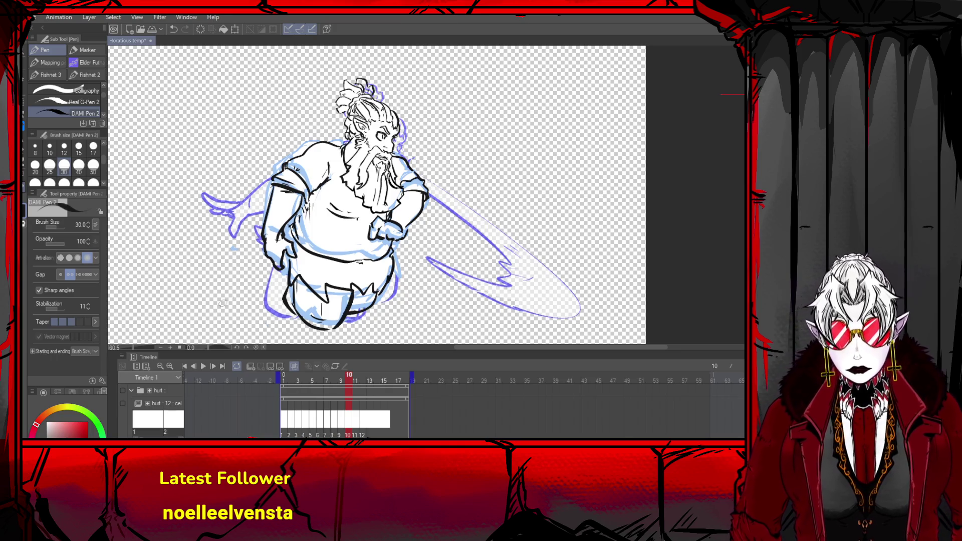
{"action": "key", "text": "ctrl+t"}
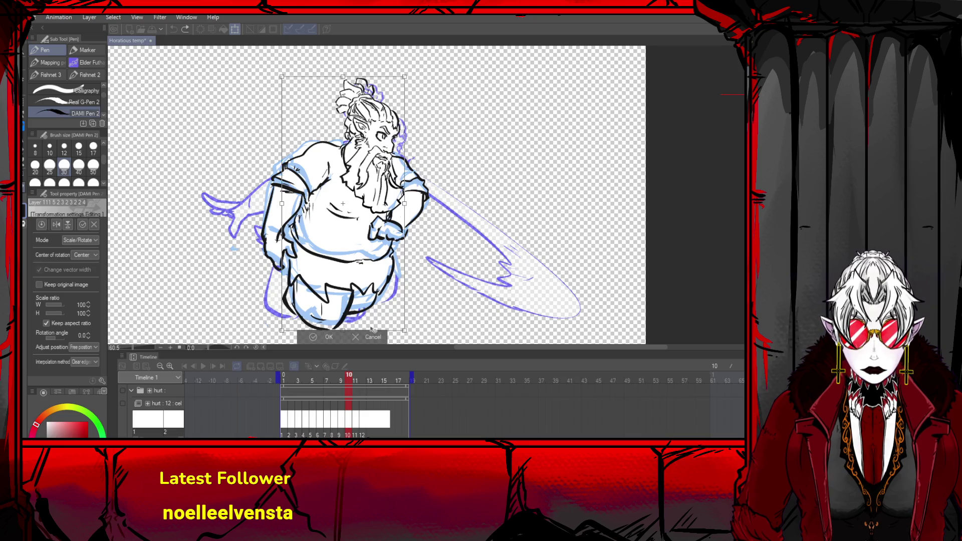
- Rotate, move and stretch the warrior's line art with Scale/Rotate to test adjustments
{"action": "key", "text": "Return"}
{"action": "key", "text": "ctrl+t"}
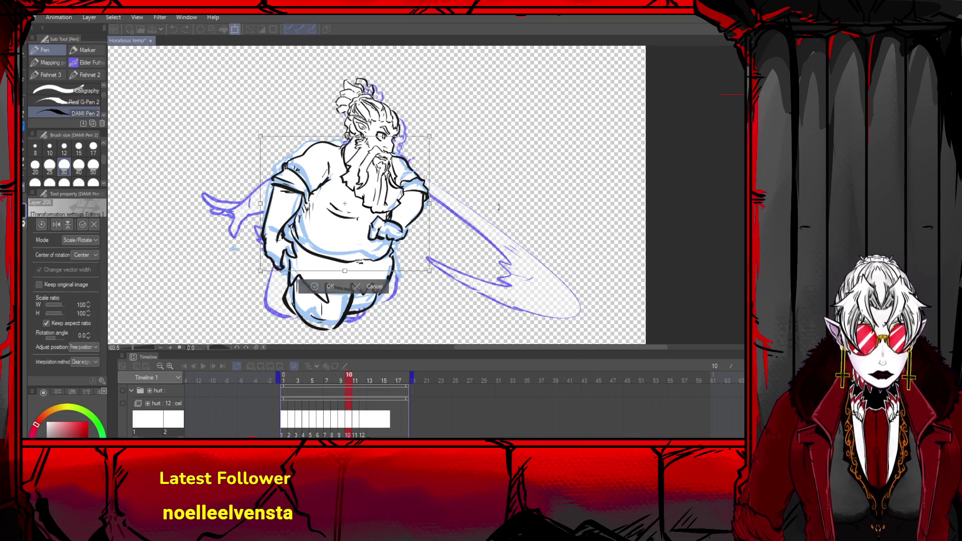
{"action": "mouse_move", "coordinate": [434, 138]}
{"action": "left_mouse_down"}
{"action": "mouse_move", "coordinate": [434, 151]}
{"action": "mouse_move", "coordinate": [400, 173]}
{"action": "left_mouse_up"}
{"action": "scroll", "coordinate": [401, 173], "scroll_direction": "up", "scroll_amount": 1}
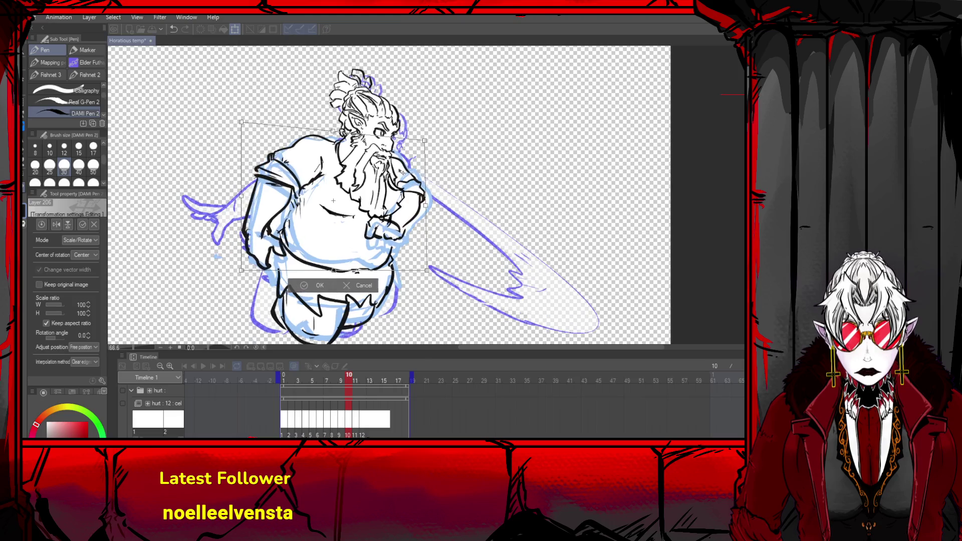
{"action": "left_click_drag", "start_coordinate": [427, 205], "coordinate": [389, 242]}
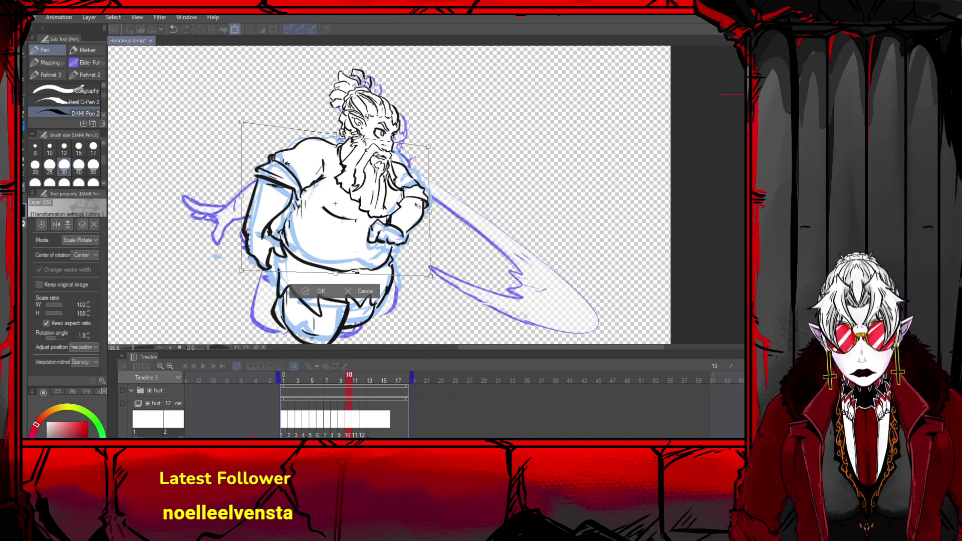
{"action": "scroll", "coordinate": [250, 246], "scroll_direction": "up", "scroll_amount": 1}
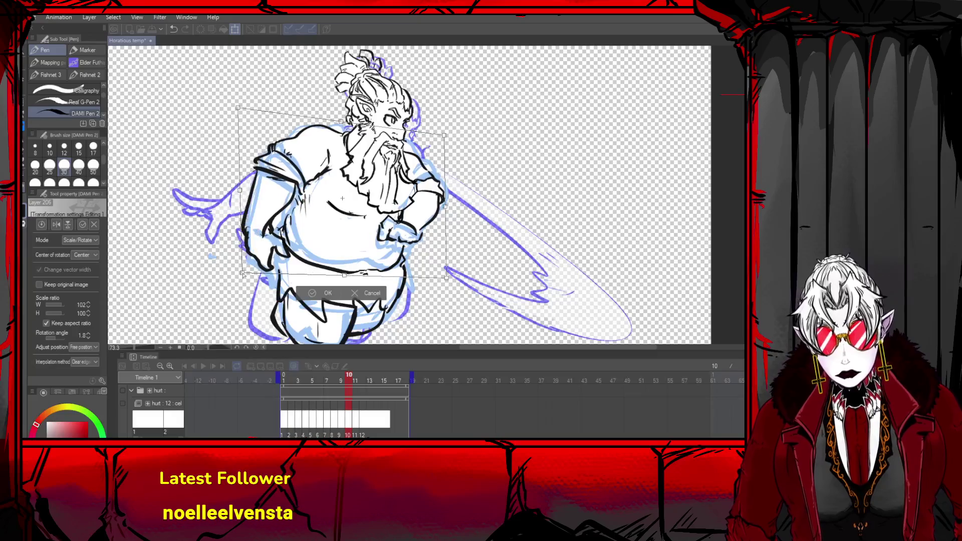
{"action": "left_click_drag", "start_coordinate": [248, 279], "coordinate": [240, 272]}
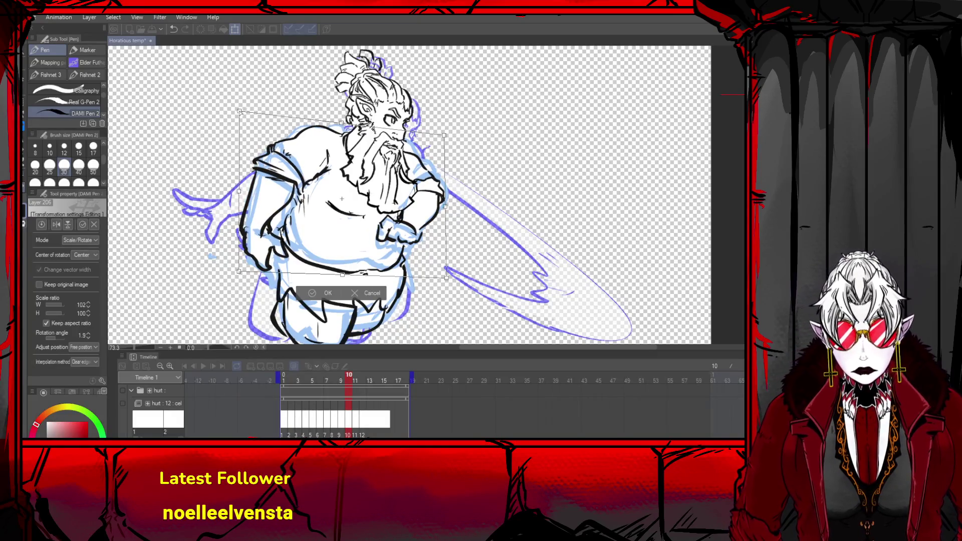
{"action": "left_click_drag", "start_coordinate": [328, 144], "coordinate": [325, 137]}
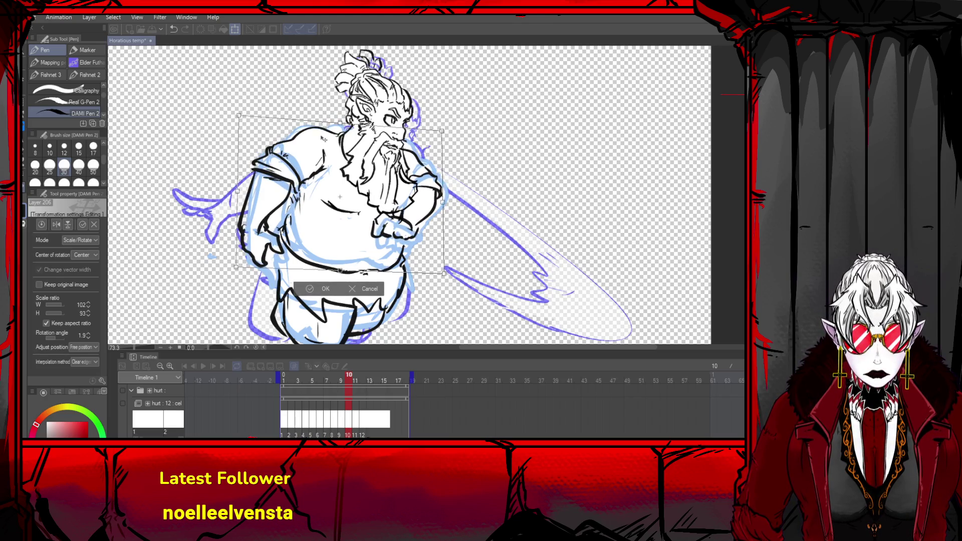
{"action": "mouse_move", "coordinate": [239, 188]}
{"action": "left_mouse_down"}
{"action": "mouse_move", "coordinate": [225, 185]}
{"action": "mouse_move", "coordinate": [237, 191]}
{"action": "left_mouse_up"}
{"action": "left_click_drag", "start_coordinate": [285, 243], "coordinate": [290, 250]}
- Revert the line art to 100% width and height with 0.0 angle and apply
{"action": "key", "text": "ctrl+z"}
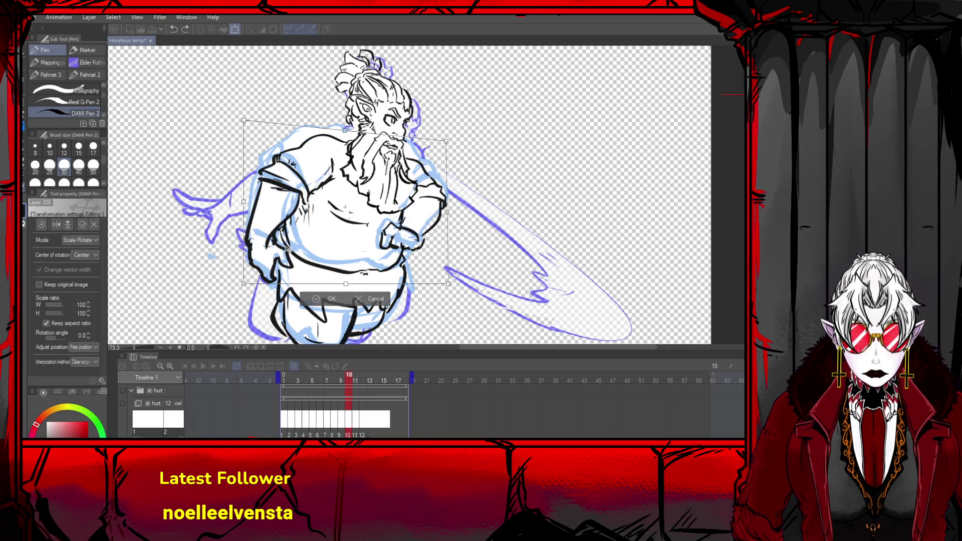
{"action": "key", "text": "ctrl+z"}
{"action": "left_click", "coordinate": [315, 300]}
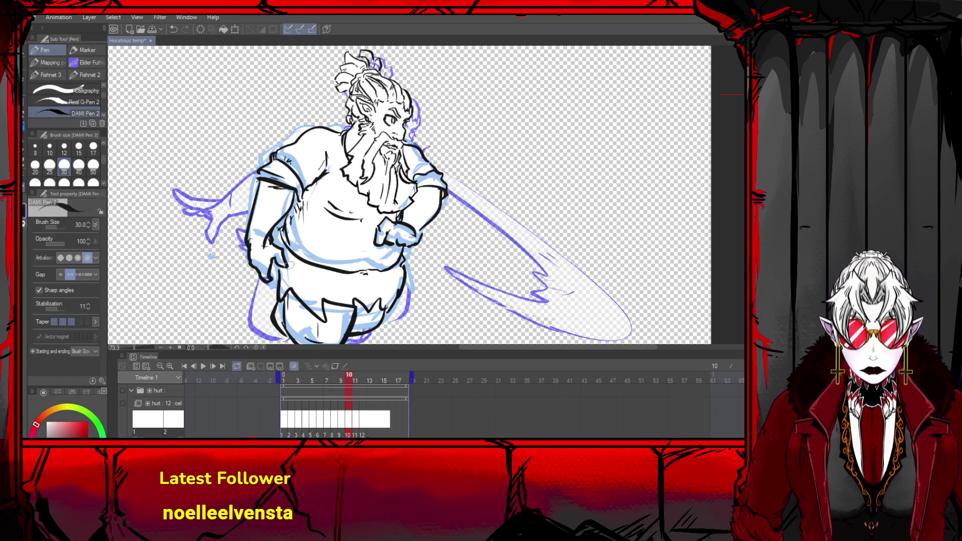
{"action": "scroll", "coordinate": [443, 159], "scroll_direction": "down", "scroll_amount": 4}
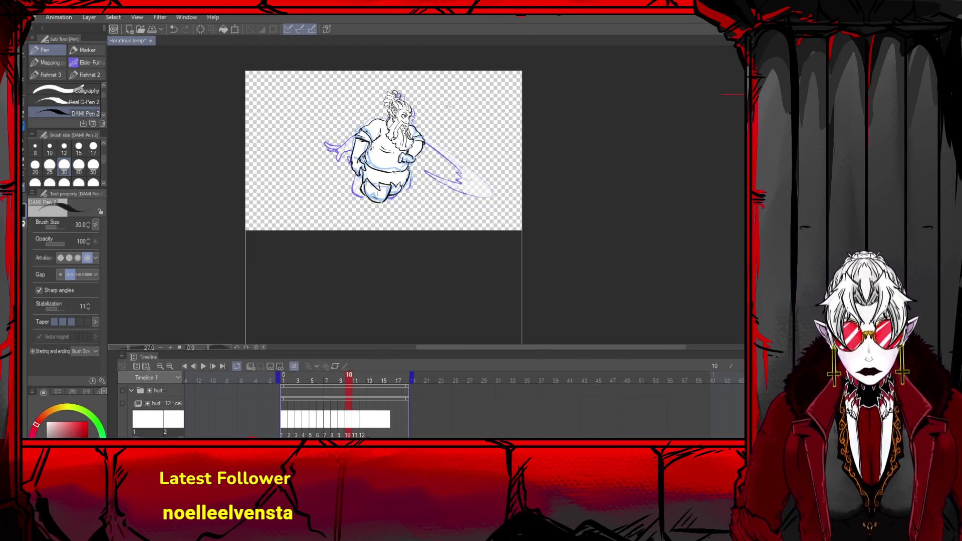
- Paint the warrior's belly area solid white over the blue rough
{"action": "scroll", "coordinate": [443, 159], "scroll_direction": "up", "scroll_amount": 2}
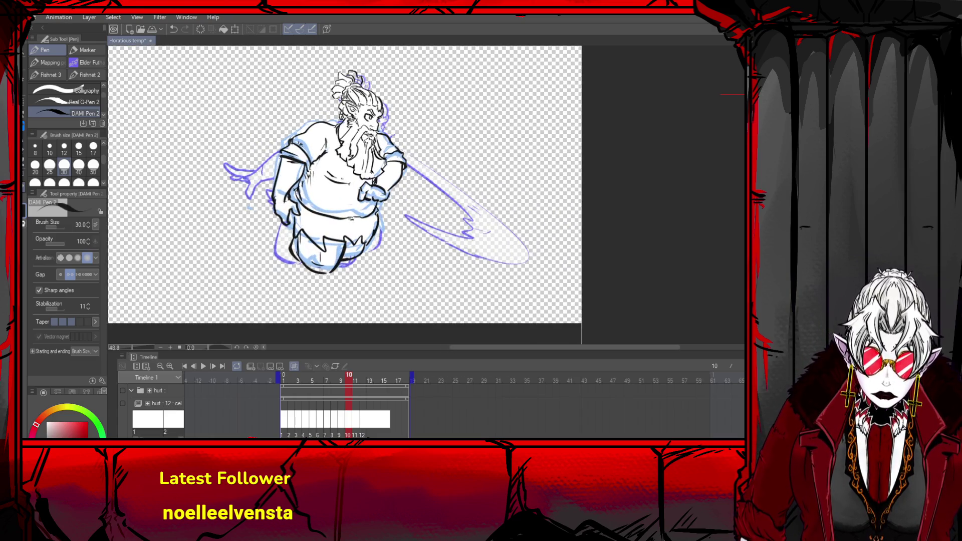
{"action": "mouse_move", "coordinate": [297, 184]}
{"action": "left_mouse_down"}
{"action": "mouse_move", "coordinate": [357, 219]}
{"action": "mouse_move", "coordinate": [366, 207]}
{"action": "left_mouse_up"}
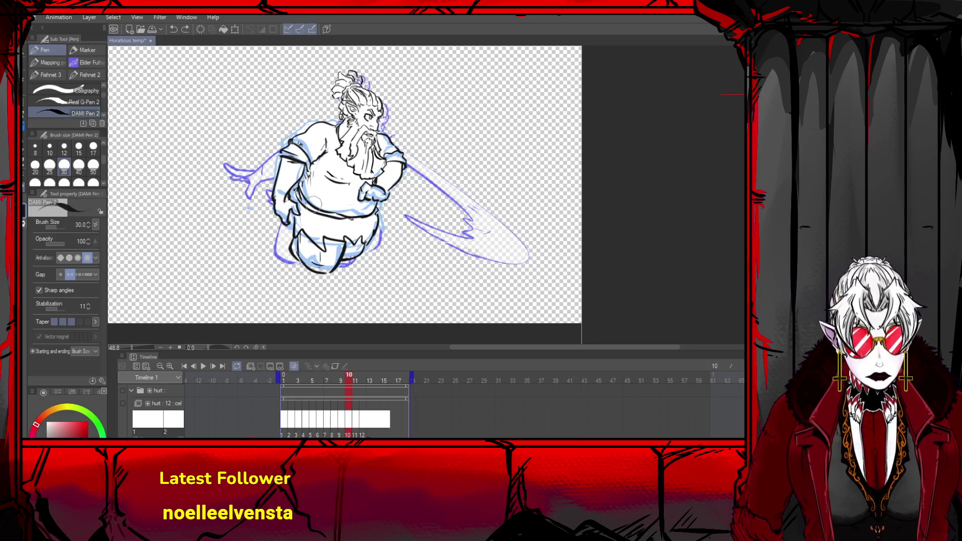
{"action": "left_click_drag", "start_coordinate": [296, 189], "coordinate": [345, 227]}
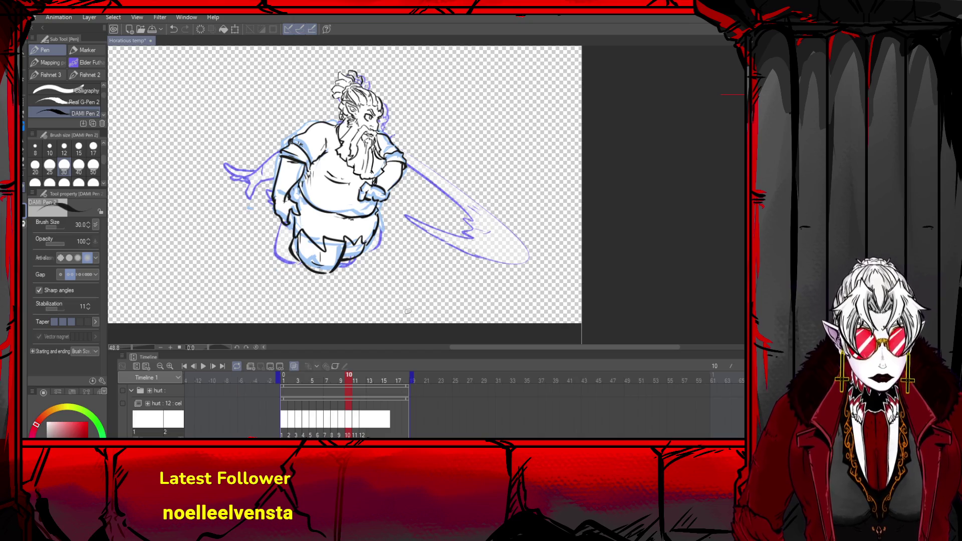
{"action": "key", "text": "ctrl+z"}
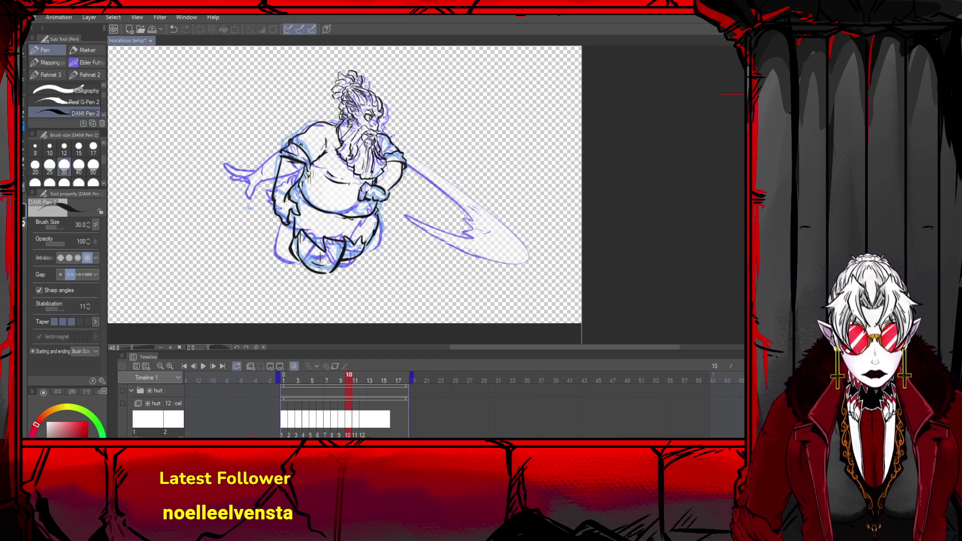
{"action": "key", "text": "ctrl+y"}
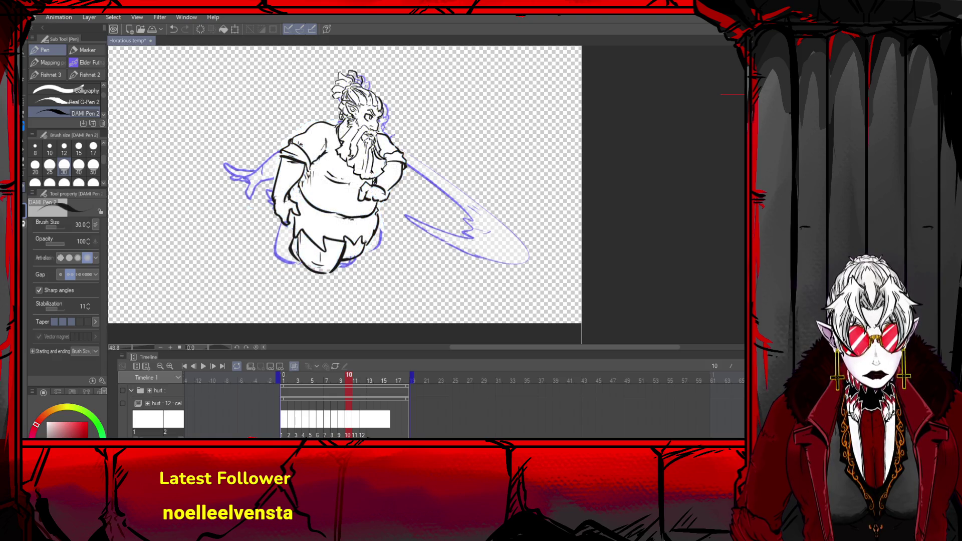
- Cover the figure with a white rectangle, then fill-clear the white surrounding the figure
{"action": "key", "text": "u"}
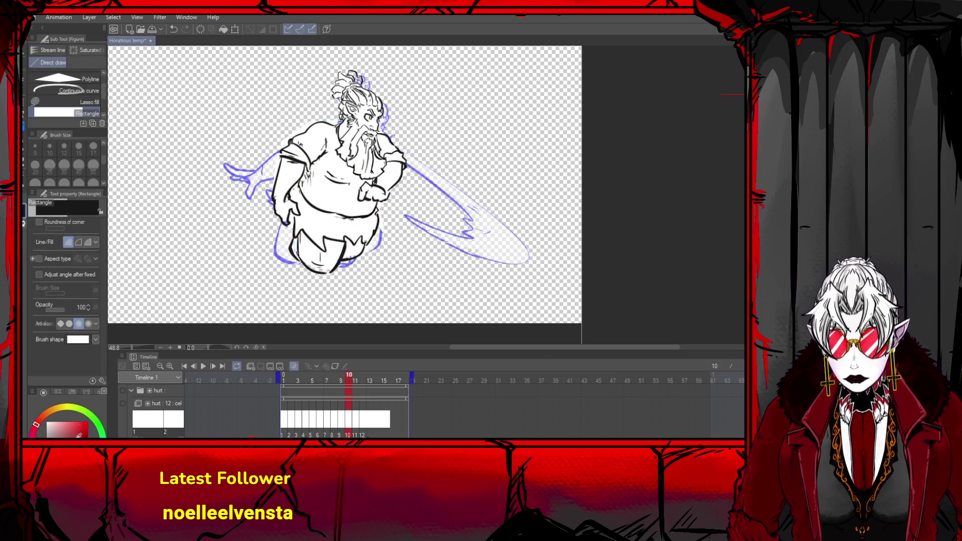
{"action": "left_click_drag", "start_coordinate": [473, 62], "coordinate": [239, 301]}
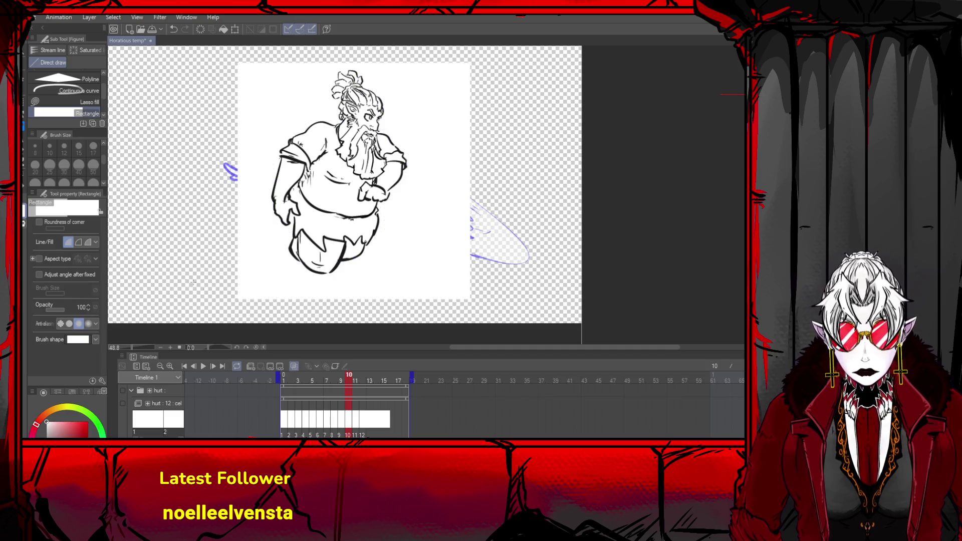
{"action": "key", "text": "g"}
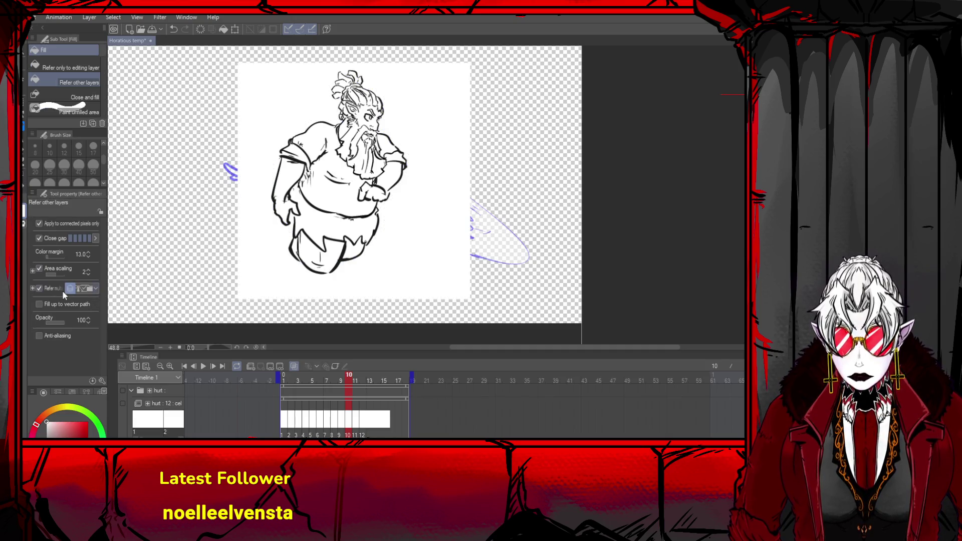
{"action": "left_click", "coordinate": [260, 240]}
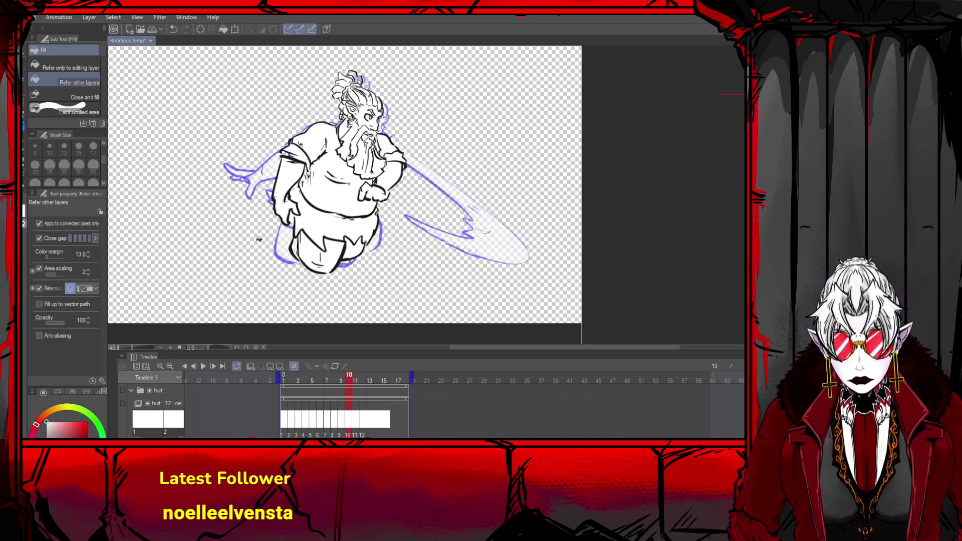
- Step back and forth through the hurt animation's early frames
{"action": "left_click", "coordinate": [186, 365]}
{"action": "left_click", "coordinate": [213, 366]}
{"action": "left_click", "coordinate": [212, 365]}
{"action": "left_click", "coordinate": [212, 366]}
{"action": "left_click", "coordinate": [213, 366]}
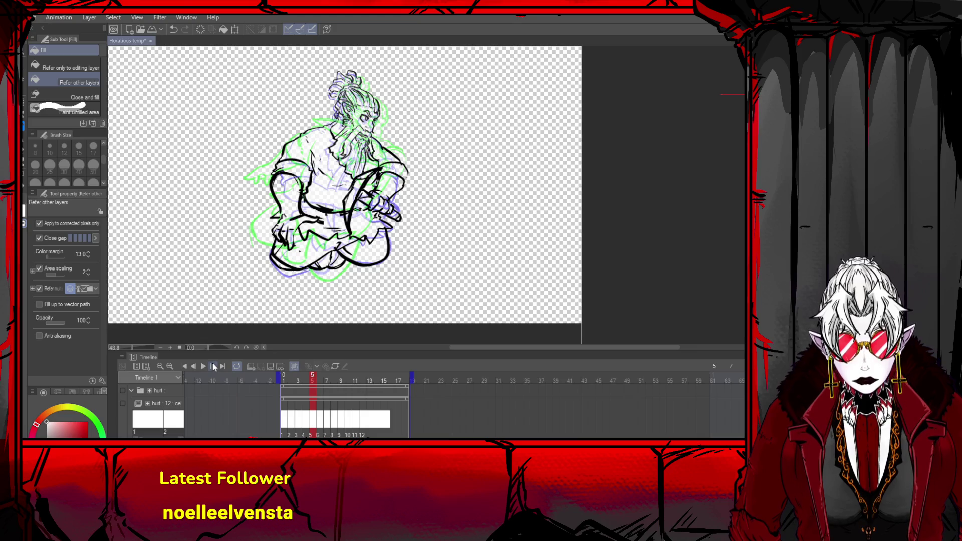
{"action": "left_click", "coordinate": [213, 365]}
{"action": "left_click", "coordinate": [213, 366]}
{"action": "left_click", "coordinate": [216, 366]}
{"action": "left_click", "coordinate": [216, 366]}
{"action": "left_click", "coordinate": [216, 366]}
{"action": "left_click", "coordinate": [217, 366]}
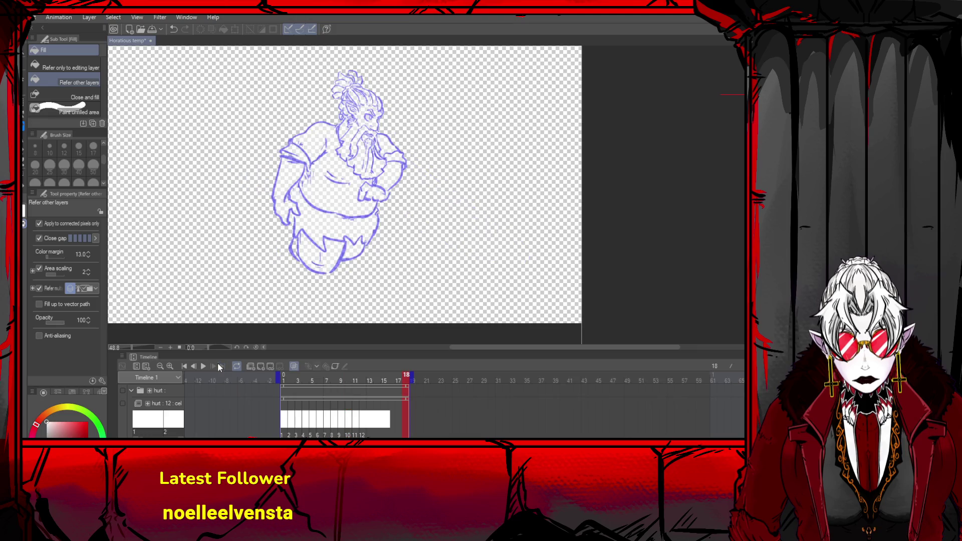
{"action": "left_click", "coordinate": [196, 369]}
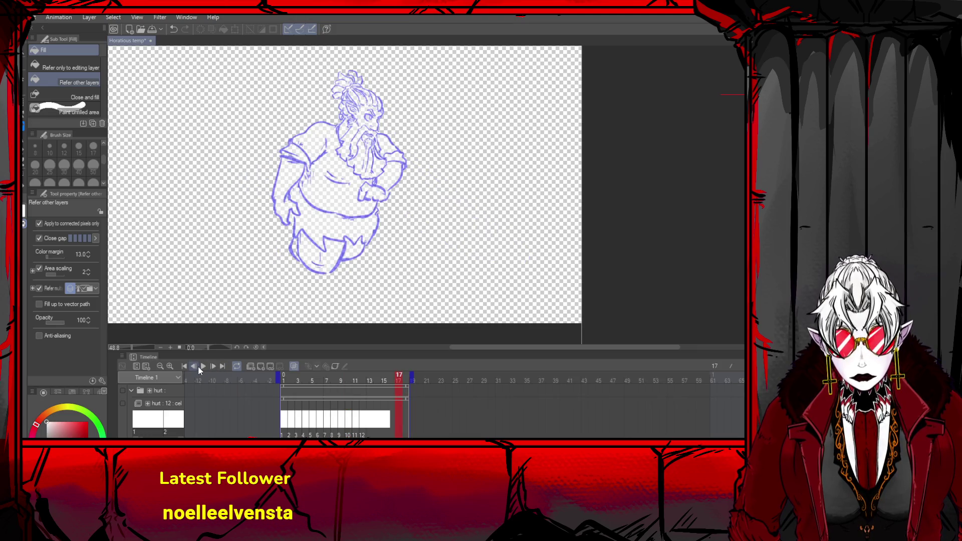
- Play the hurt animation, then advance frame by frame to frame 11
{"action": "left_click", "coordinate": [202, 366]}
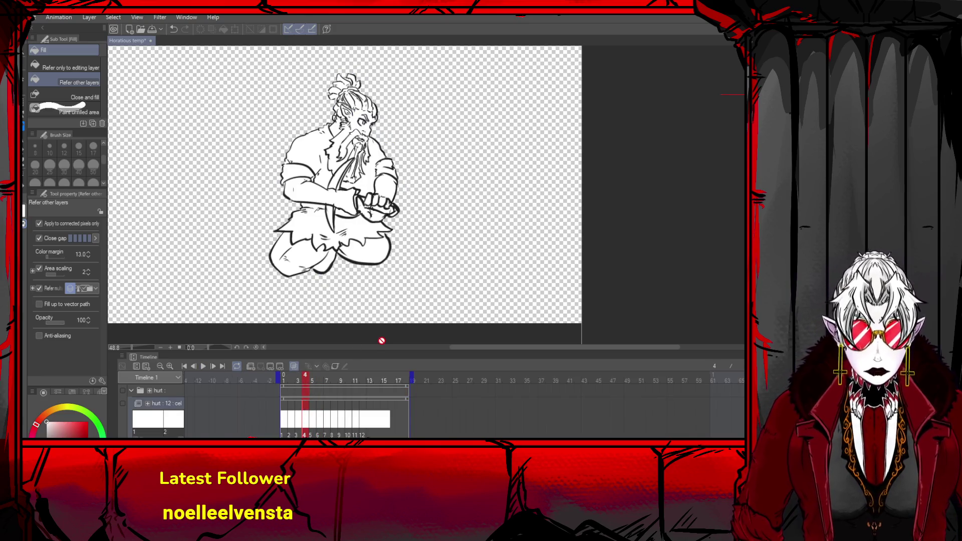
{"action": "left_click", "coordinate": [25, 75]}
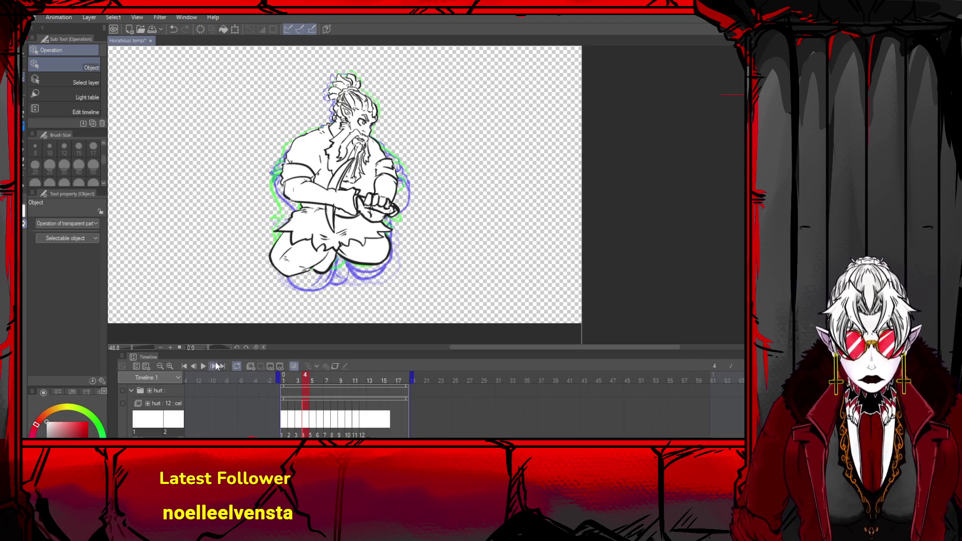
{"action": "left_click", "coordinate": [213, 367]}
{"action": "left_click", "coordinate": [213, 367]}
{"action": "left_click", "coordinate": [213, 367]}
{"action": "left_click", "coordinate": [213, 367]}
{"action": "left_click", "coordinate": [213, 367]}
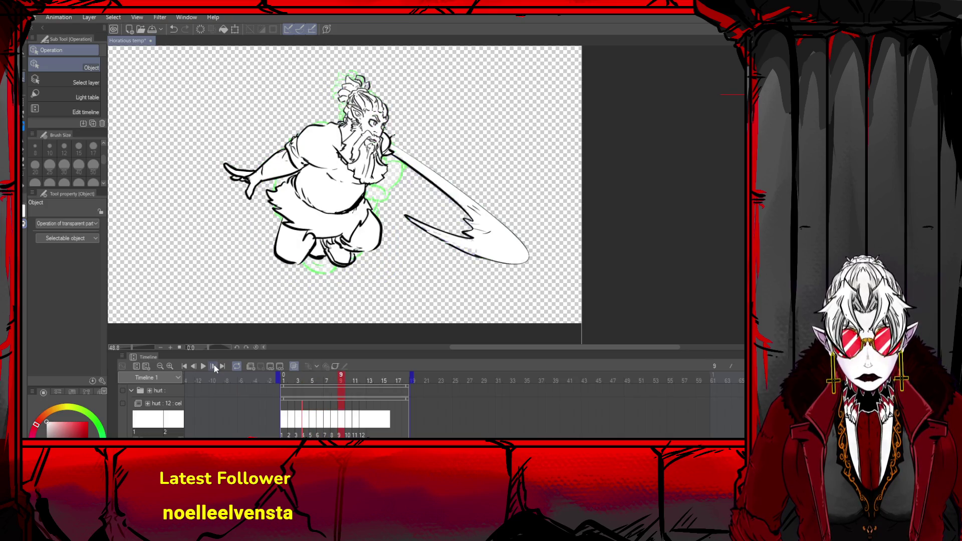
{"action": "left_click", "coordinate": [213, 367]}
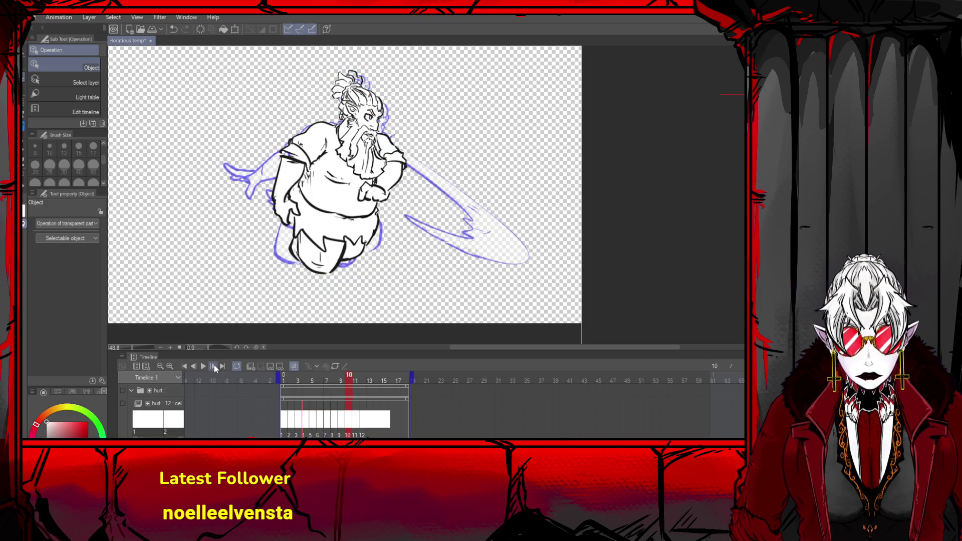
{"action": "left_click", "coordinate": [213, 367]}
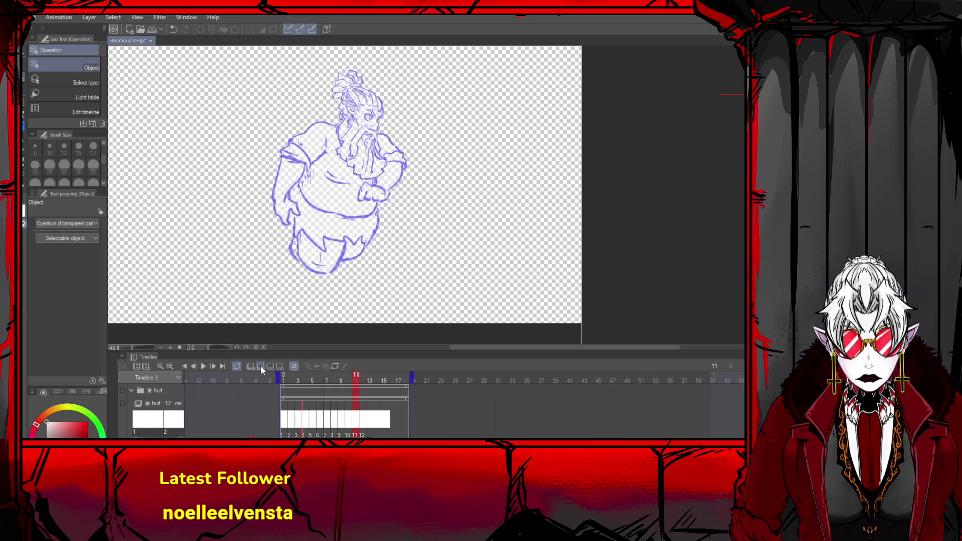
- Paste the kneeling line art onto frame 11 and rotate it about 5 degrees (-4.8°)
{"action": "key", "text": "ctrl+v"}
{"action": "key", "text": "ctrl+t"}
{"action": "left_click_drag", "start_coordinate": [474, 245], "coordinate": [472, 208]}
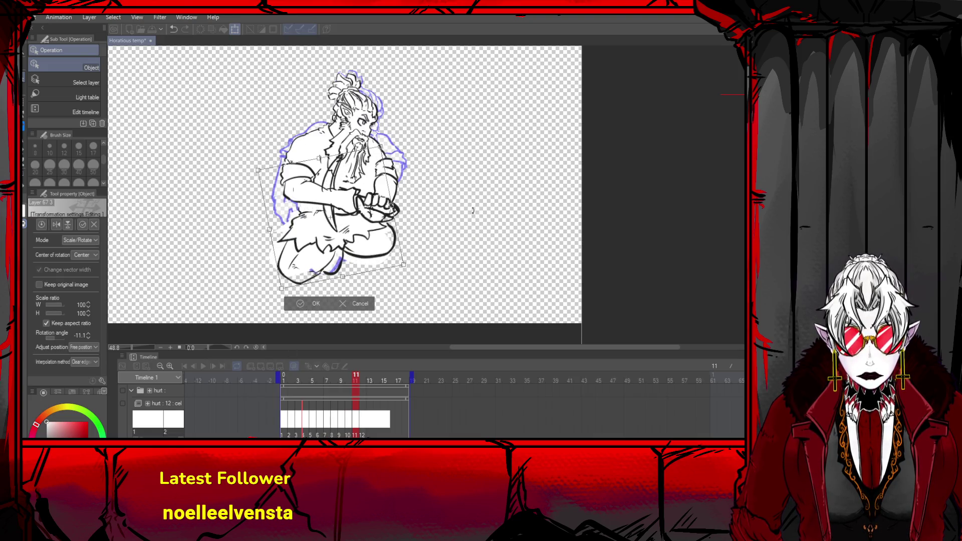
{"action": "key", "text": "ctrl+z"}
{"action": "left_click", "coordinate": [371, 294]}
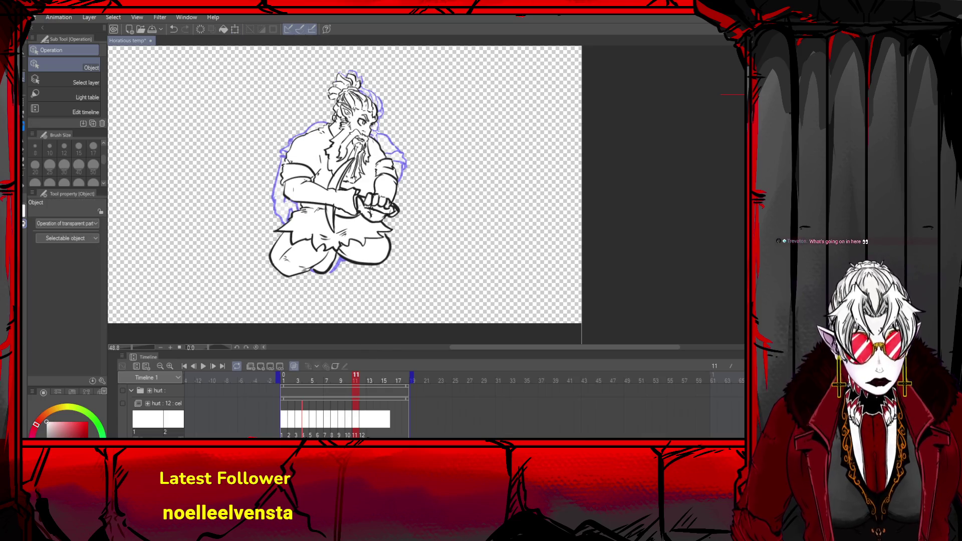
{"action": "key", "text": "ctrl+t"}
{"action": "mouse_move", "coordinate": [416, 211]}
{"action": "left_mouse_down"}
{"action": "mouse_move", "coordinate": [409, 228]}
{"action": "mouse_move", "coordinate": [366, 228]}
{"action": "left_mouse_up"}
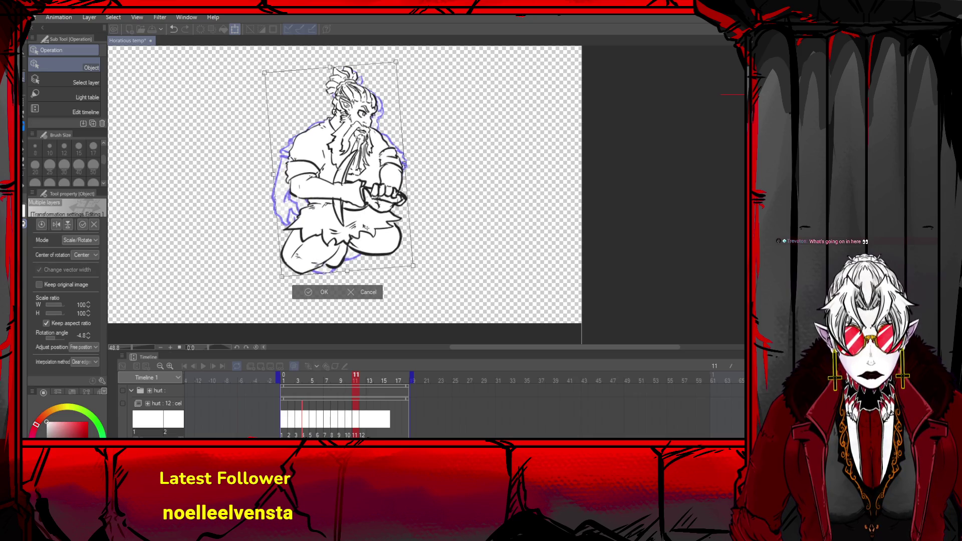
{"action": "left_click", "coordinate": [326, 291]}
- Step back to frame 10 and pick the pen for inking
{"action": "left_click", "coordinate": [195, 368]}
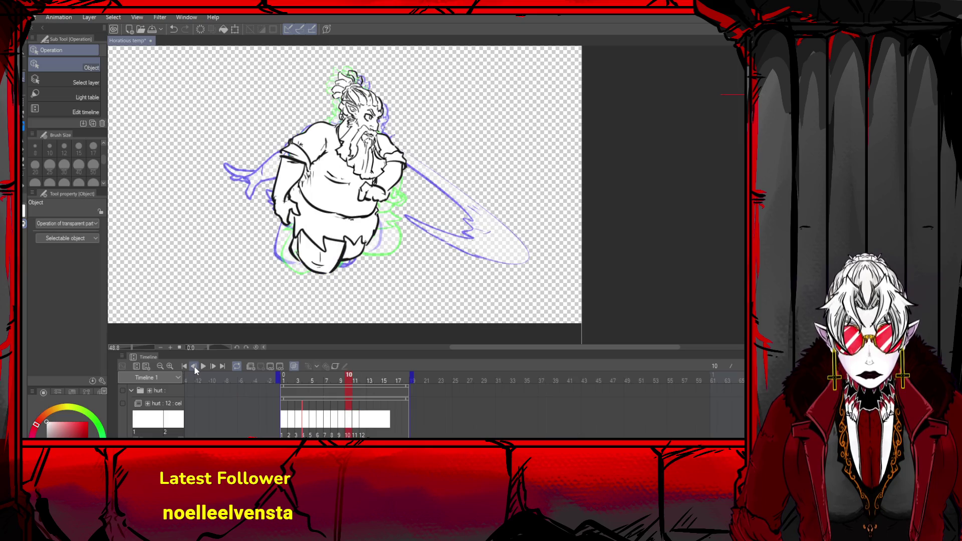
{"action": "left_click", "coordinate": [194, 367]}
{"action": "left_click", "coordinate": [213, 368]}
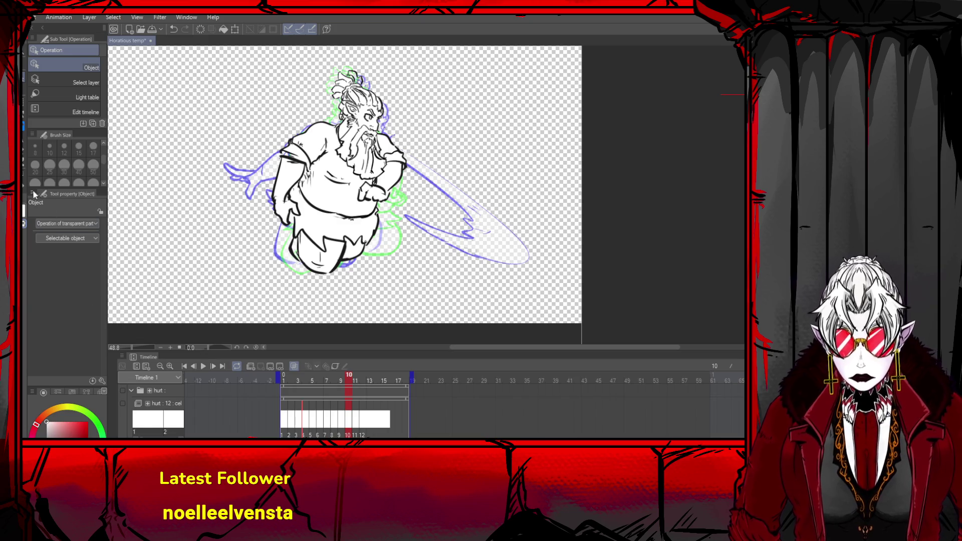
{"action": "key", "text": "p"}
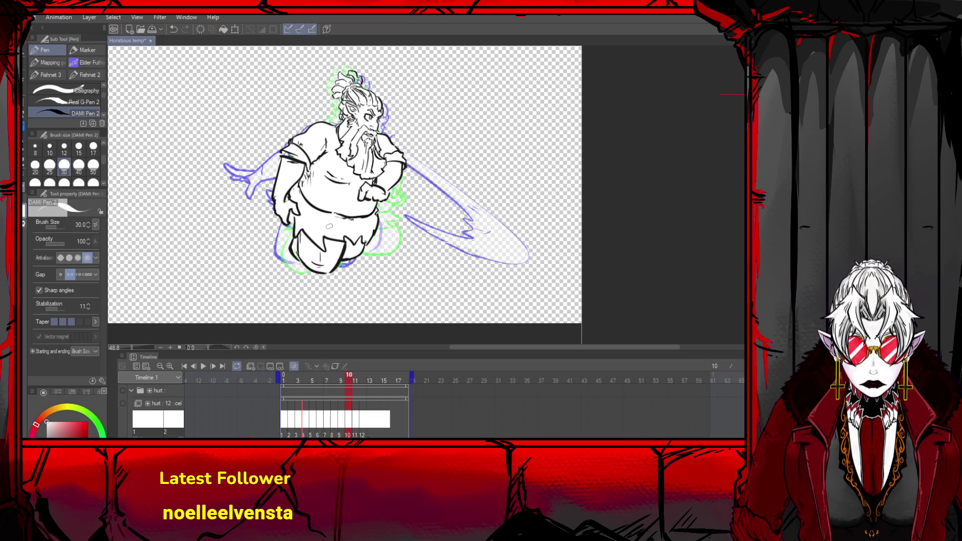
- Ink the hands gripping the sword hilt across the belly, then rotate them slightly
{"action": "mouse_move", "coordinate": [353, 195]}
{"action": "left_mouse_down"}
{"action": "mouse_move", "coordinate": [332, 216]}
{"action": "mouse_move", "coordinate": [356, 182]}
{"action": "left_mouse_up"}
{"action": "key", "text": "ctrl+z"}
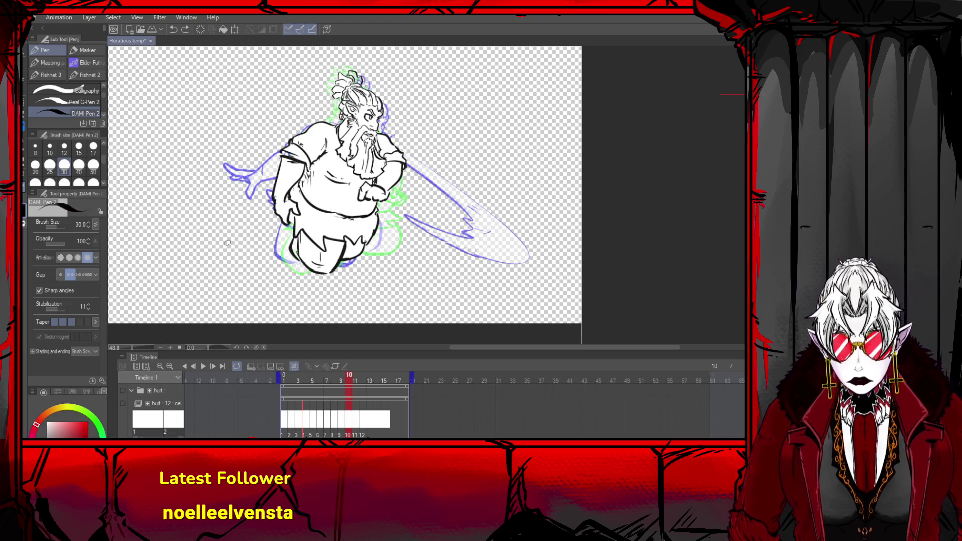
{"action": "left_click_drag", "start_coordinate": [357, 183], "coordinate": [359, 190]}
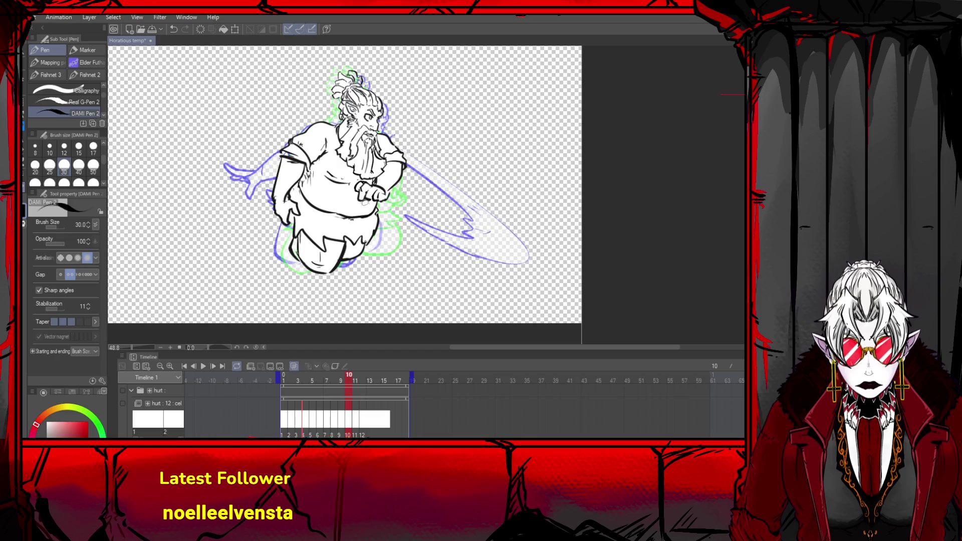
{"action": "mouse_move", "coordinate": [361, 200]}
{"action": "left_mouse_down"}
{"action": "mouse_move", "coordinate": [377, 206]}
{"action": "mouse_move", "coordinate": [320, 223]}
{"action": "left_mouse_up"}
{"action": "key", "text": "ctrl+z"}
{"action": "mouse_move", "coordinate": [336, 188]}
{"action": "left_mouse_down"}
{"action": "mouse_move", "coordinate": [313, 210]}
{"action": "mouse_move", "coordinate": [354, 195]}
{"action": "mouse_move", "coordinate": [334, 213]}
{"action": "mouse_move", "coordinate": [367, 179]}
{"action": "mouse_move", "coordinate": [333, 203]}
{"action": "mouse_move", "coordinate": [360, 174]}
{"action": "mouse_move", "coordinate": [383, 176]}
{"action": "left_mouse_up"}
{"action": "key", "text": "ctrl+z"}
{"action": "key", "text": "ctrl+z"}
{"action": "mouse_move", "coordinate": [334, 194]}
{"action": "left_mouse_down"}
{"action": "mouse_move", "coordinate": [333, 223]}
{"action": "mouse_move", "coordinate": [353, 190]}
{"action": "mouse_move", "coordinate": [405, 210]}
{"action": "mouse_move", "coordinate": [390, 191]}
{"action": "left_mouse_up"}
{"action": "key", "text": "ctrl+z"}
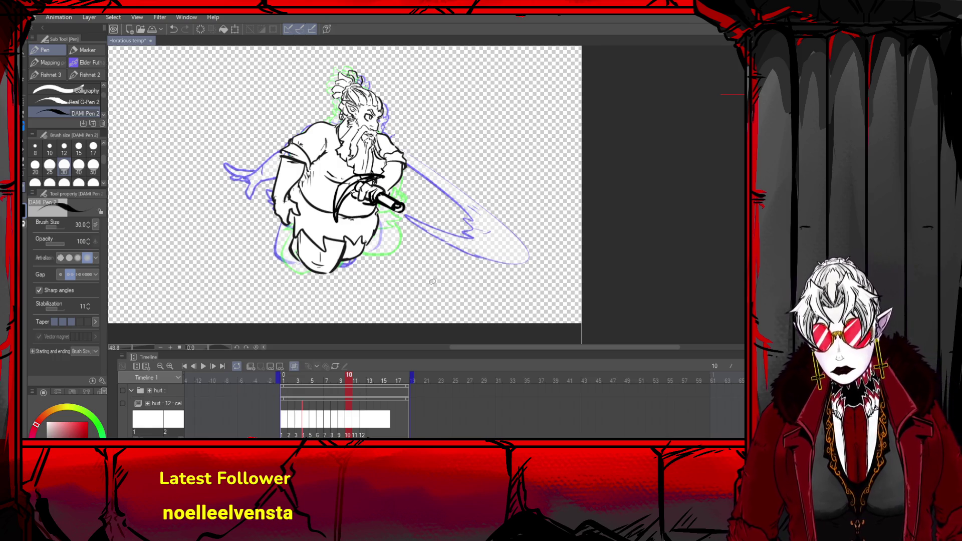
{"action": "scroll", "coordinate": [328, 227], "scroll_direction": "down", "scroll_amount": 1}
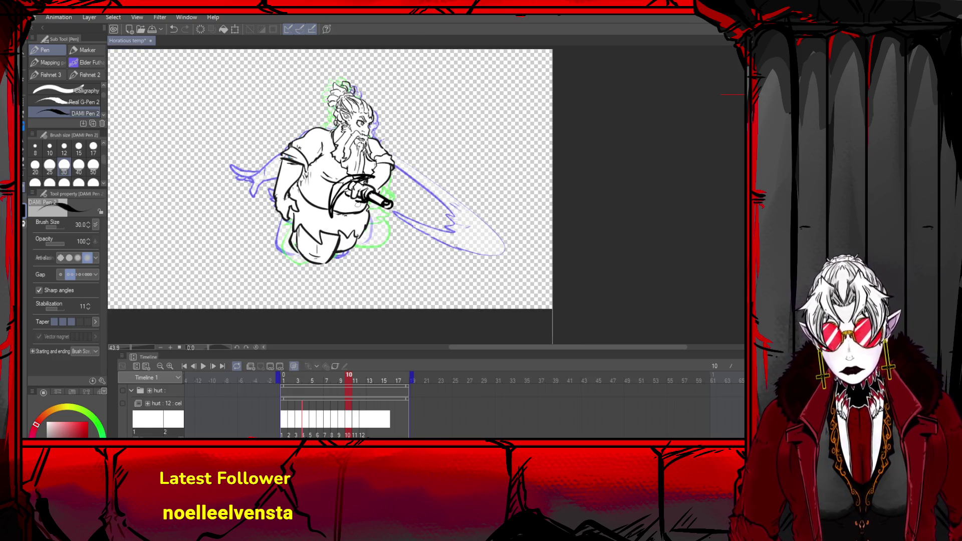
{"action": "key", "text": "ctrl+t"}
{"action": "mouse_move", "coordinate": [427, 203]}
{"action": "left_mouse_down"}
{"action": "mouse_move", "coordinate": [395, 213]}
{"action": "mouse_move", "coordinate": [389, 200]}
{"action": "mouse_move", "coordinate": [403, 183]}
{"action": "mouse_move", "coordinate": [384, 194]}
{"action": "left_mouse_up"}
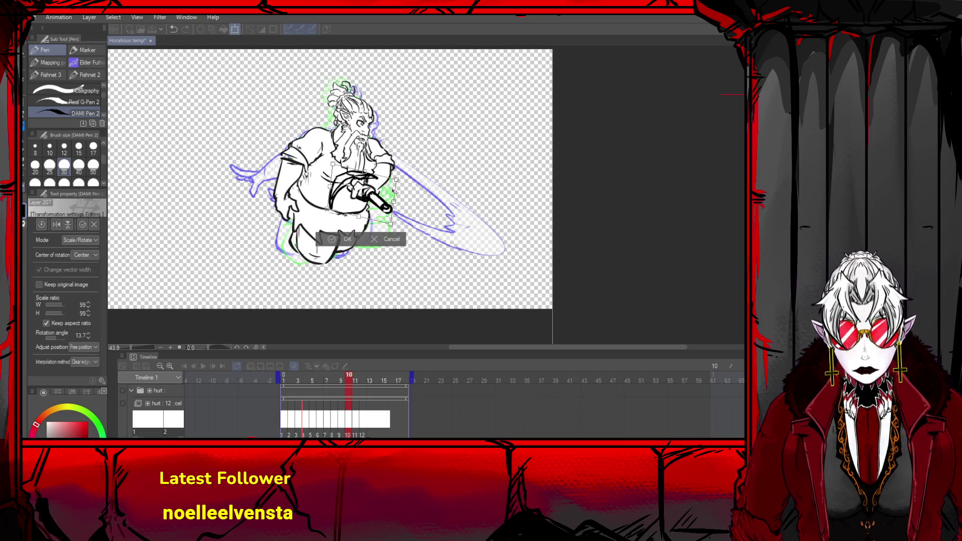
- Commit the 13.7° tilt of the hands and hilt, zoom out, and switch to GameMaker
{"action": "left_click", "coordinate": [340, 239]}
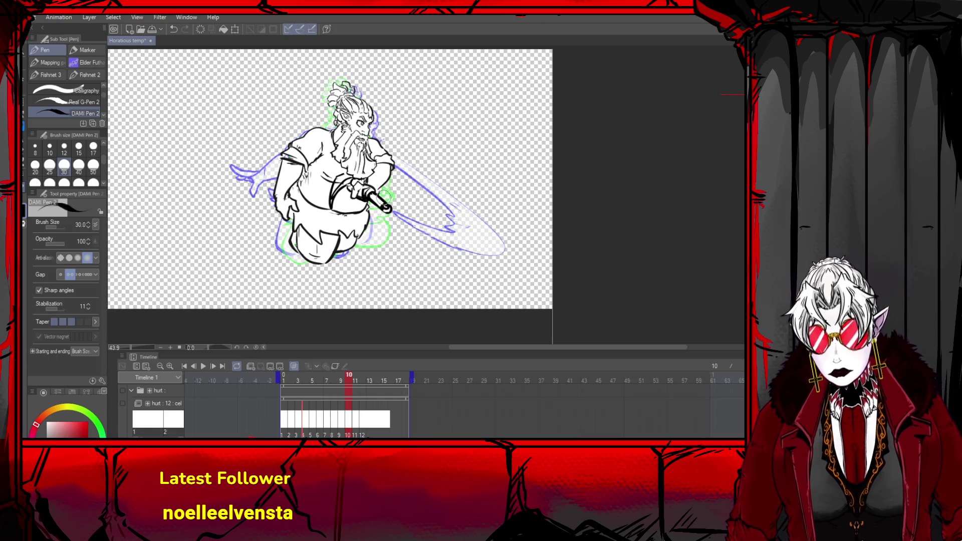
{"action": "scroll", "coordinate": [250, 105], "scroll_direction": "down", "scroll_amount": 3}
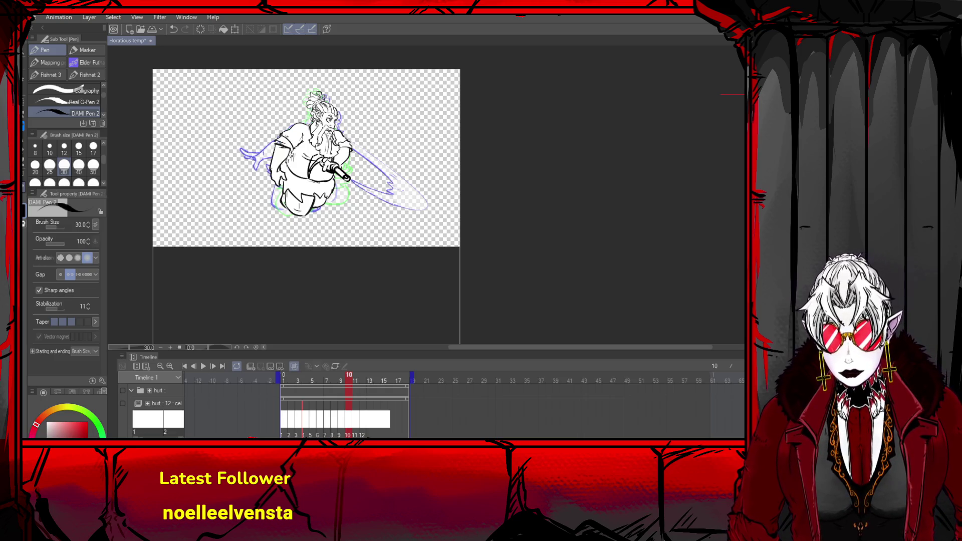
{"action": "key", "text": "alt+Tab"}
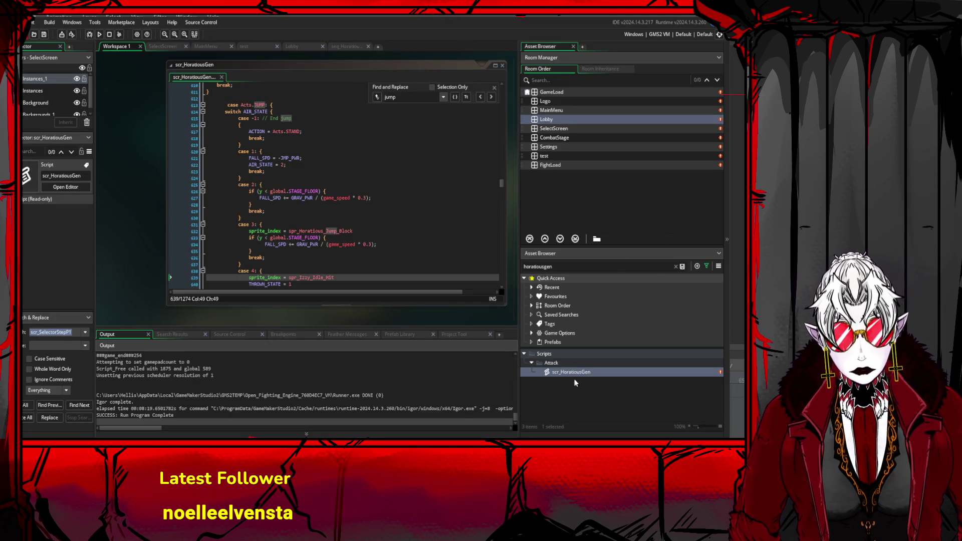
- Search the Asset Browser for 'horatiou' and open the spr_Horatious_Heavy_Air sprite
{"action": "double_click", "coordinate": [562, 267]}
{"action": "type", "text": "hor"}
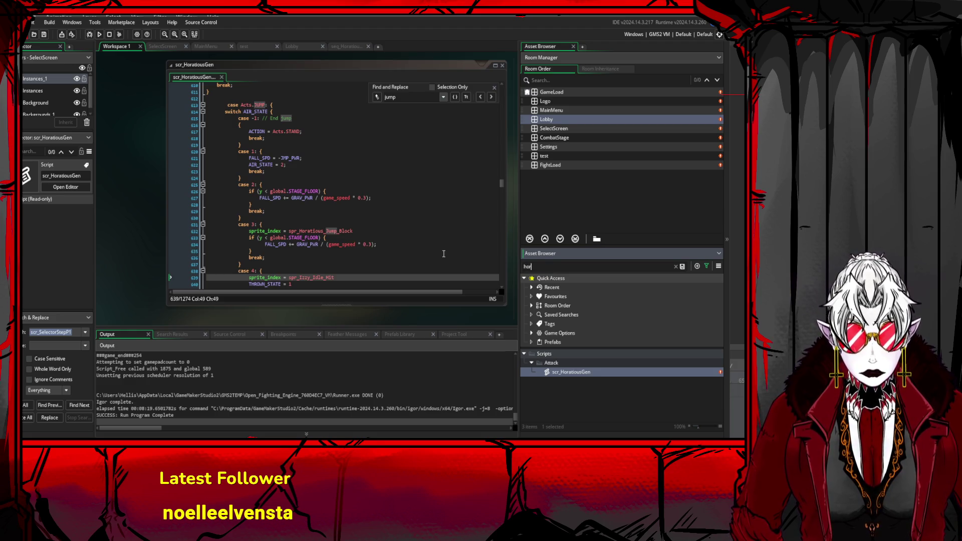
{"action": "type", "text": "atiou"}
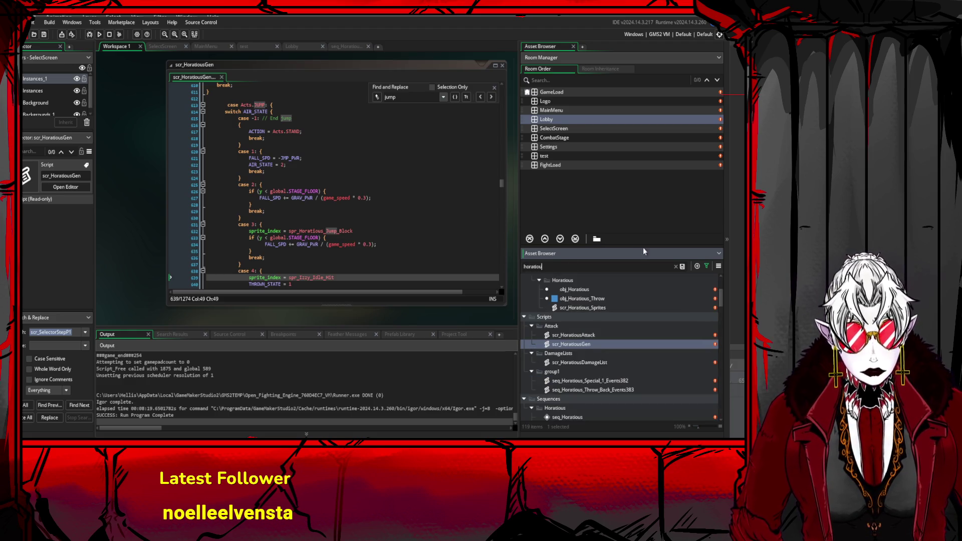
{"action": "scroll", "coordinate": [643, 340], "scroll_direction": "down", "scroll_amount": 5}
{"action": "left_click", "coordinate": [616, 294]}
{"action": "double_click", "coordinate": [616, 302]}
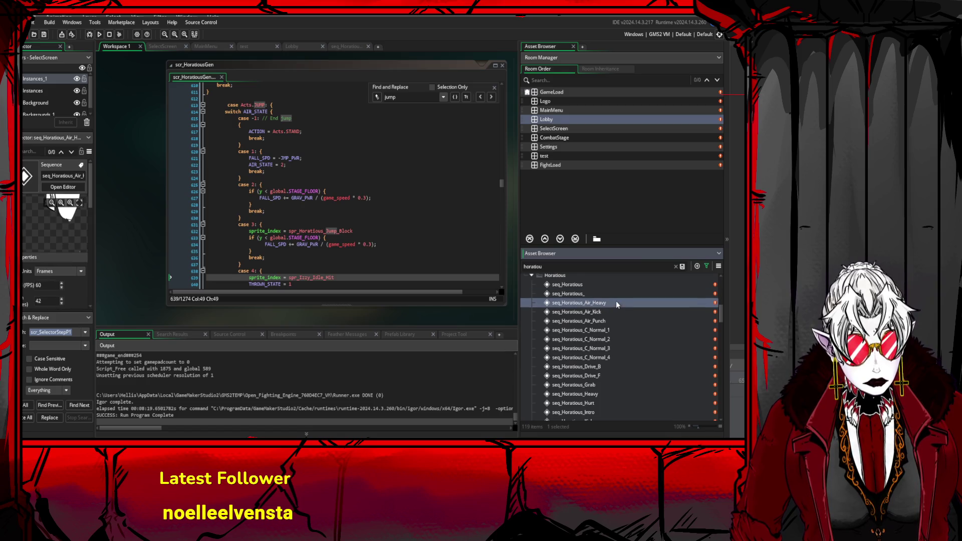
{"action": "scroll", "coordinate": [624, 386], "scroll_direction": "down", "scroll_amount": 10}
{"action": "scroll", "coordinate": [613, 373], "scroll_direction": "down", "scroll_amount": 4}
{"action": "scroll", "coordinate": [615, 358], "scroll_direction": "down", "scroll_amount": 4}
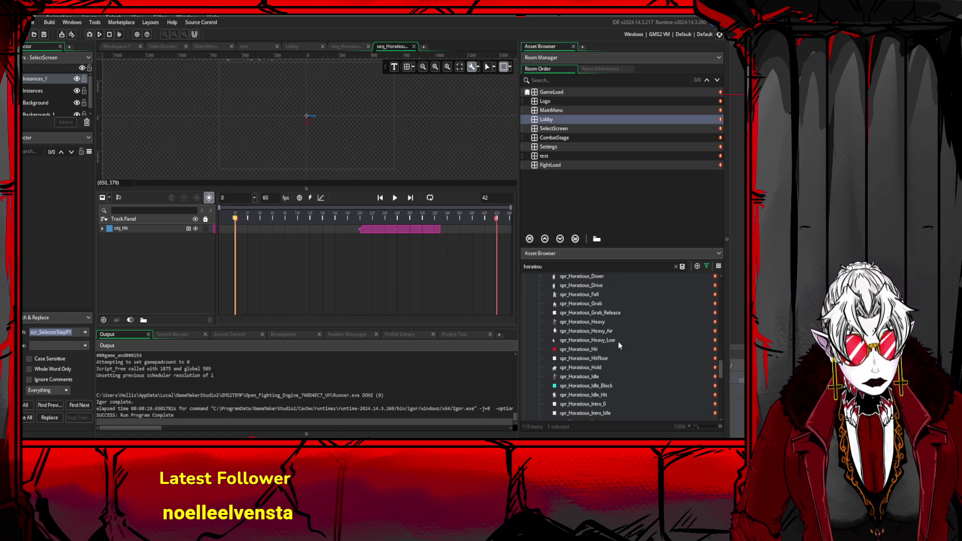
{"action": "double_click", "coordinate": [619, 331]}
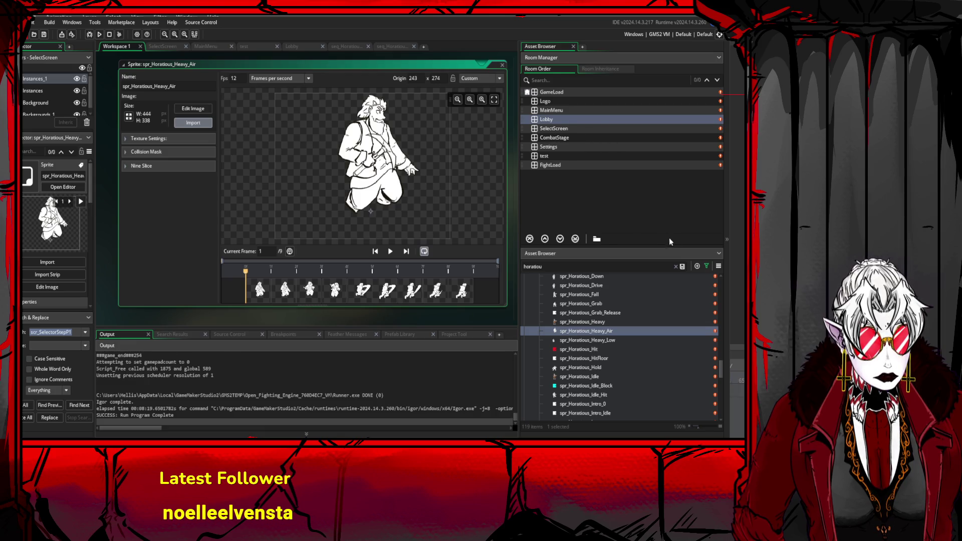
- Play the spr_Horatious_Heavy_Air preview, replay it, and stop on frame 2
{"action": "left_click", "coordinate": [394, 253]}
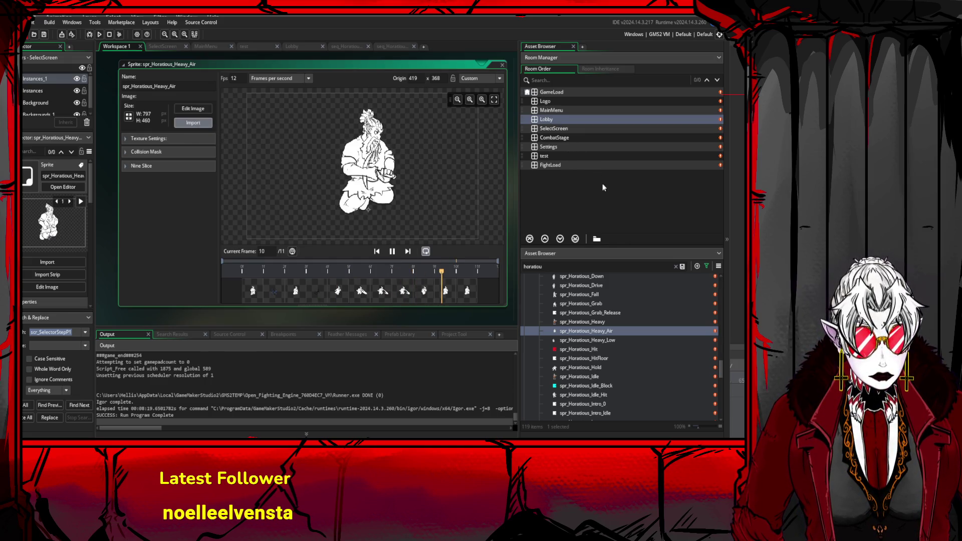
{"action": "left_click", "coordinate": [394, 252]}
{"action": "left_click", "coordinate": [393, 252]}
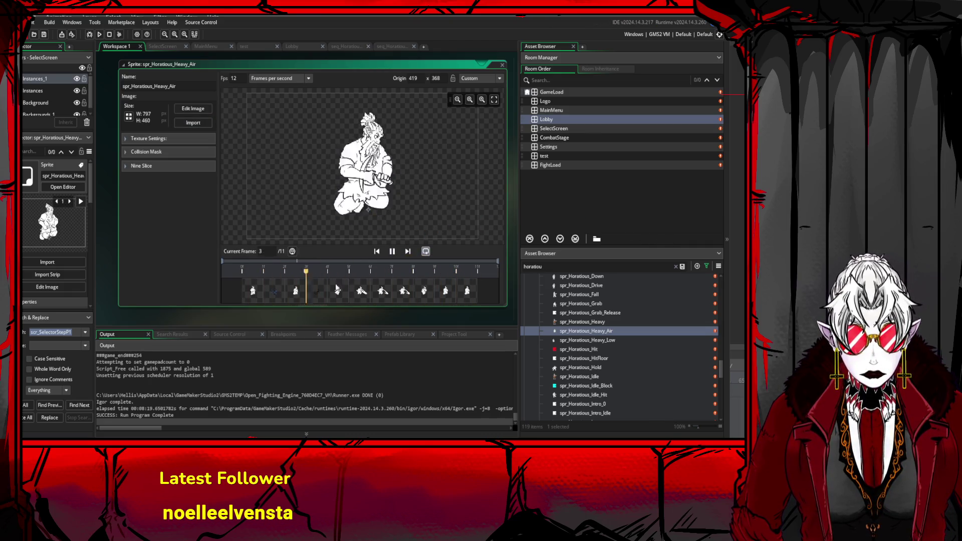
{"action": "left_click", "coordinate": [271, 292]}
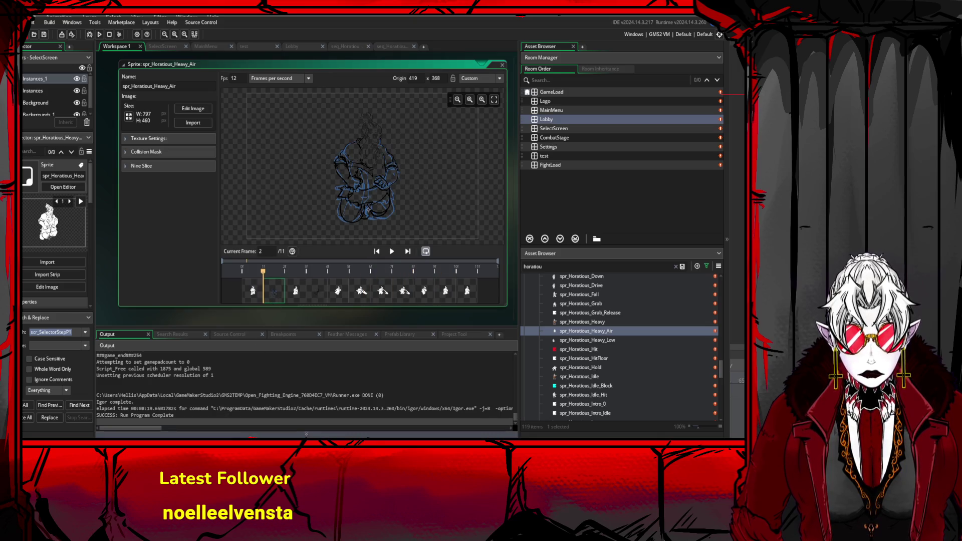